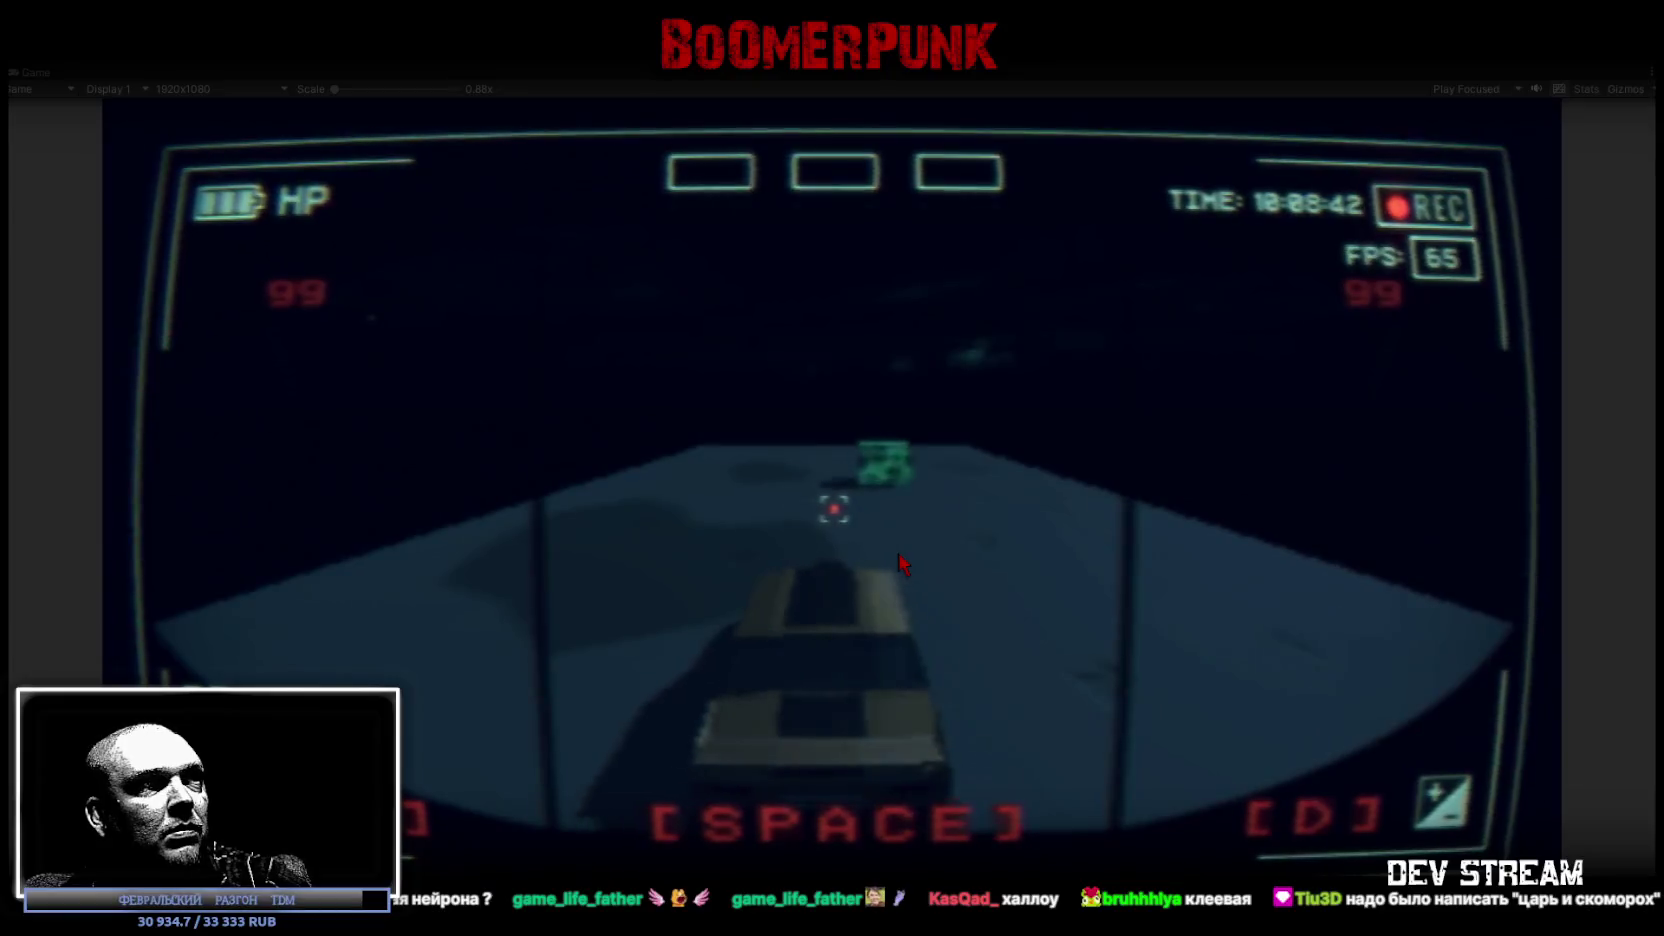
# Step: Steer the car between the left, centre and right lanes to dodge the incoming cubes
pyautogui.press('d')
pyautogui.press('d')
pyautogui.press('a')
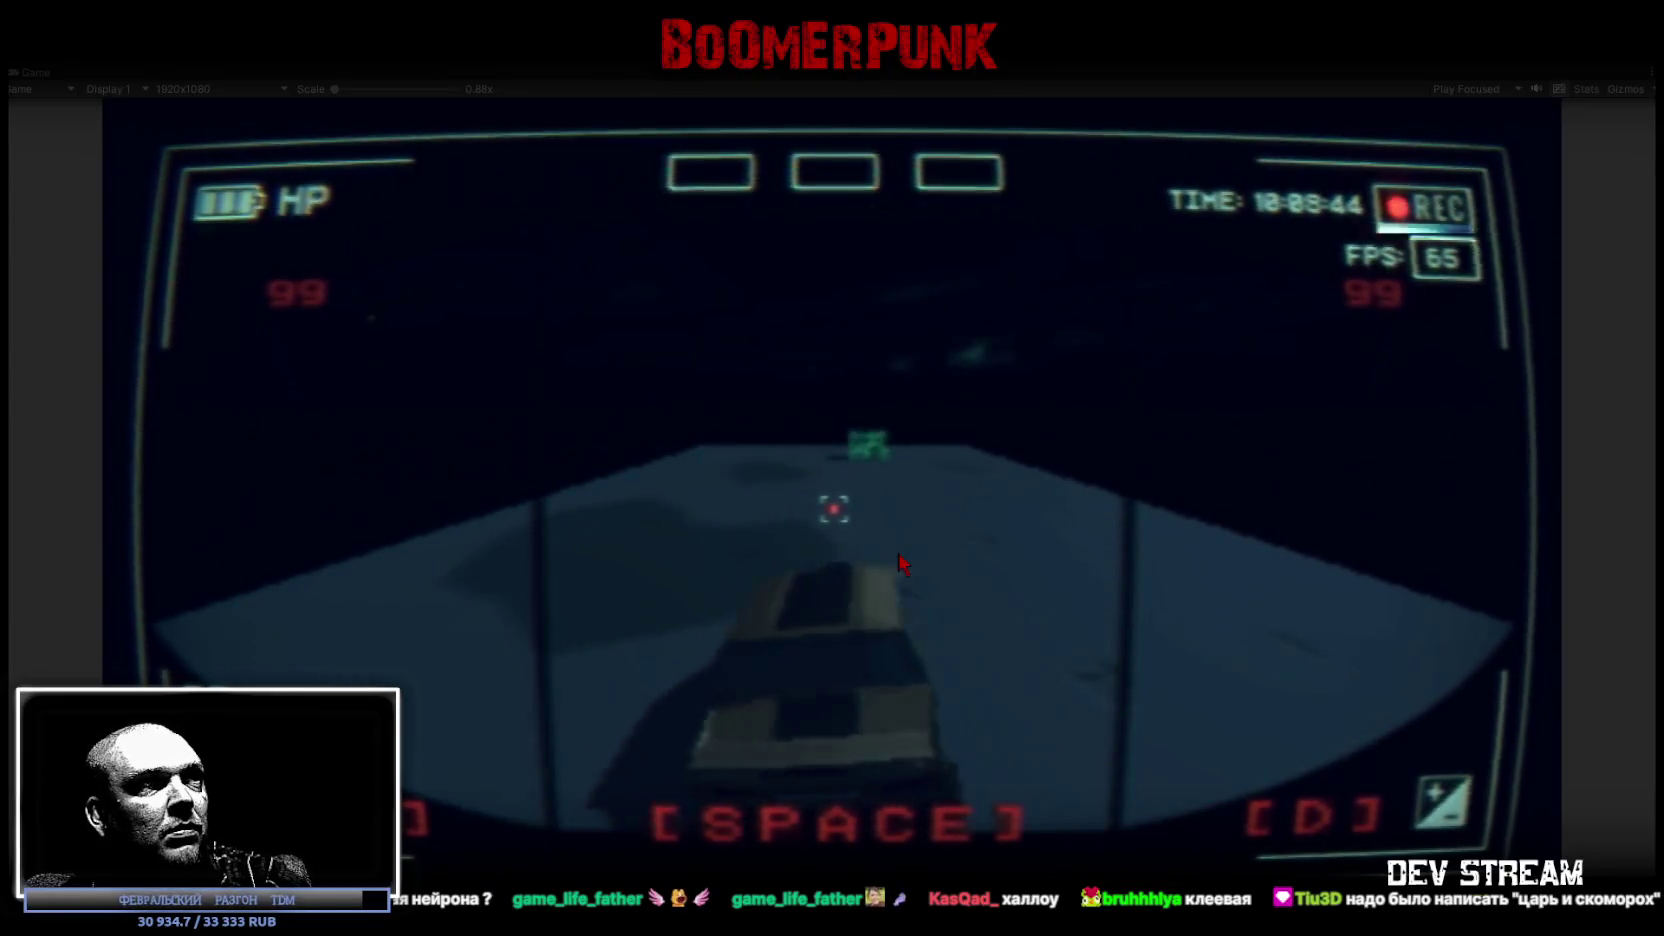
pyautogui.press('d')
pyautogui.press('d')
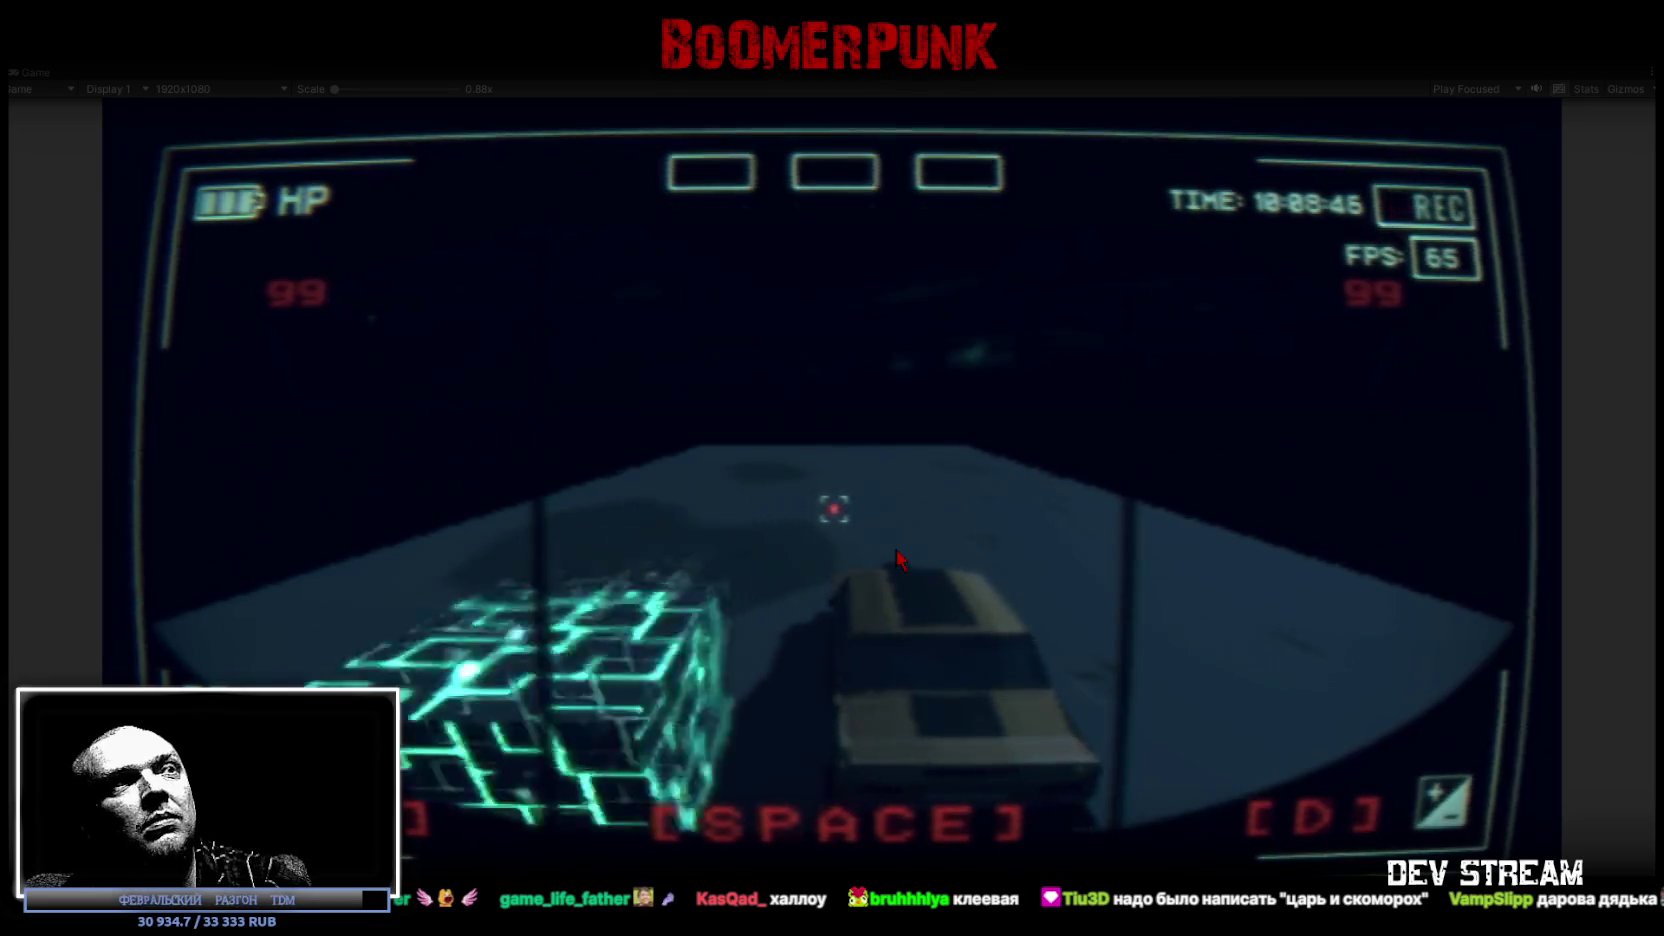
pyautogui.press('a')
pyautogui.press('d')
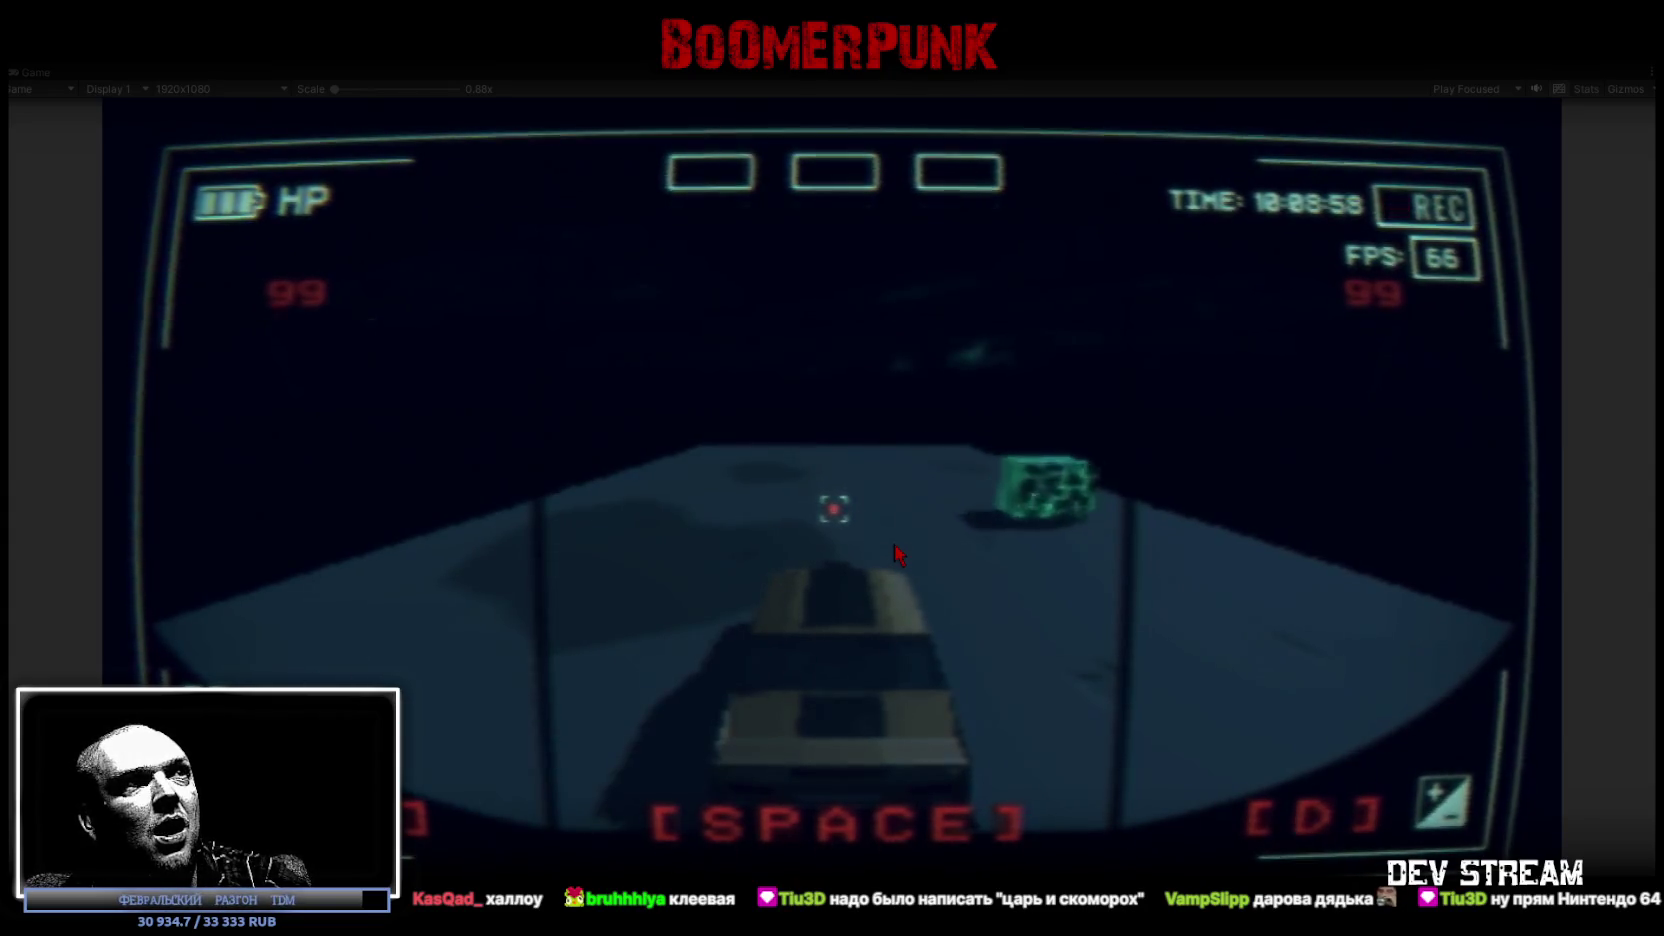
pyautogui.press('a')
pyautogui.press('d')
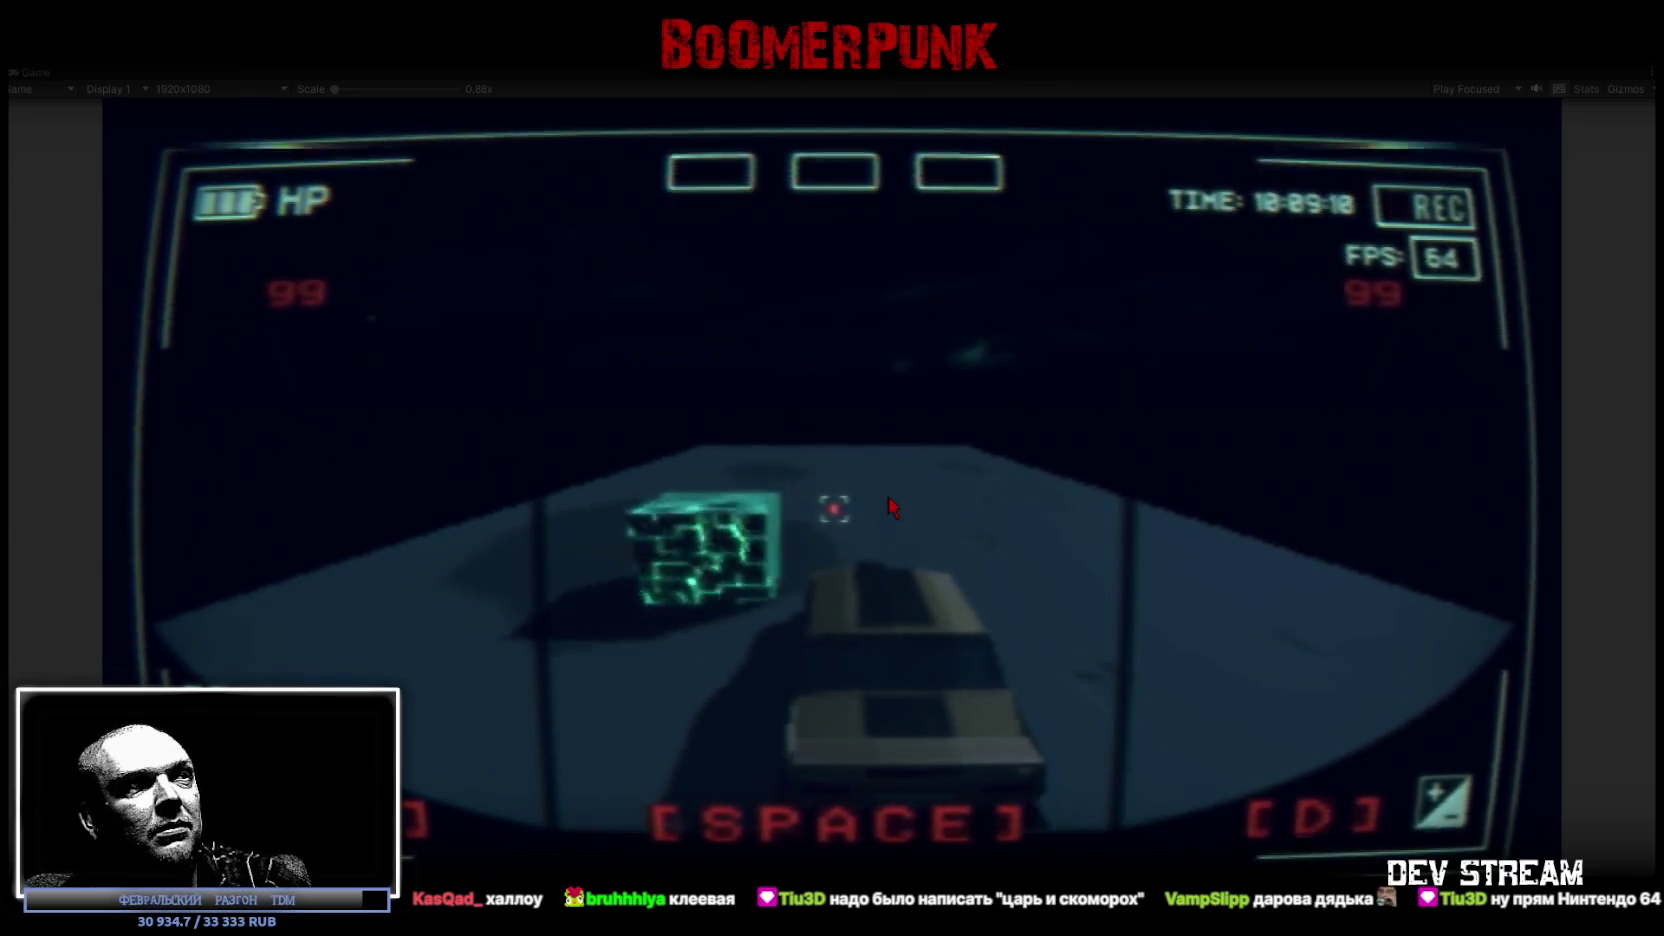
pyautogui.press('a')
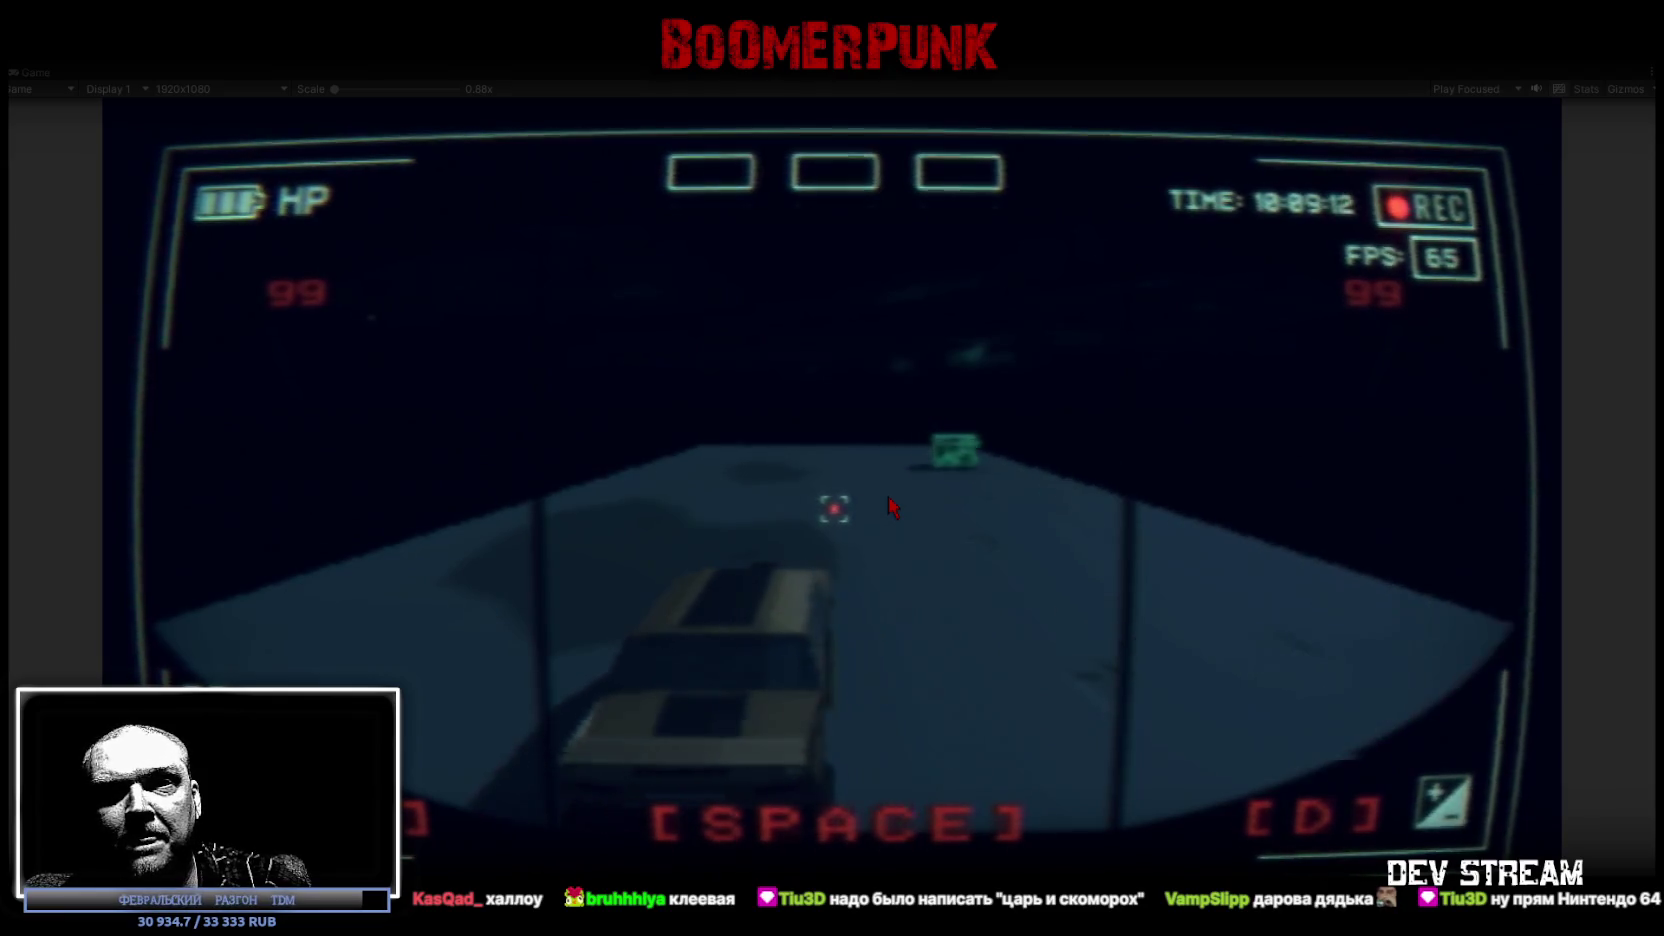
pyautogui.press('d')
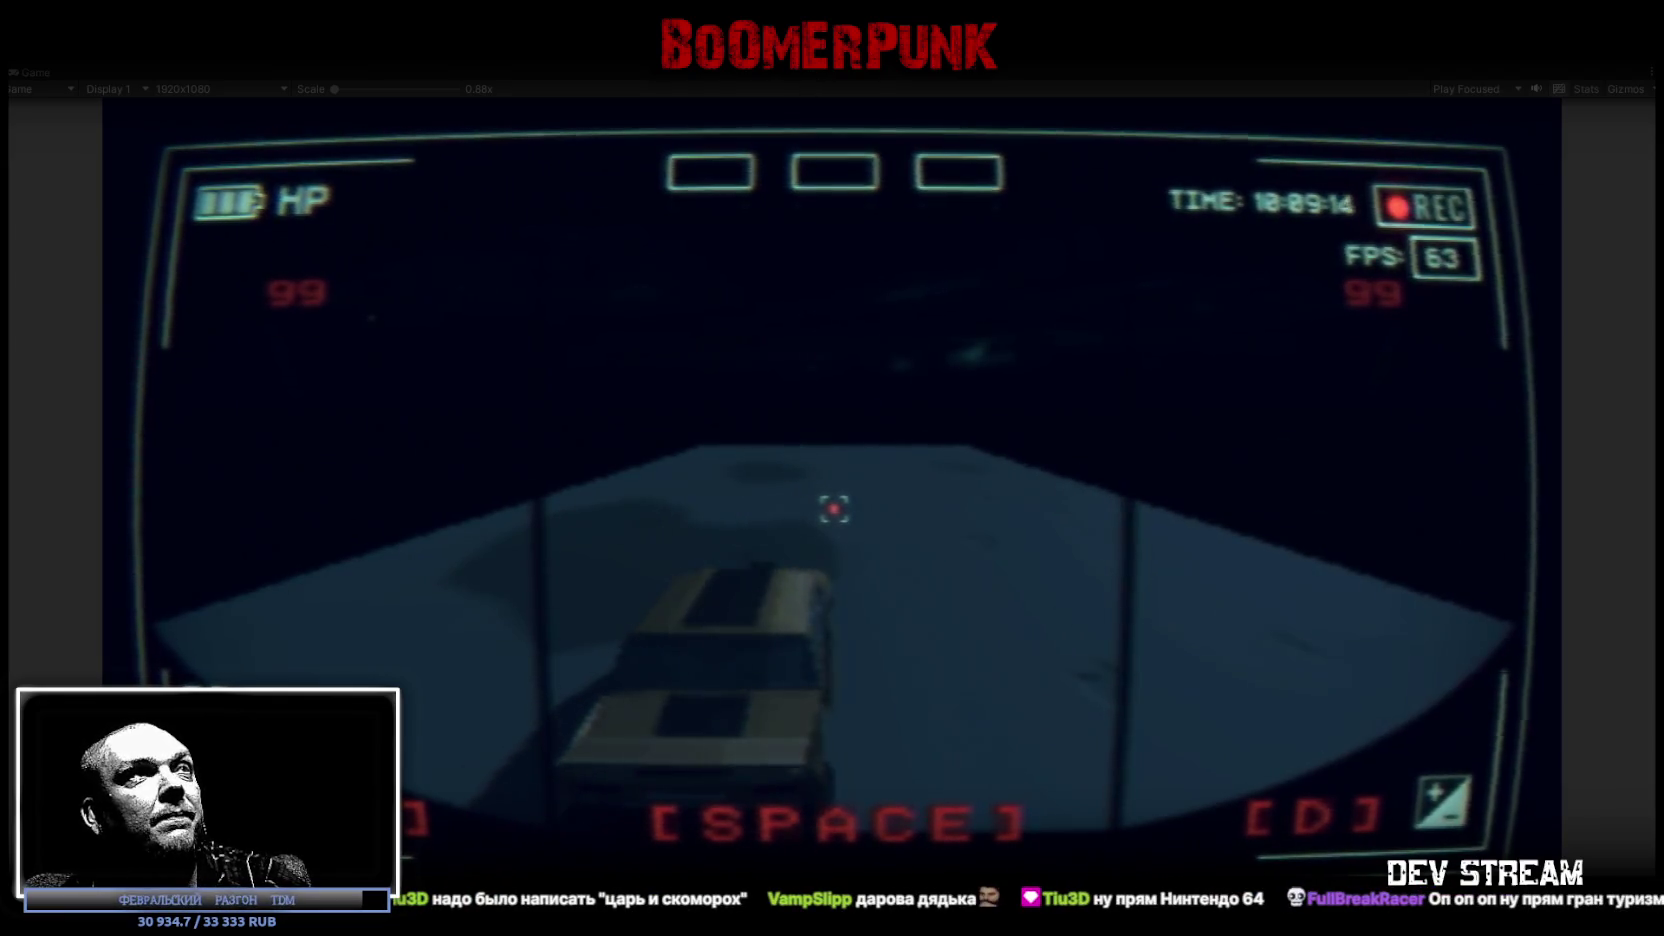
# Step: Stop the running game and orbit the Scene view toward the buildings and fence
pyautogui.press('Escape')
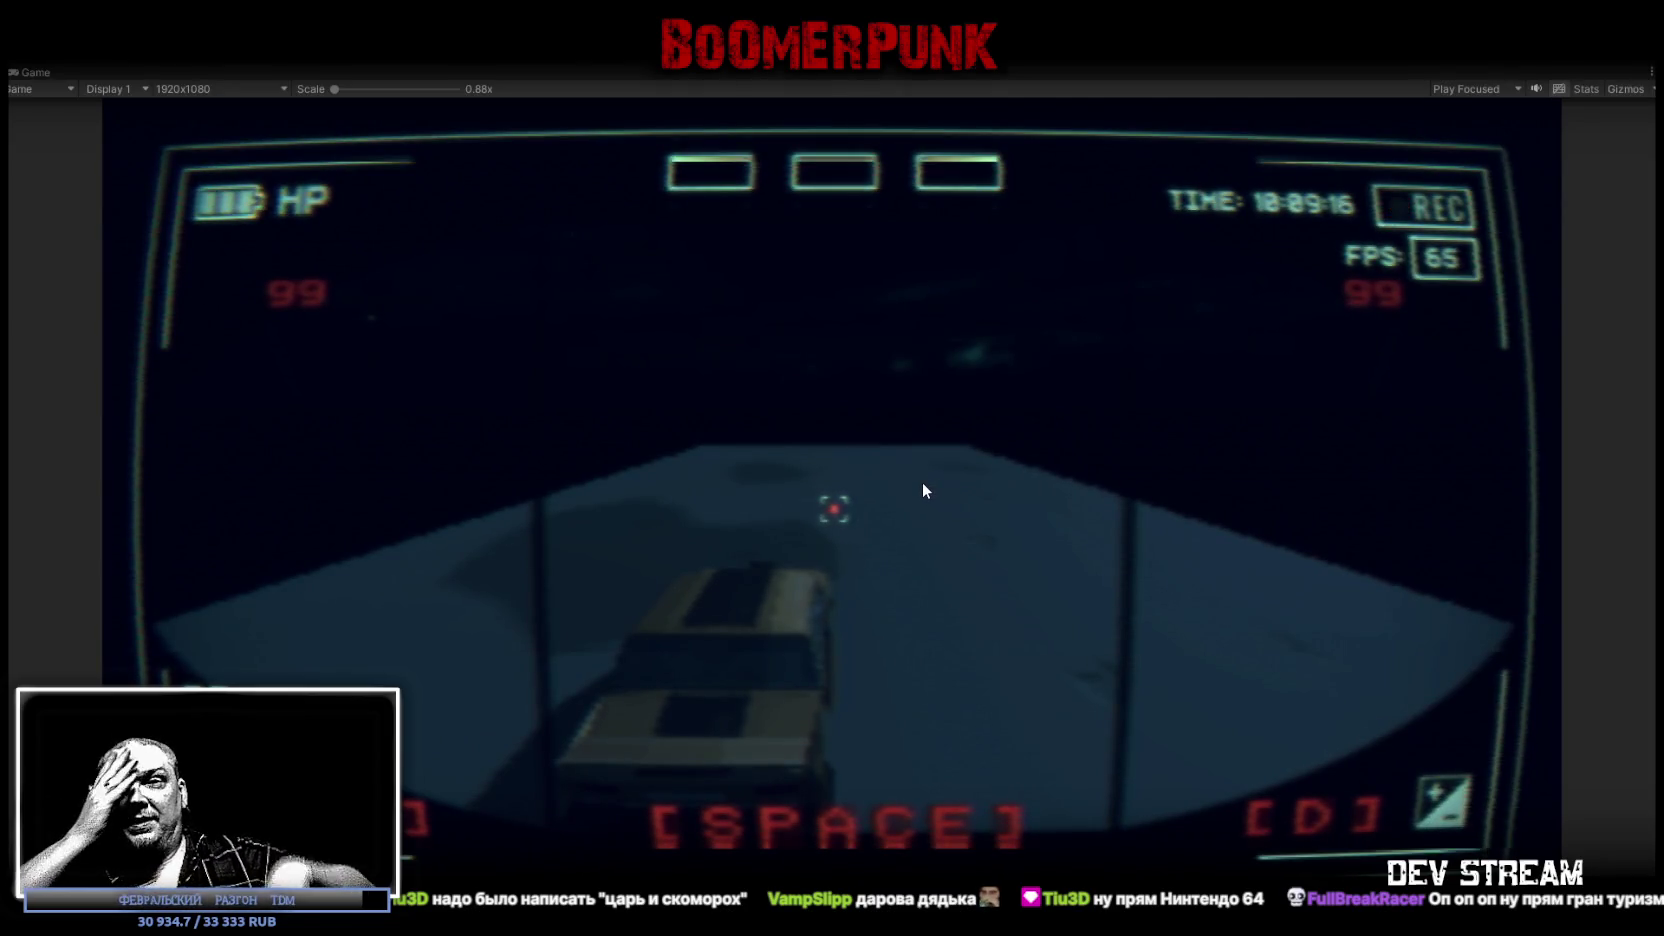
pyautogui.hotkey('ctrl', 'p')
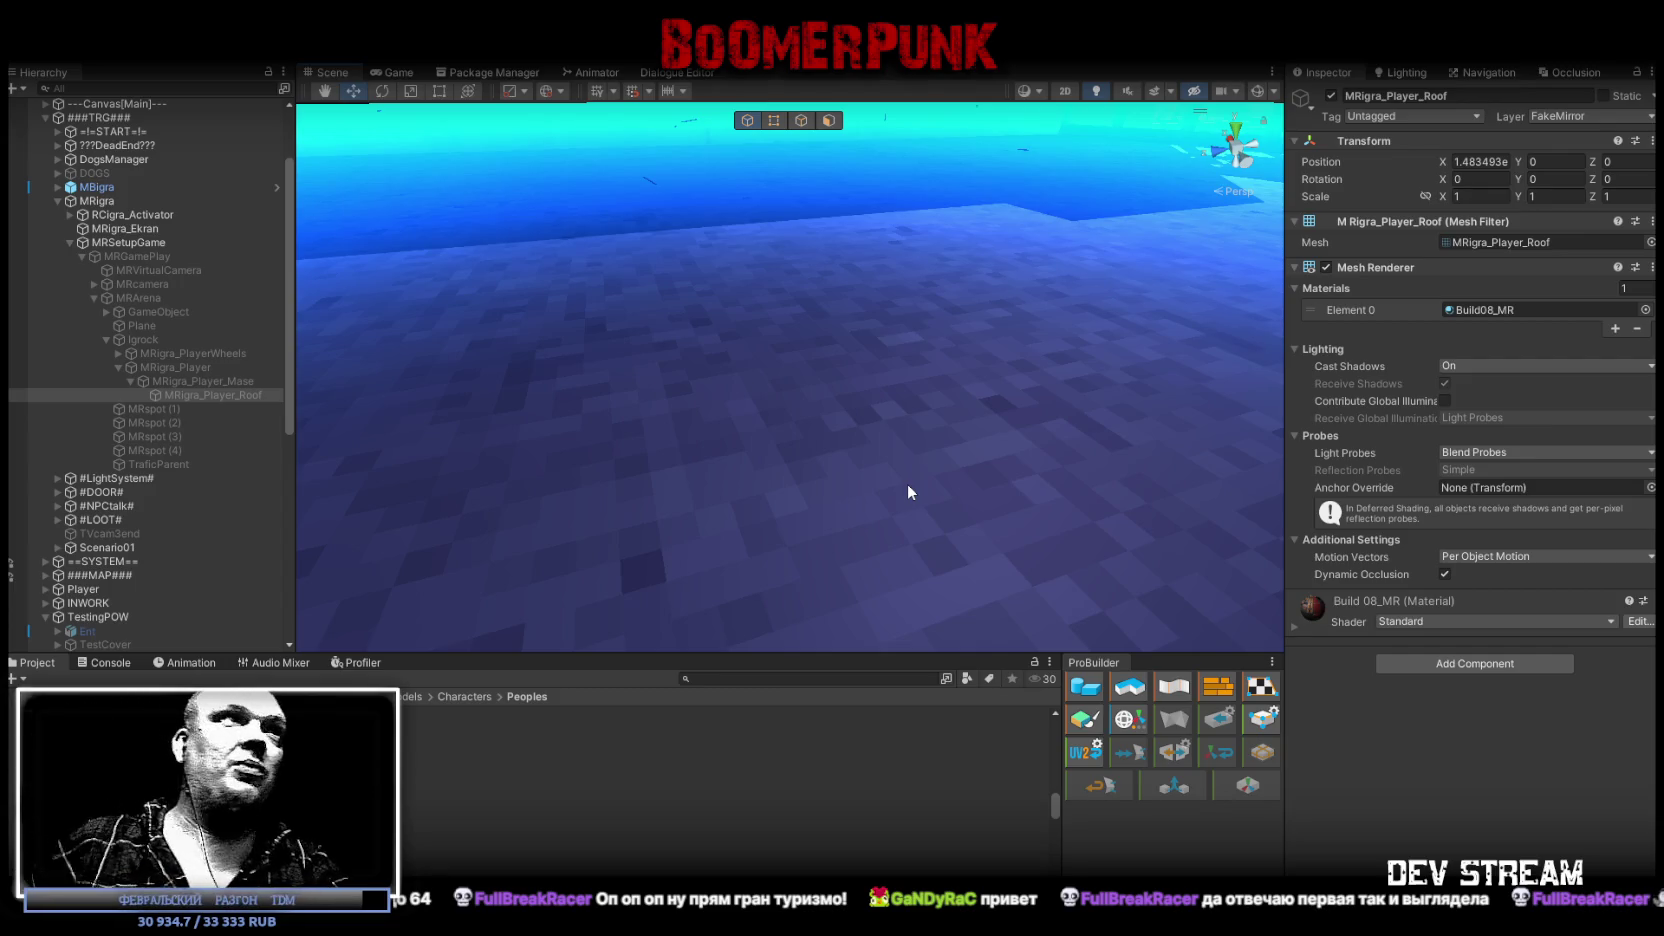
pyautogui.moveTo(891, 353)
pyautogui.mouseDown()
pyautogui.moveTo(1073, 267)
pyautogui.moveTo(1051, 253)
pyautogui.moveTo(1004, 341)
pyautogui.moveTo(853, 134)
pyautogui.mouseUp()
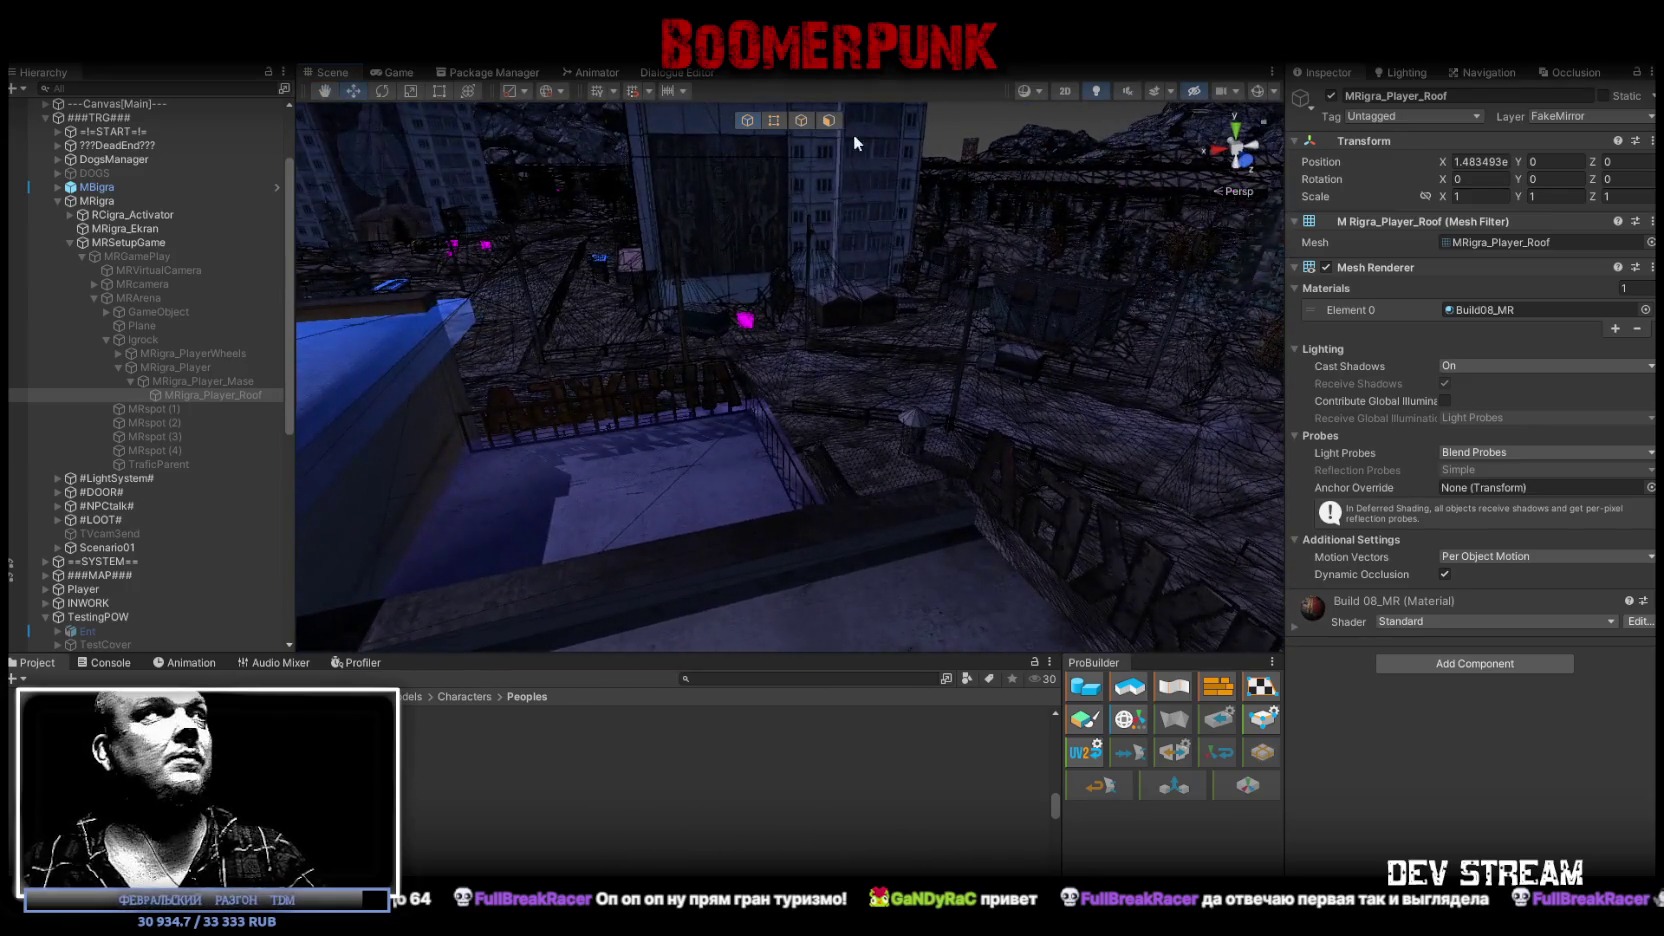
pyautogui.moveTo(779, 214); pyautogui.dragTo(777, 190)
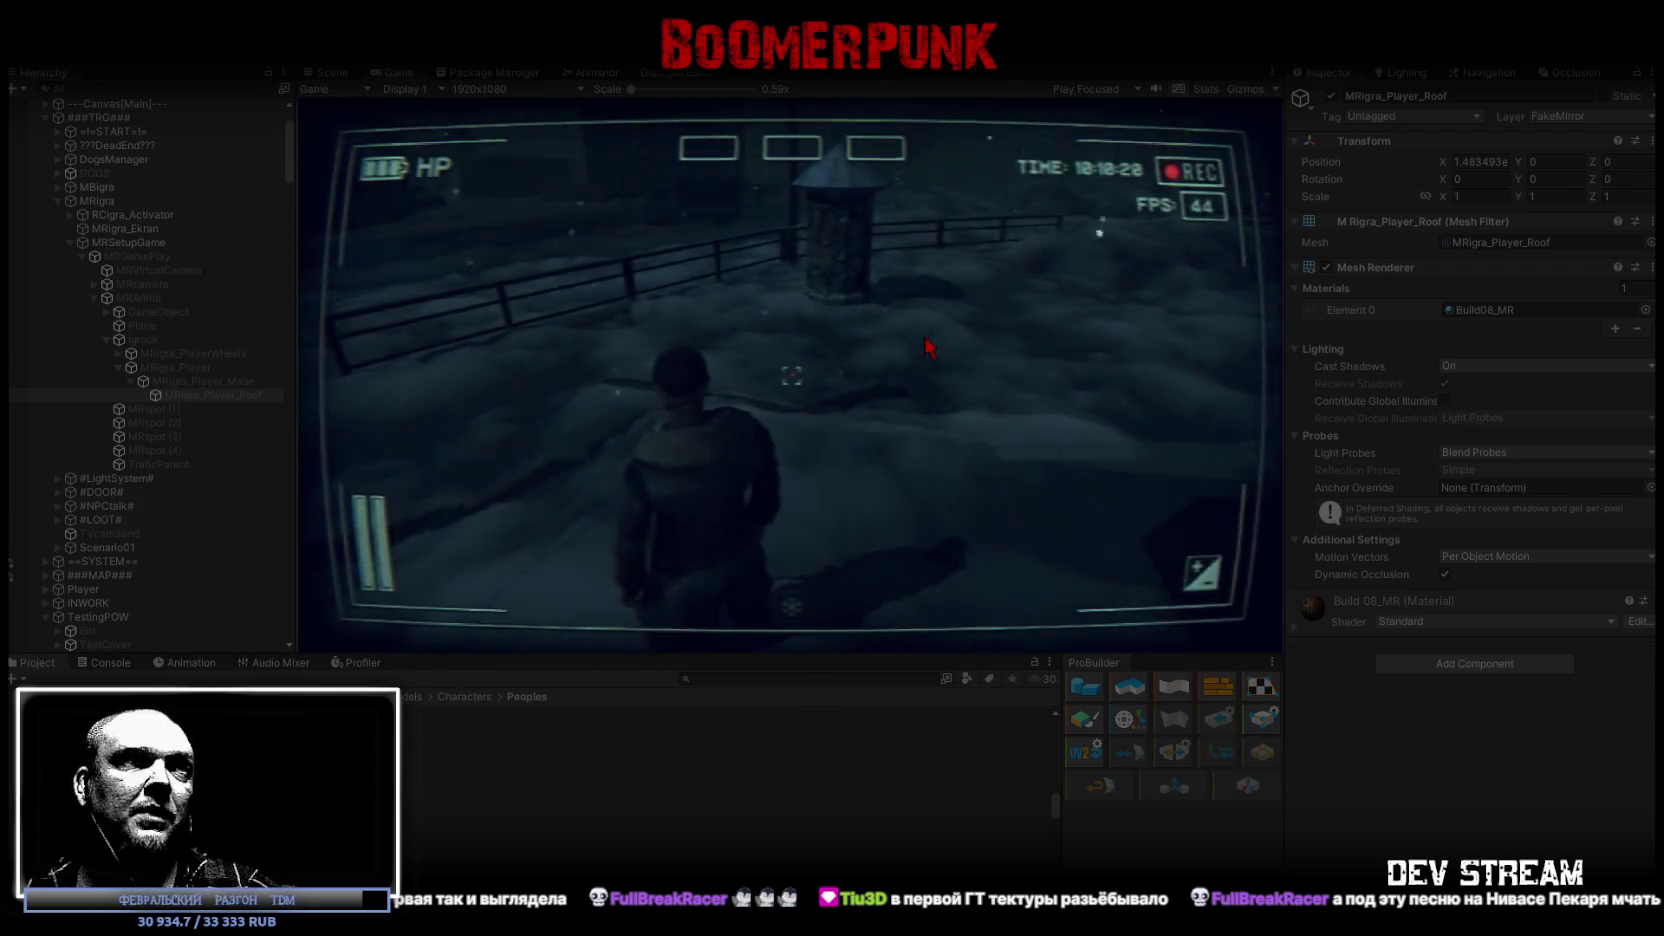
# Step: Maximize the running Game view and bring up the in-game BAG inventory
pyautogui.doubleClick(395, 68)
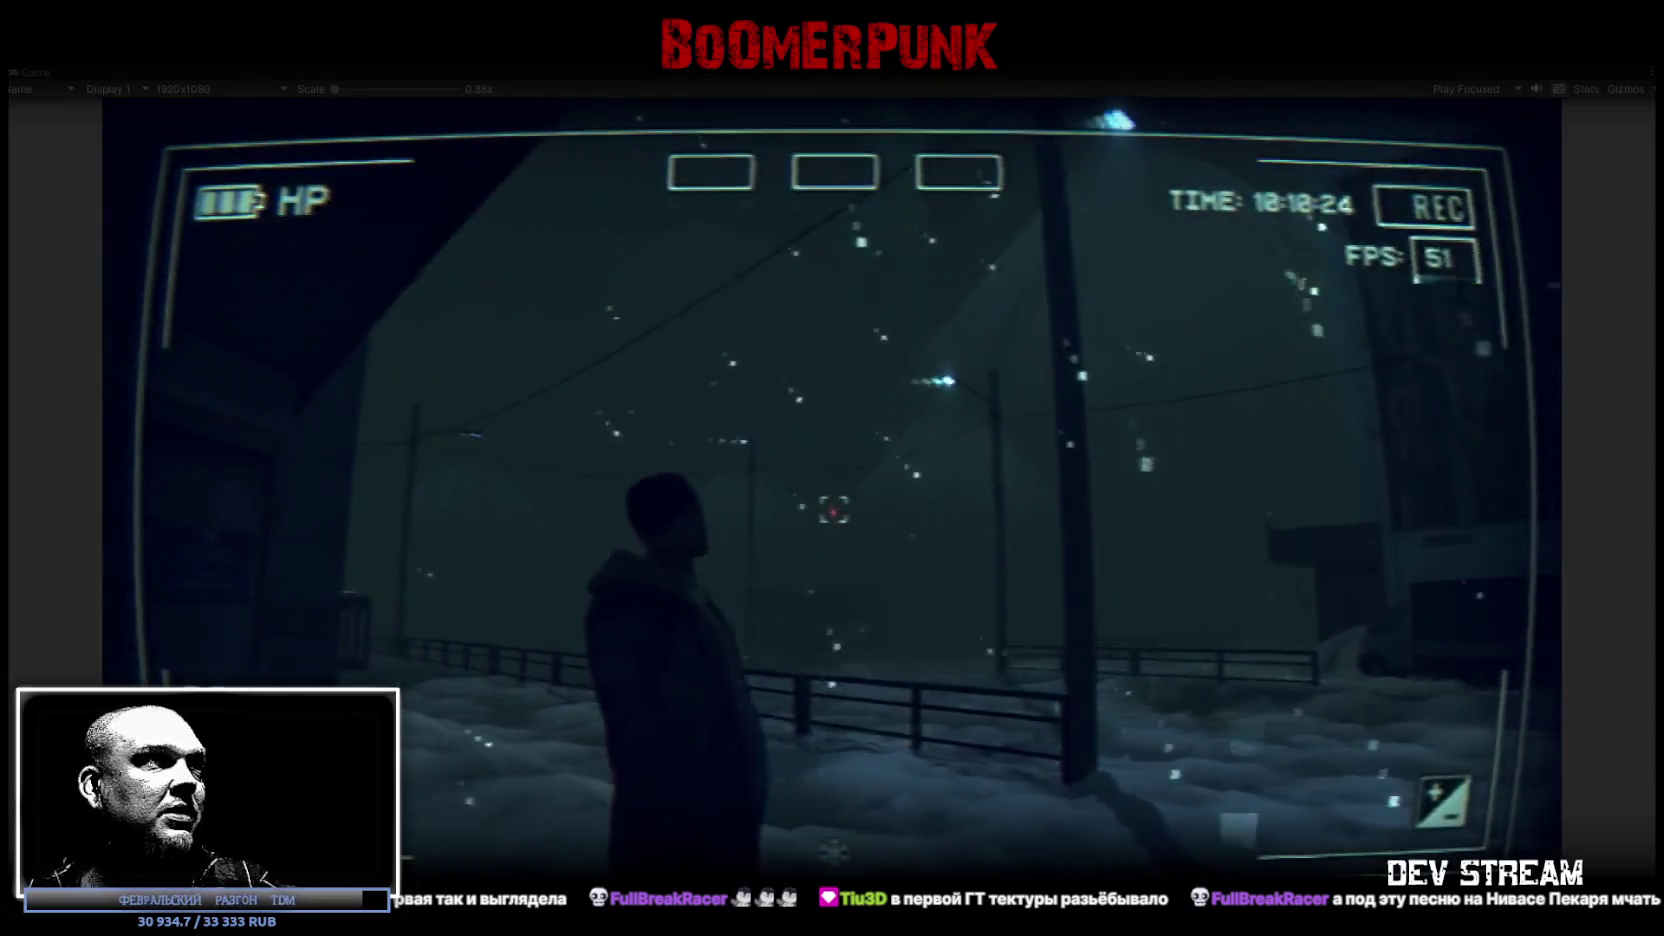
pyautogui.press('Tab')
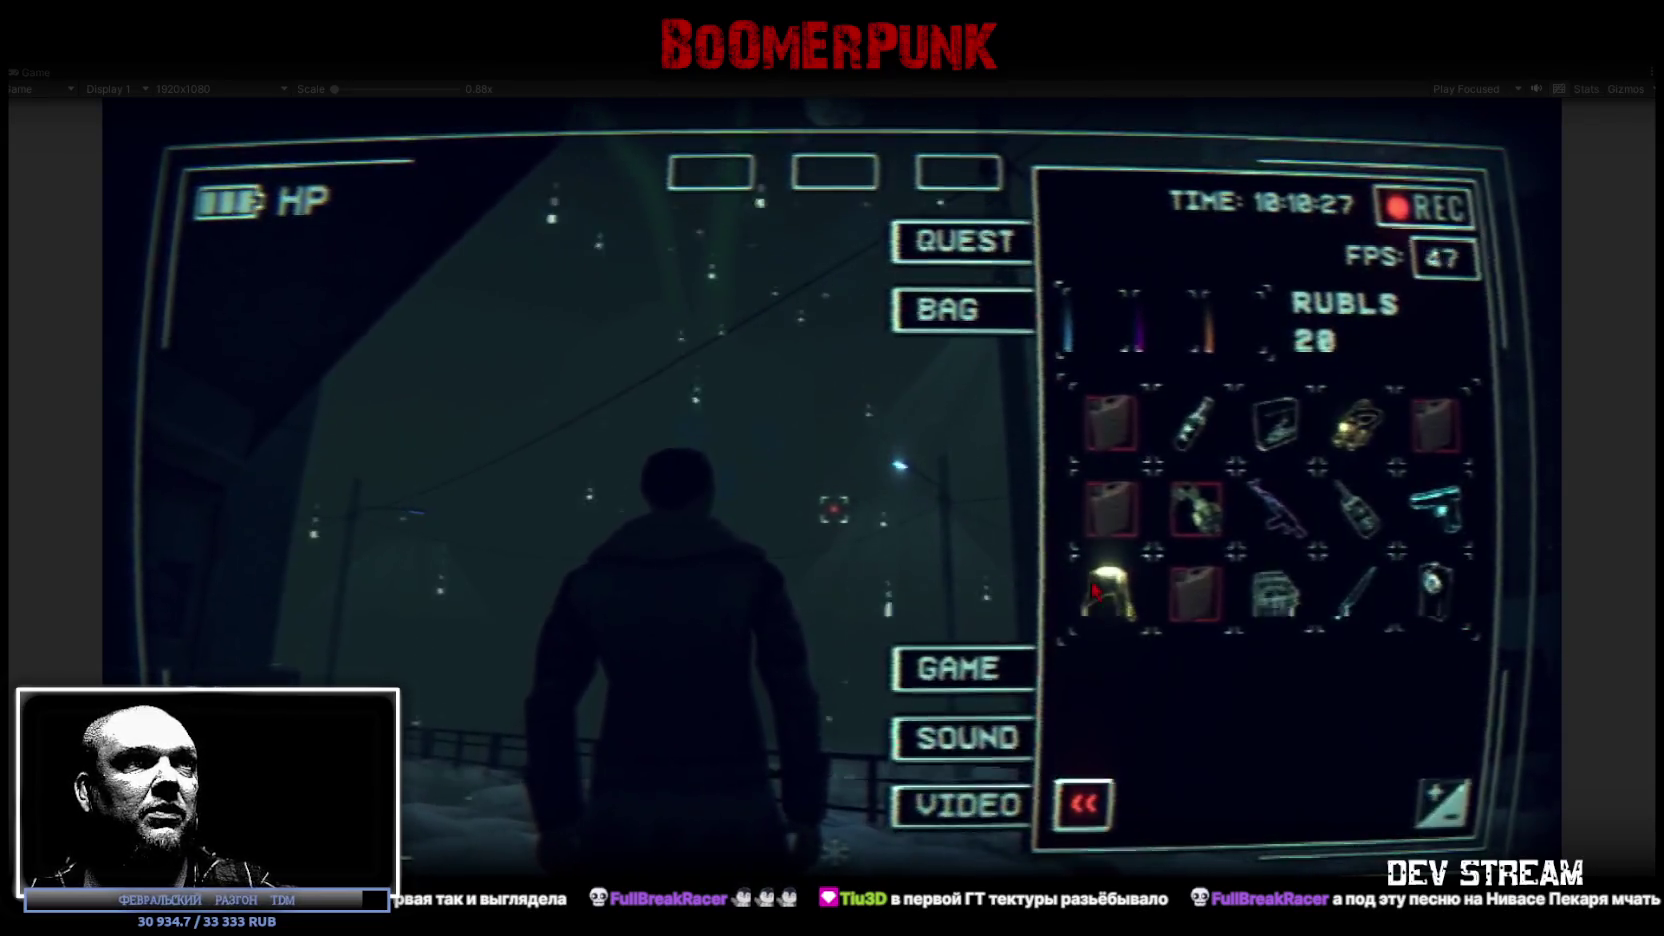
# Step: Equip the fur hat and the assault rifle from the bag, then close the menu
pyautogui.click(1110, 590)
pyautogui.click(1278, 500)
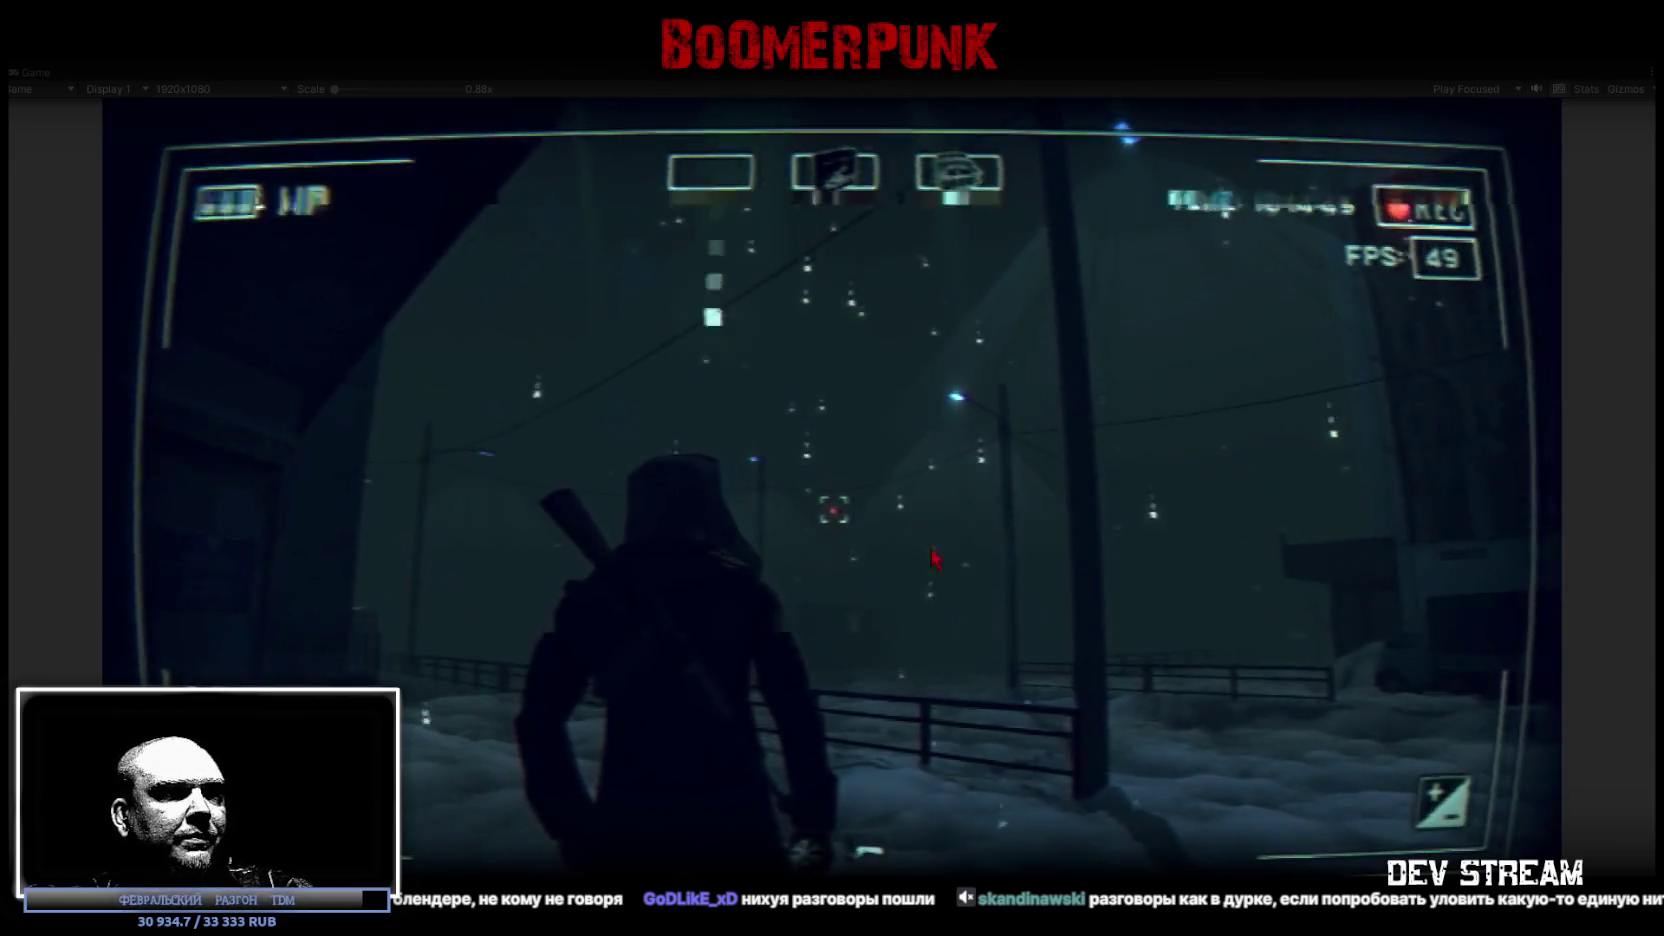
pyautogui.press('Escape')
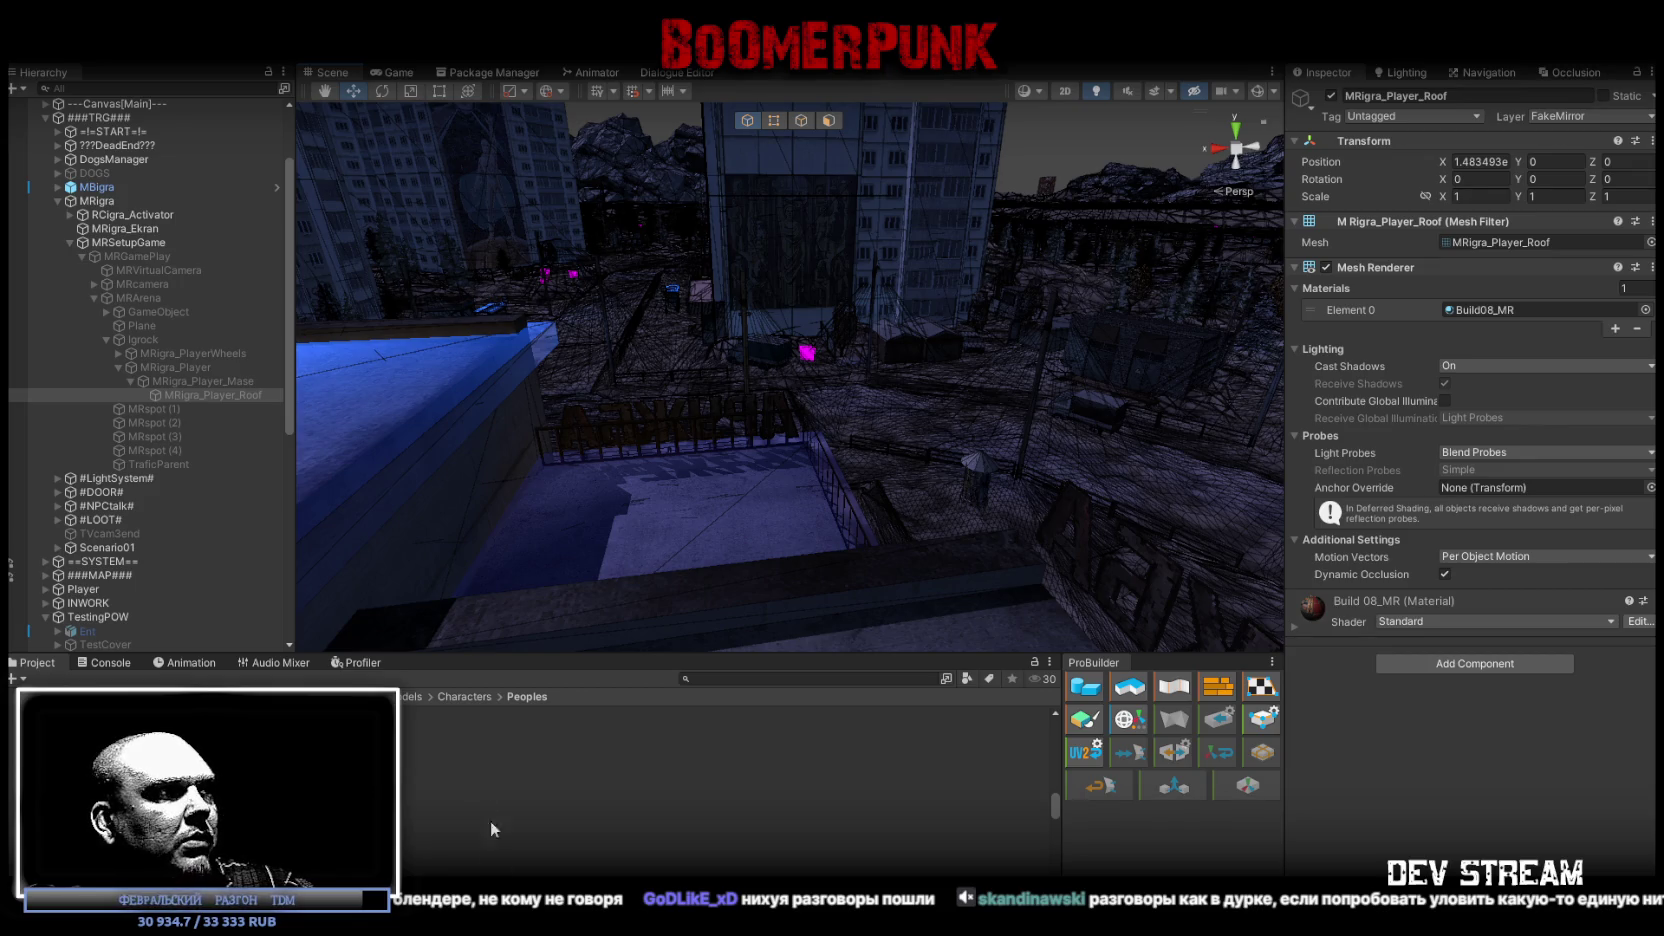
pyautogui.scroll(5, 700, 760)
pyautogui.scroll(3, 700, 760)
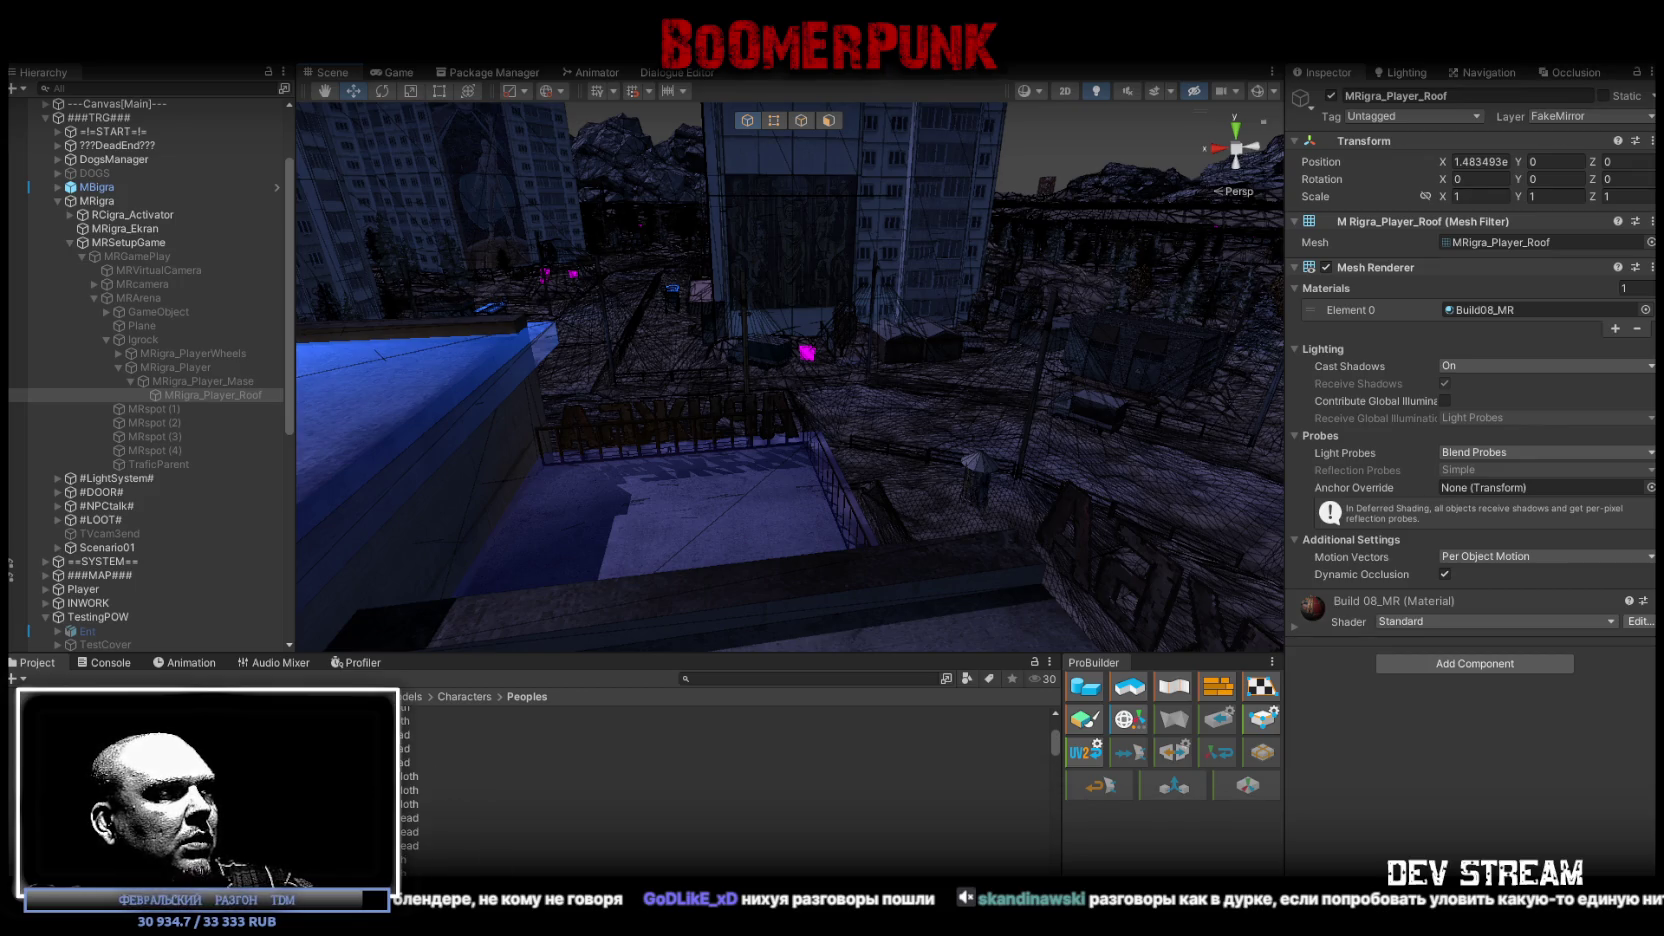
pyautogui.scroll(-5, 700, 760)
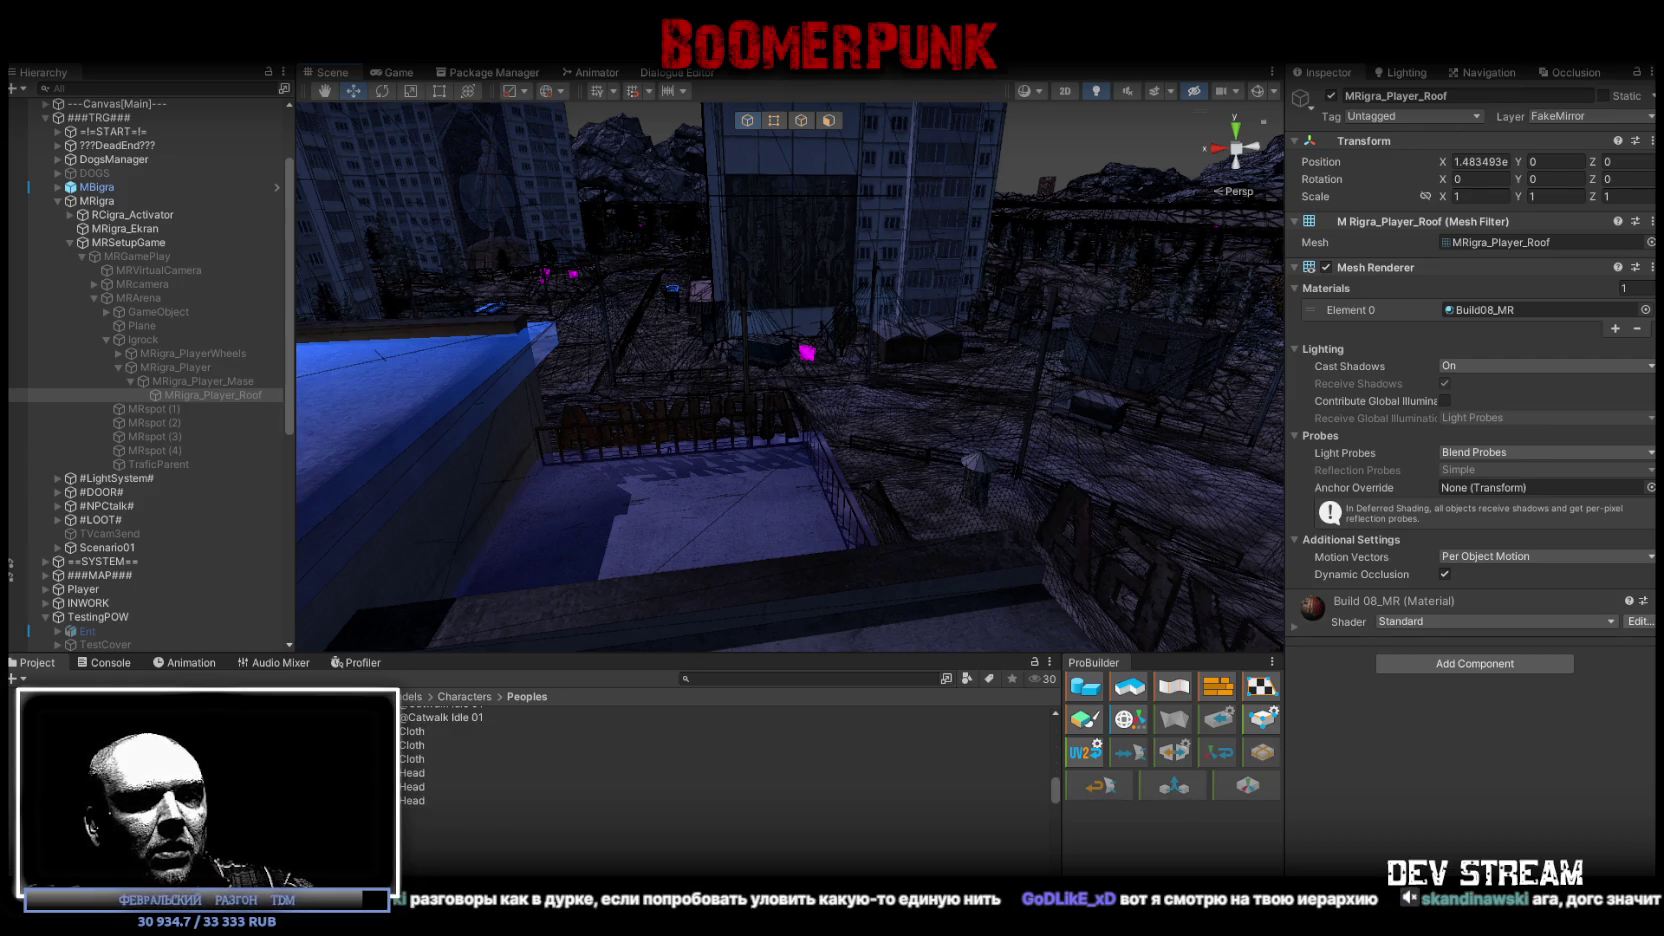
pyautogui.scroll(-2, 700, 760)
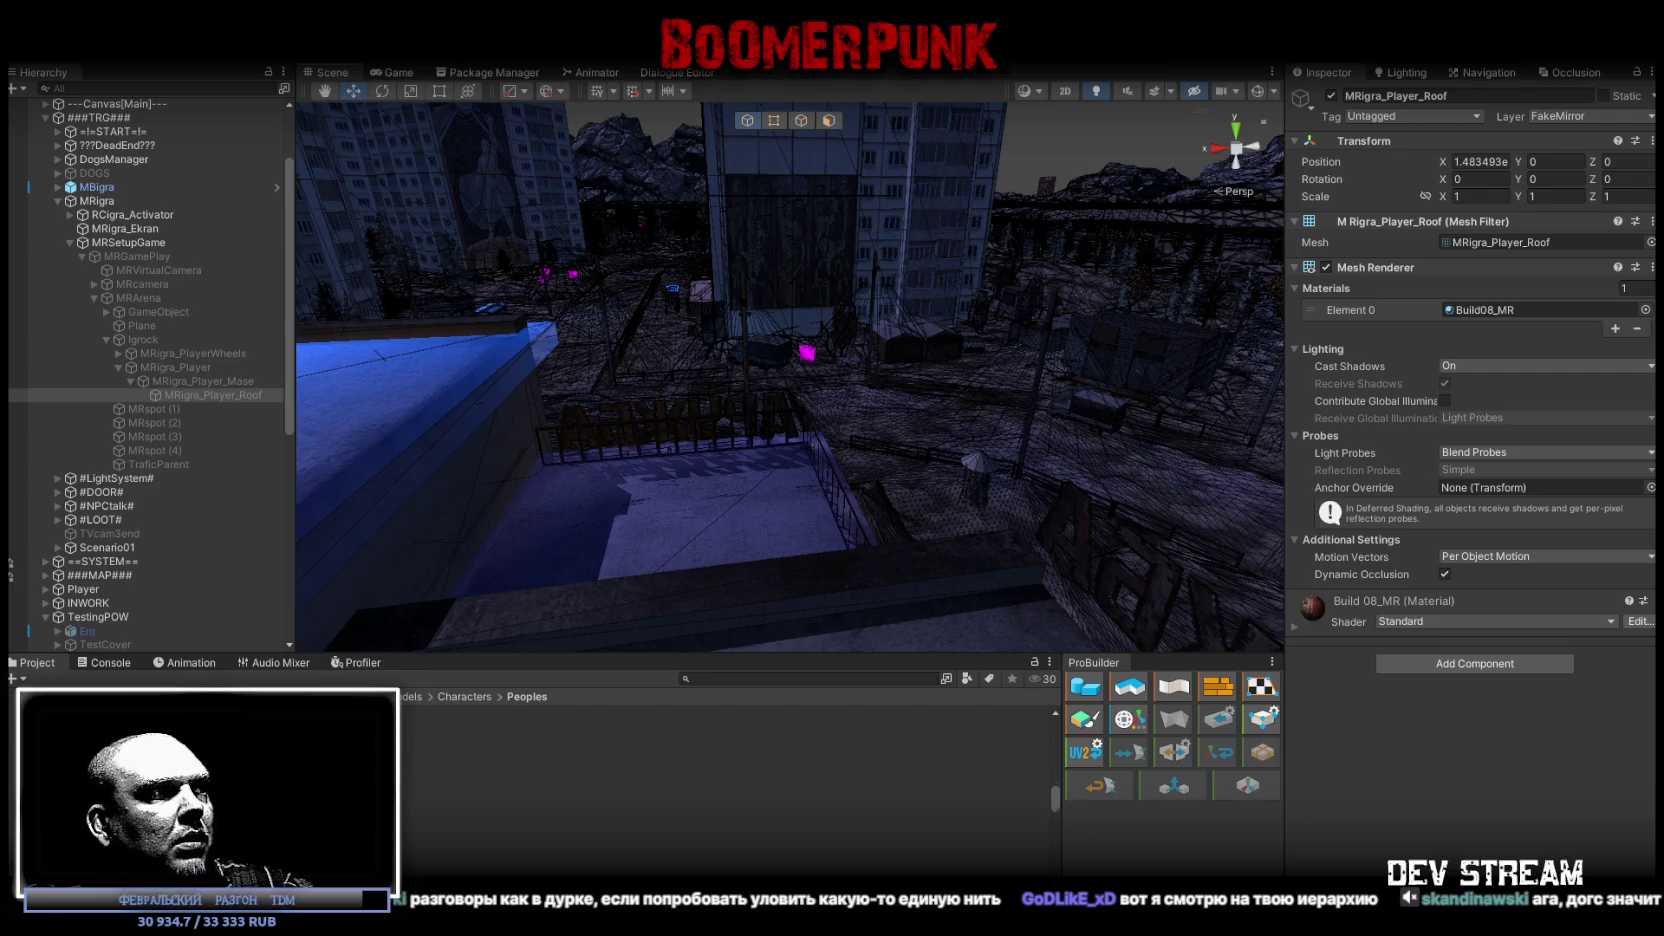
# Step: Open the TDMnunCloth texture from the Project window in Photoshop for editing
pyautogui.rightClick(347, 800)
pyautogui.press('Escape')
pyautogui.rightClick(352, 812)
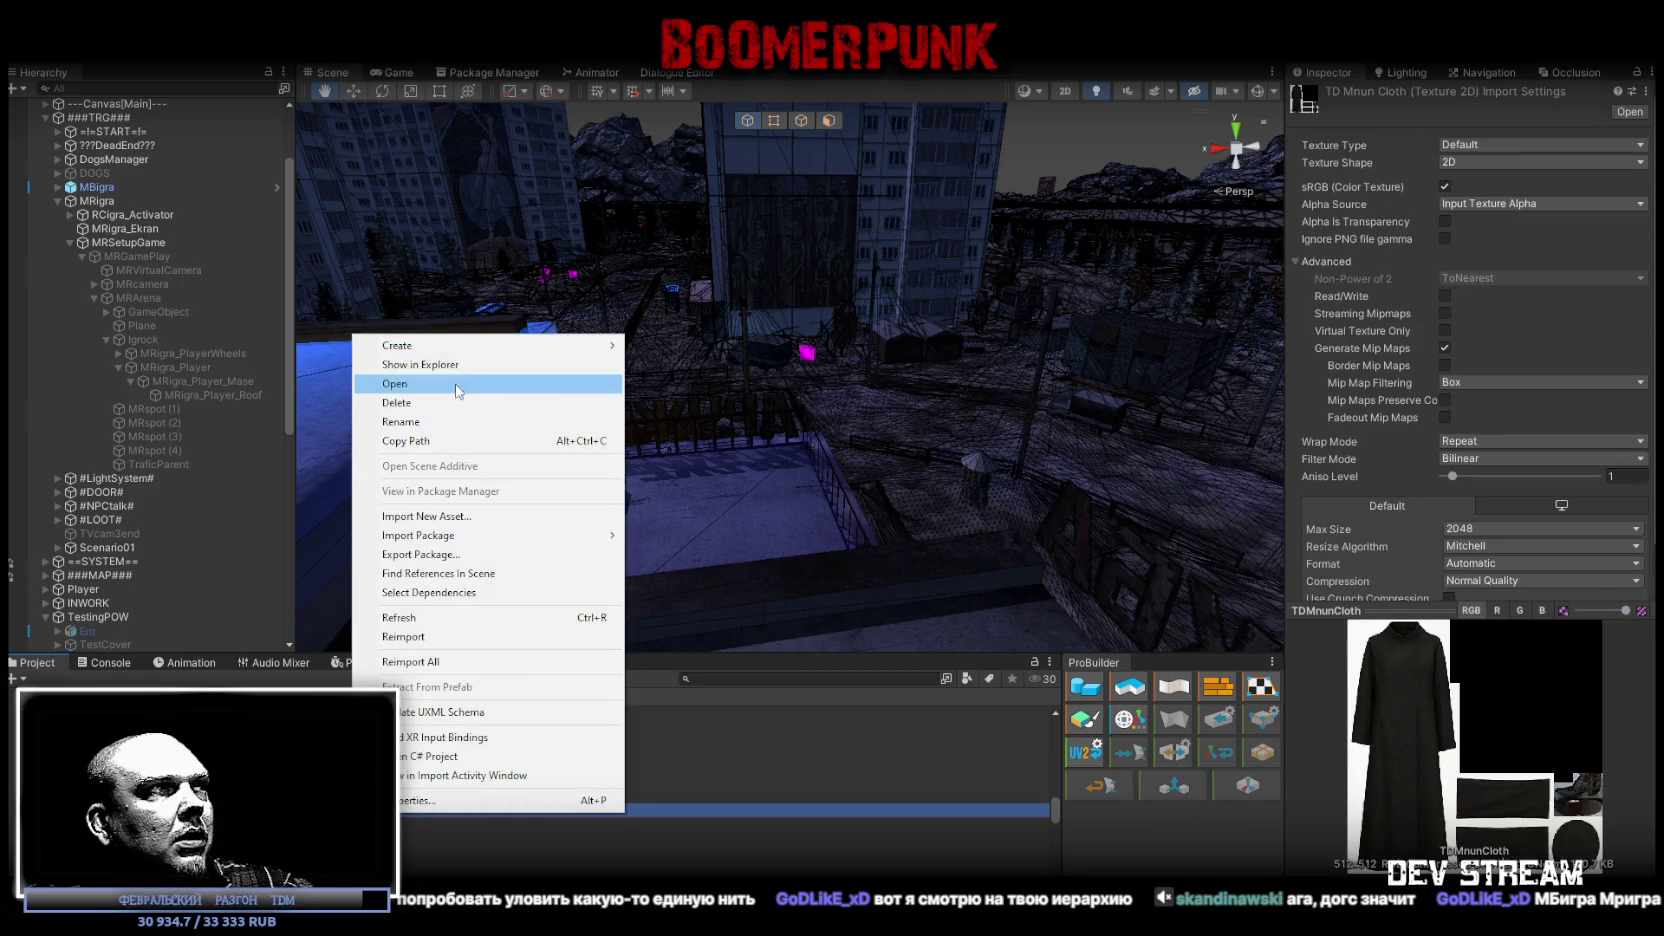
pyautogui.click(457, 386)
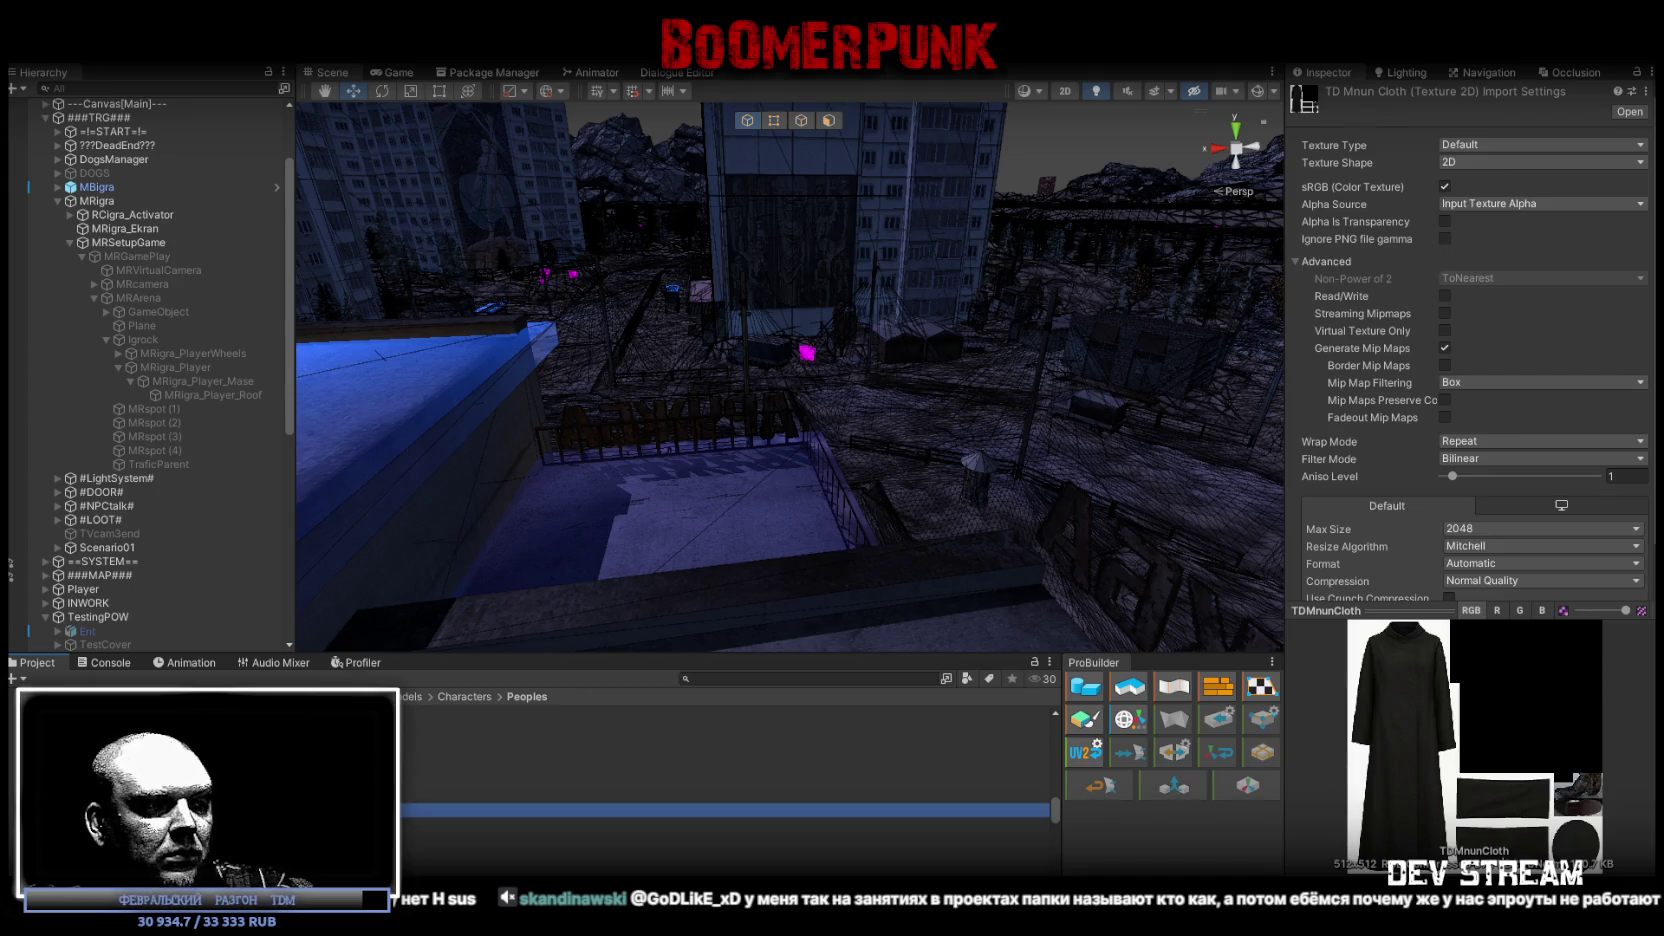
pyautogui.hotkey('alt', 'Tab')
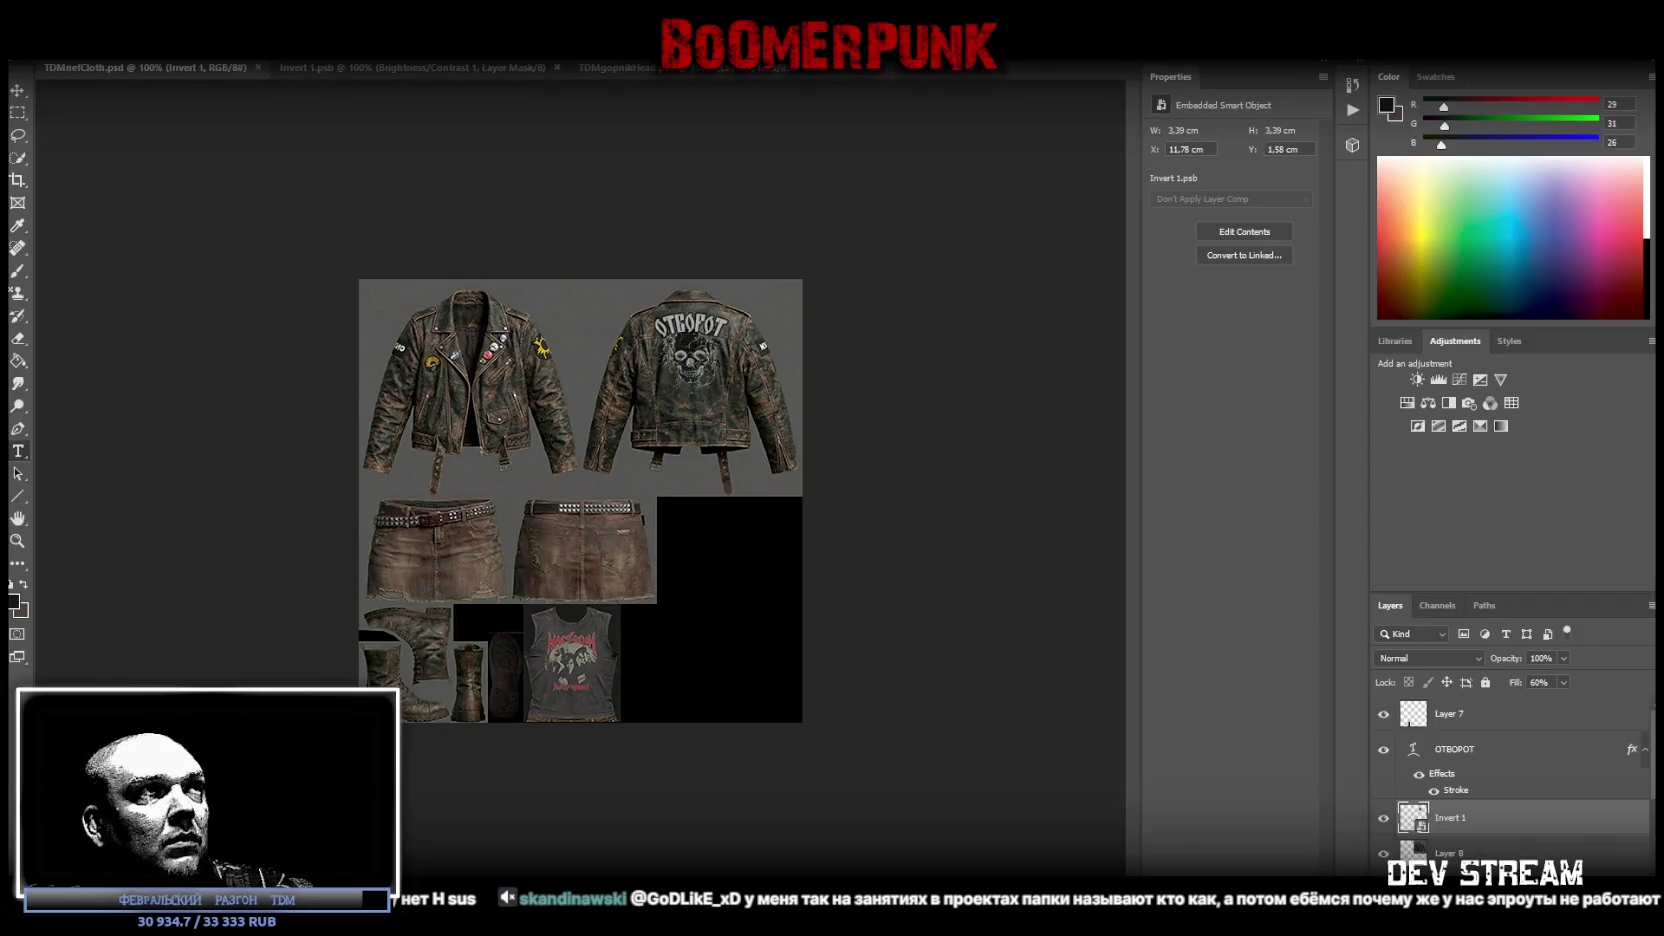
# Step: Return to Unity to check the reimported TDMnunCloth texture
pyautogui.hotkey('alt', 'Tab')
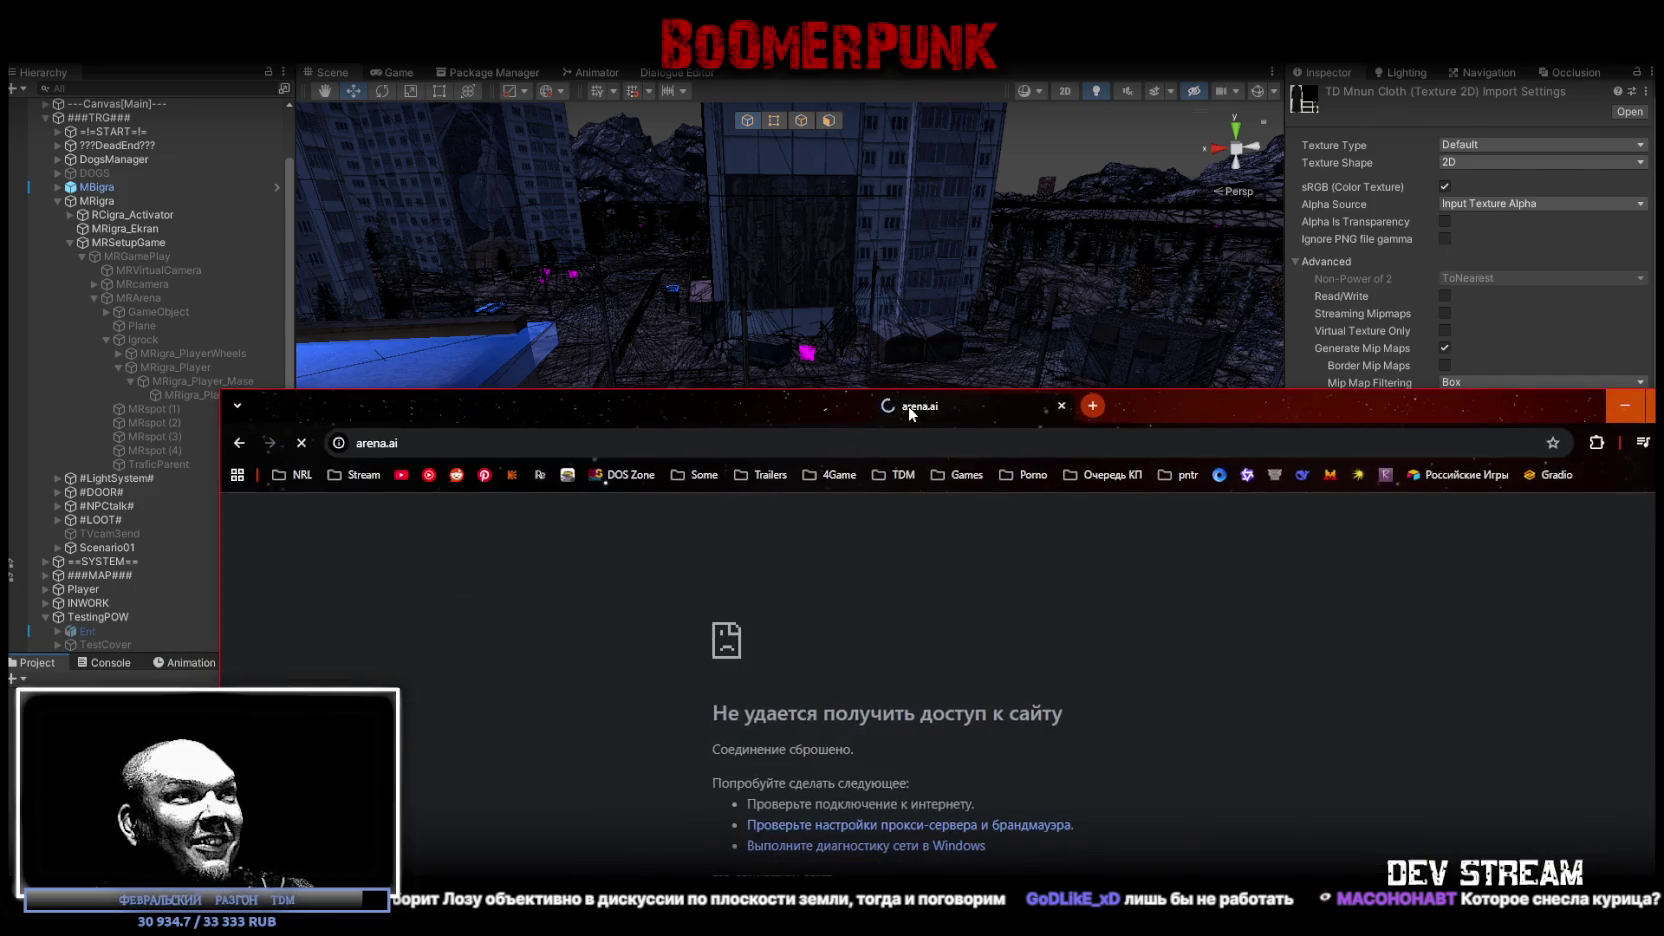
# Step: Move the arena.ai error window aside, return to Unity, then switch to the schedule spreadsheet
pyautogui.moveTo(907, 406)
pyautogui.mouseDown()
pyautogui.moveTo(729, 75)
pyautogui.moveTo(741, 110)
pyautogui.moveTo(777, 94)
pyautogui.moveTo(618, 94)
pyautogui.moveTo(650, 112)
pyautogui.moveTo(708, 384)
pyautogui.mouseUp()
pyautogui.hotkey('alt', 'Tab')
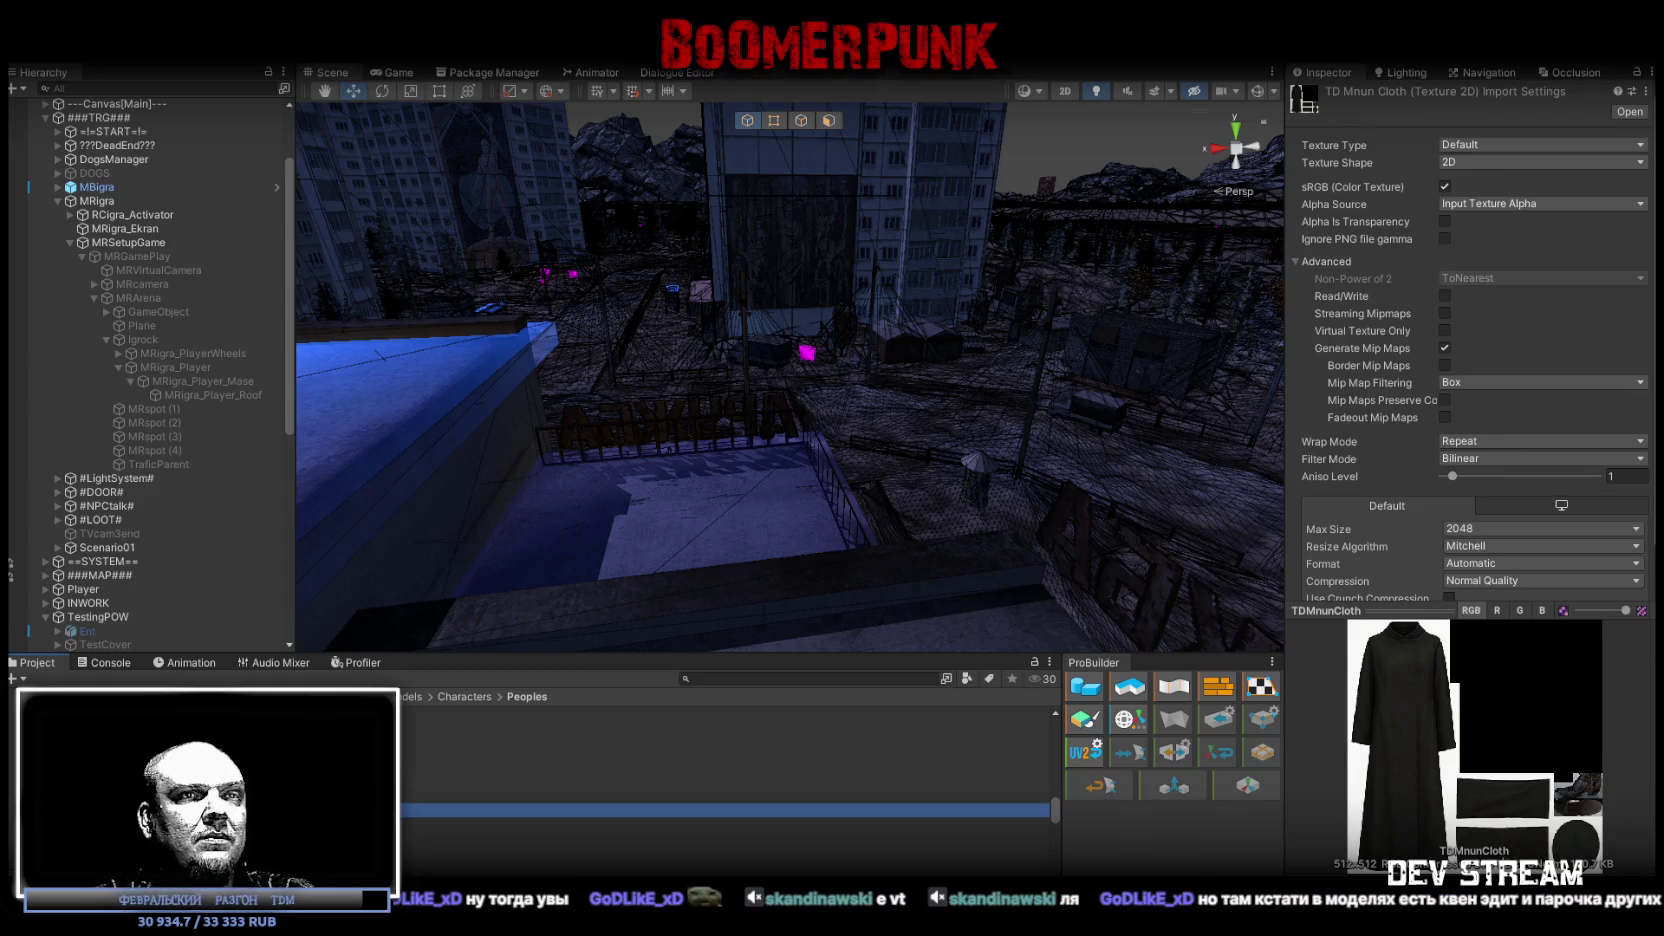
pyautogui.hotkey('alt', 'Tab')
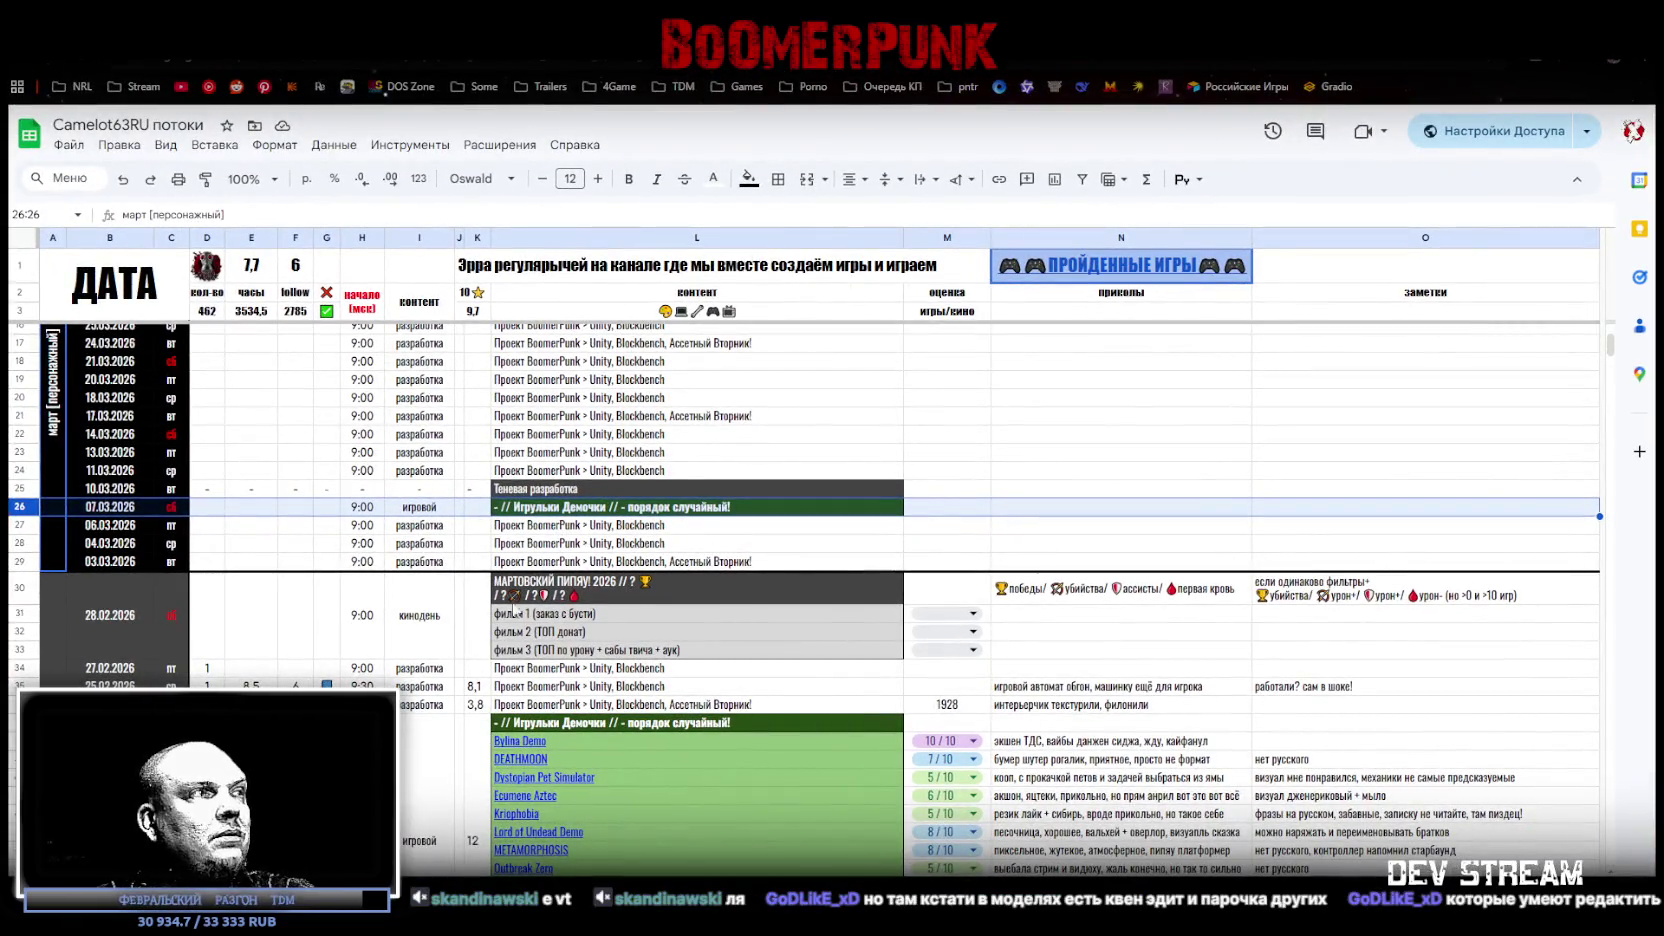
# Step: Inspect schedule cells D30:D33, L31:L33, B27:B29 and rows 25–26, then move the Sheets window aside
pyautogui.click(216, 621)
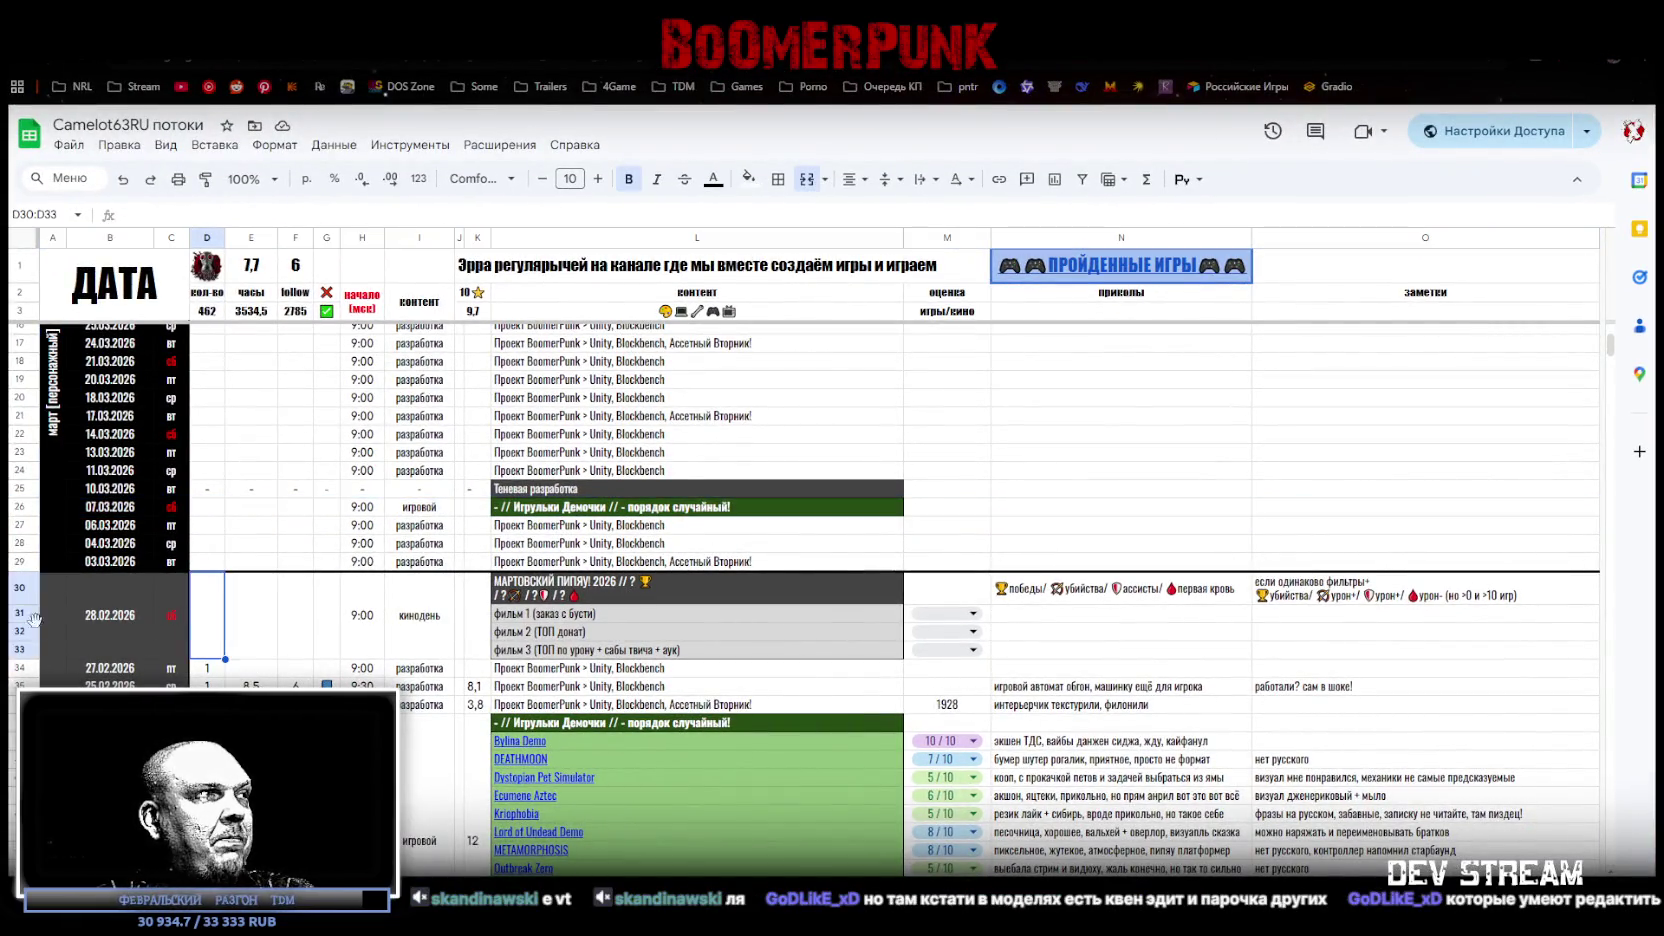
pyautogui.moveTo(536, 616); pyautogui.dragTo(536, 657)
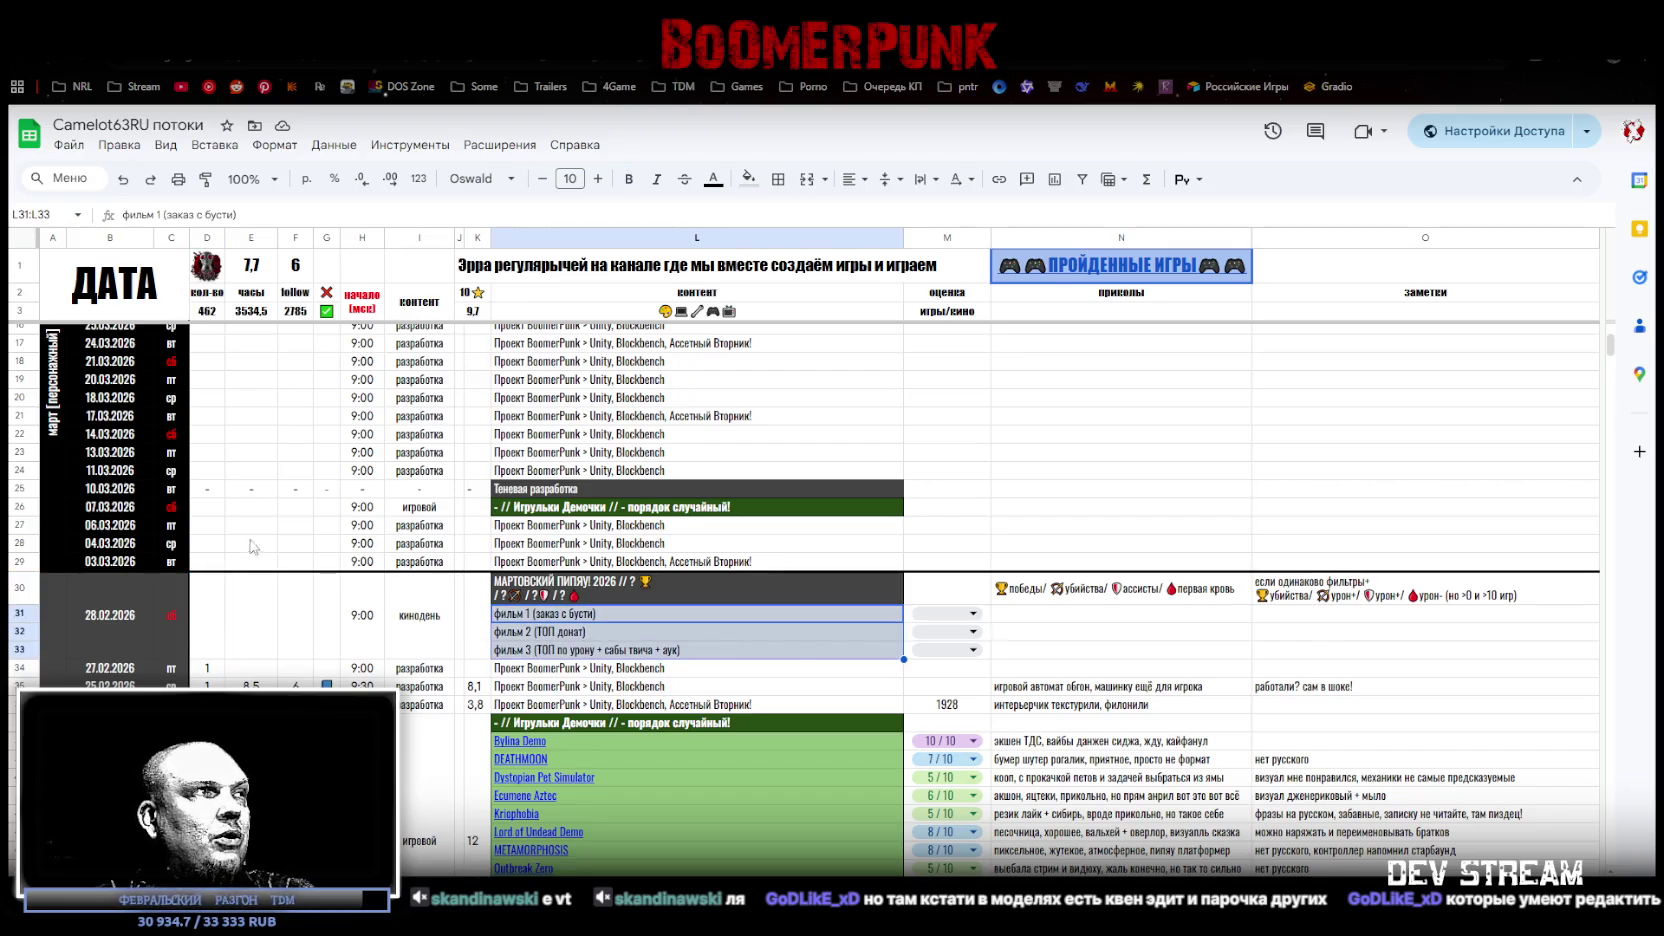
pyautogui.moveTo(133, 527); pyautogui.dragTo(133, 572)
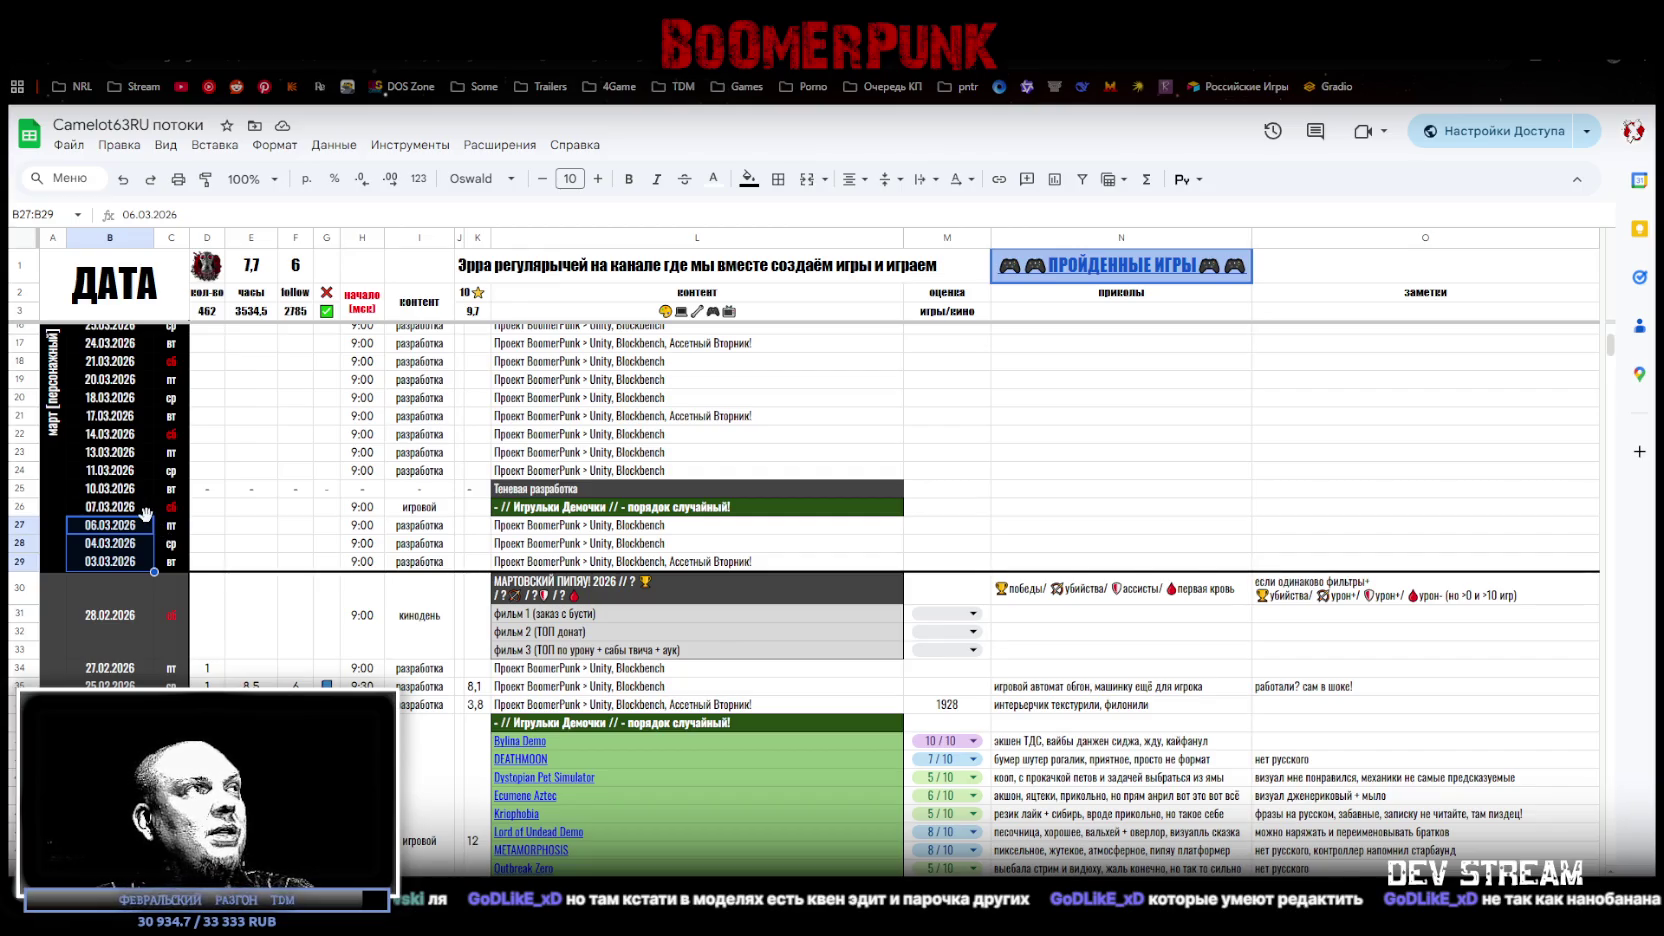
pyautogui.click(19, 508)
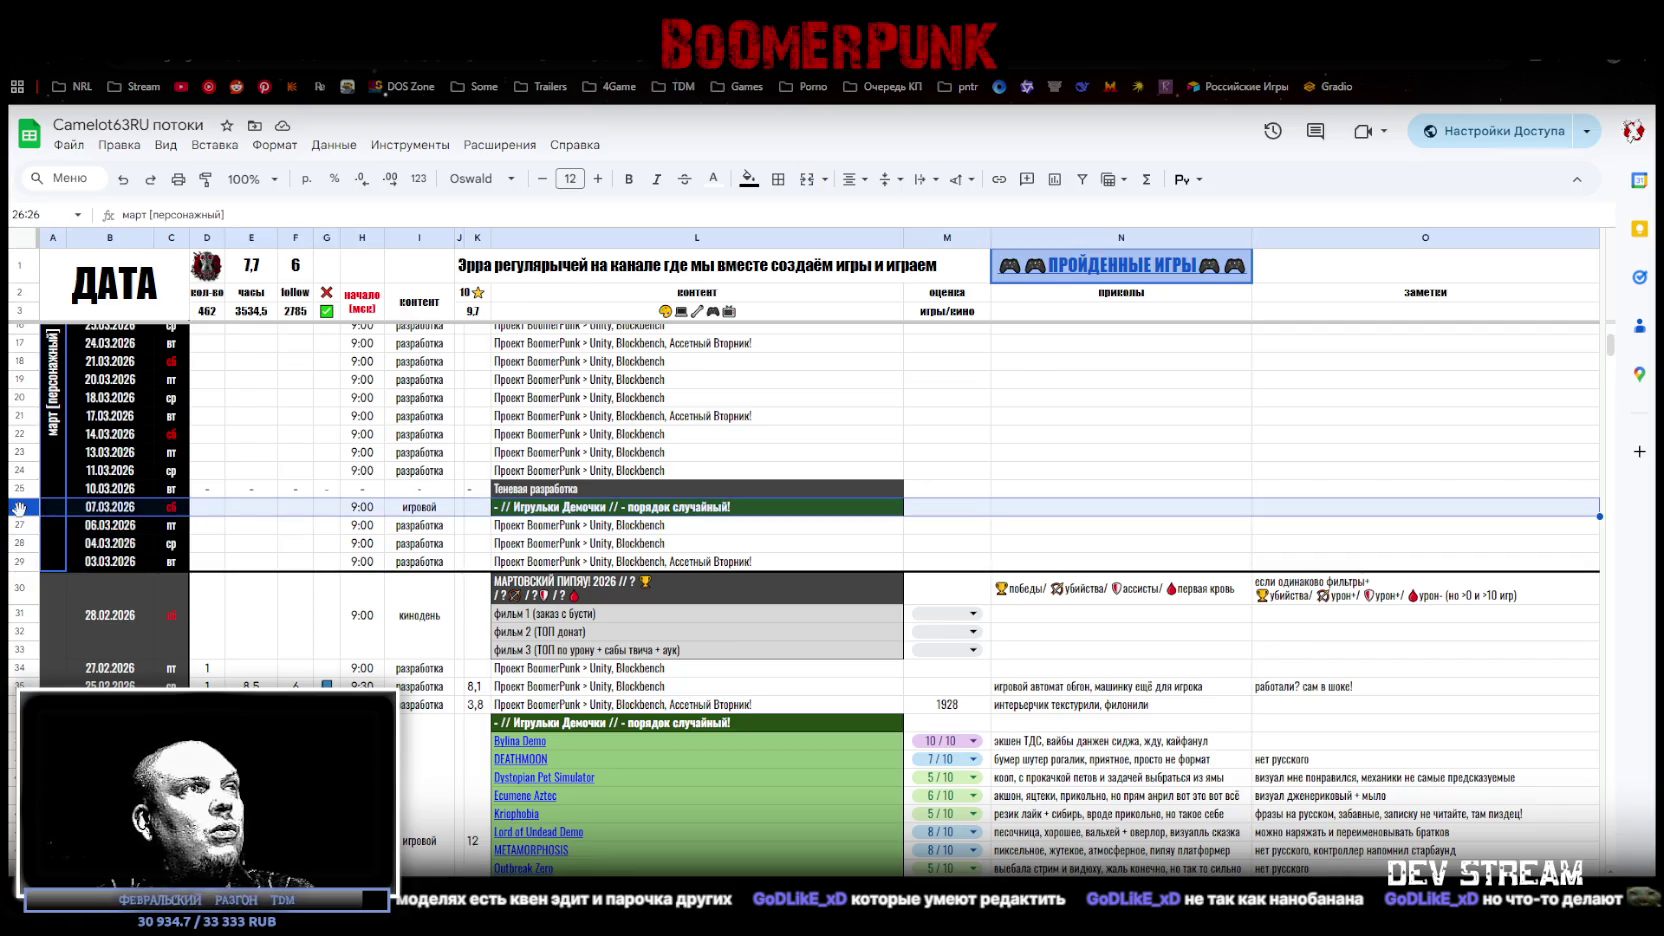
pyautogui.click(541, 510)
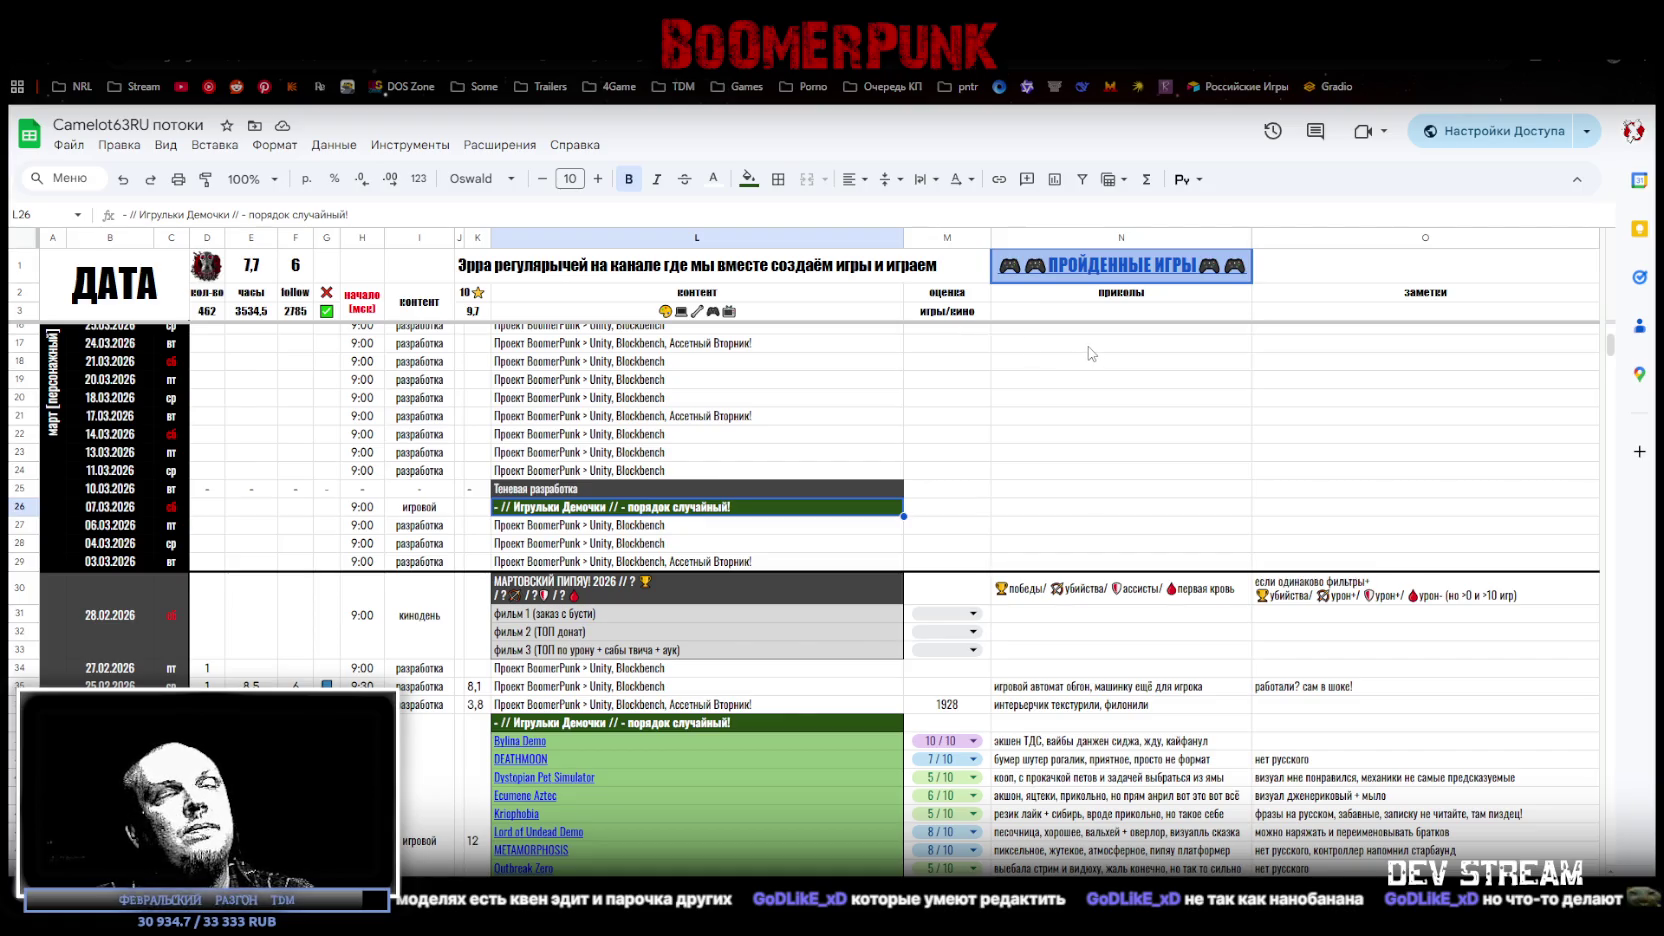
pyautogui.click(550, 489)
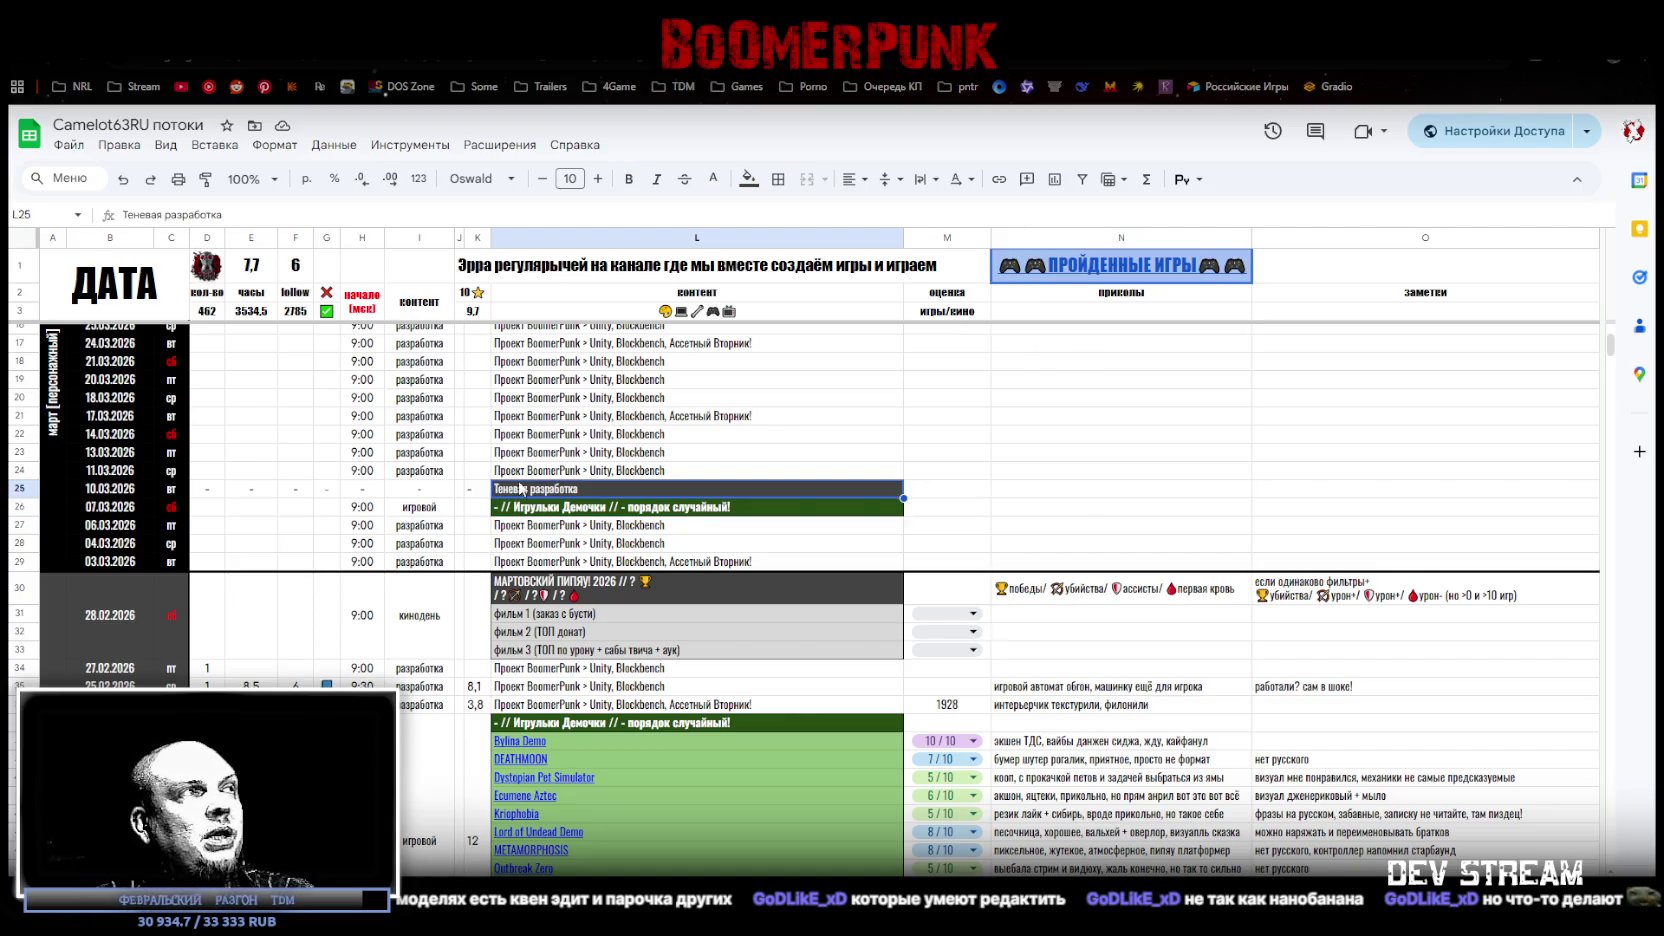
pyautogui.click(22, 488)
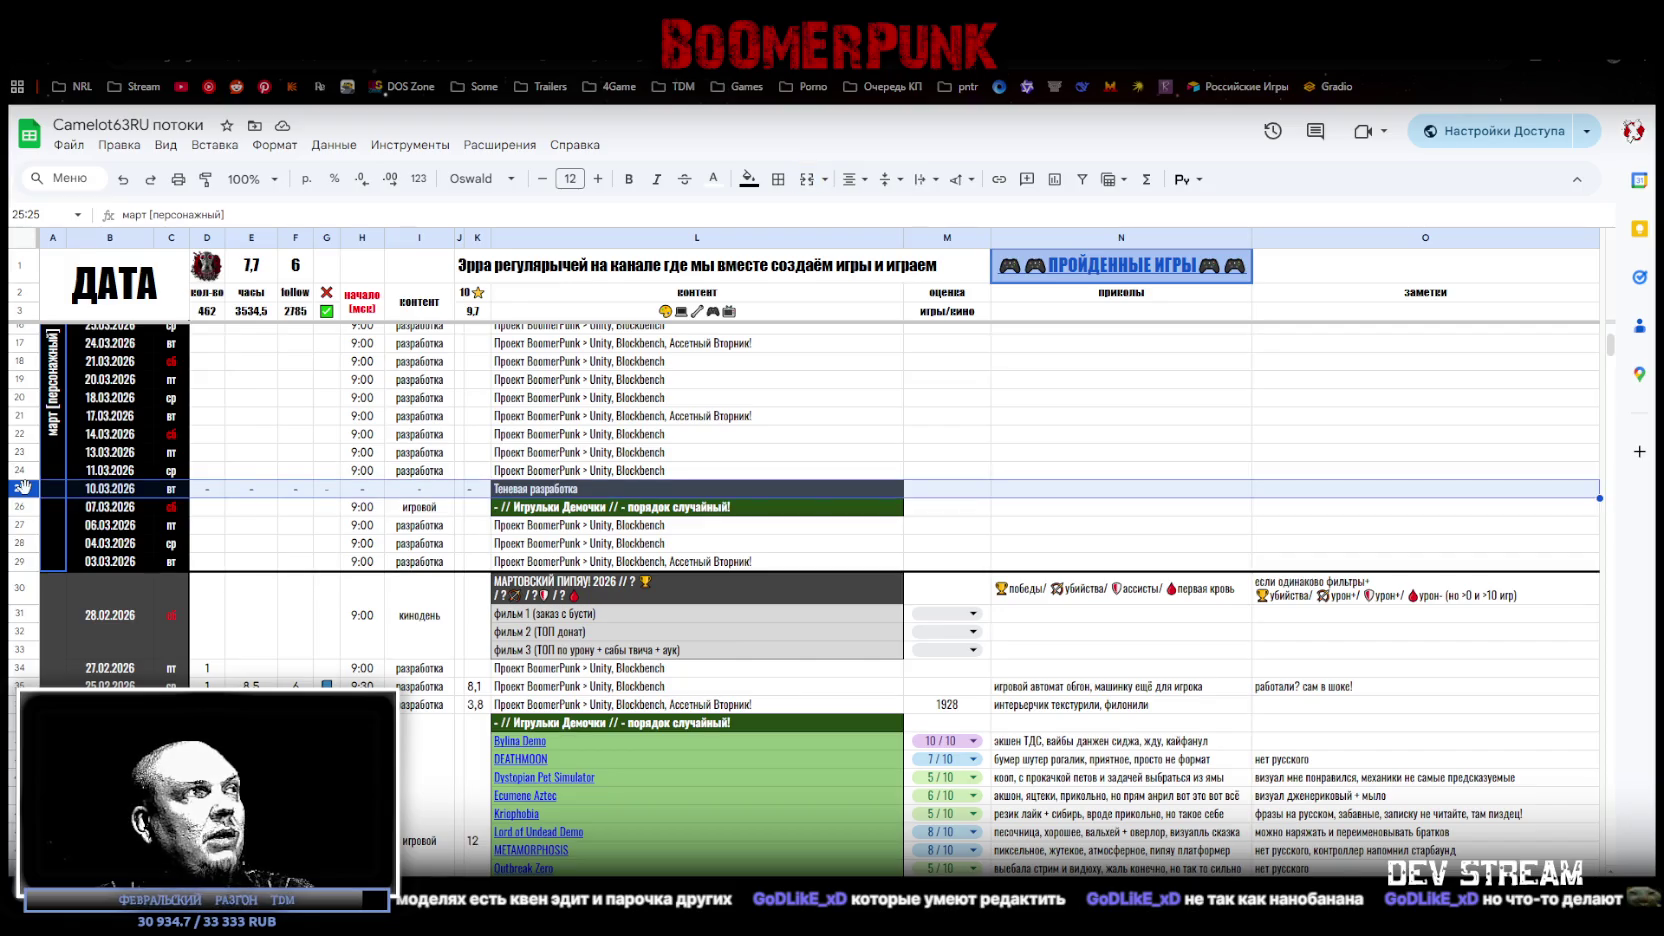
pyautogui.click(532, 507)
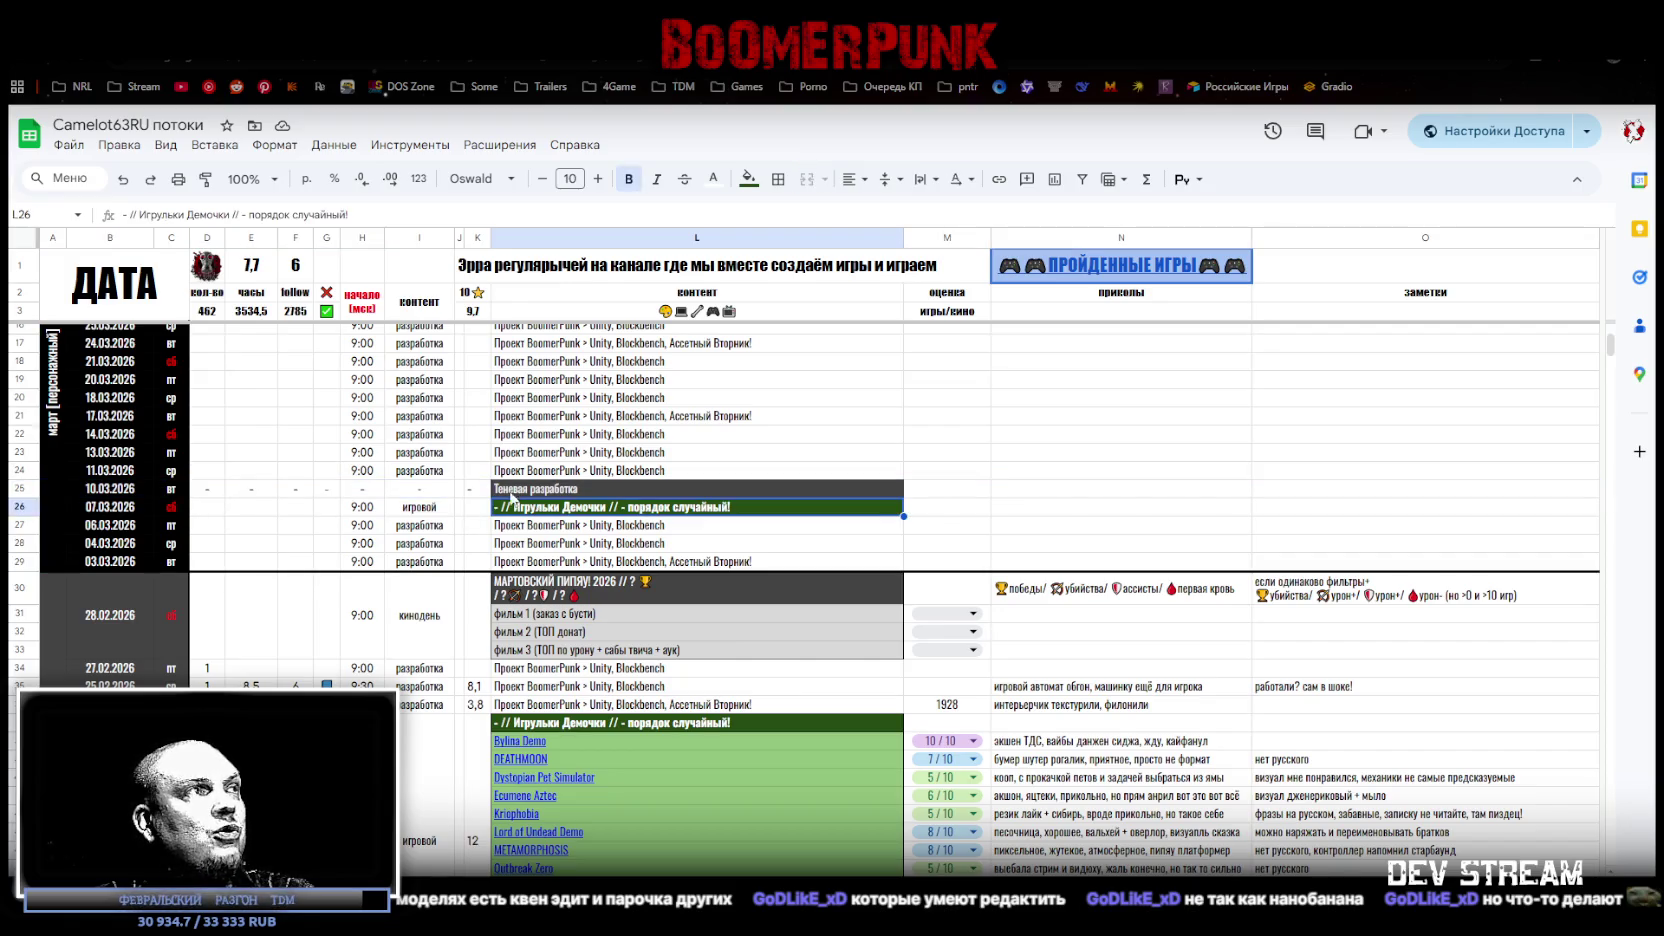
pyautogui.moveTo(1497, 72); pyautogui.dragTo(1490, 935)
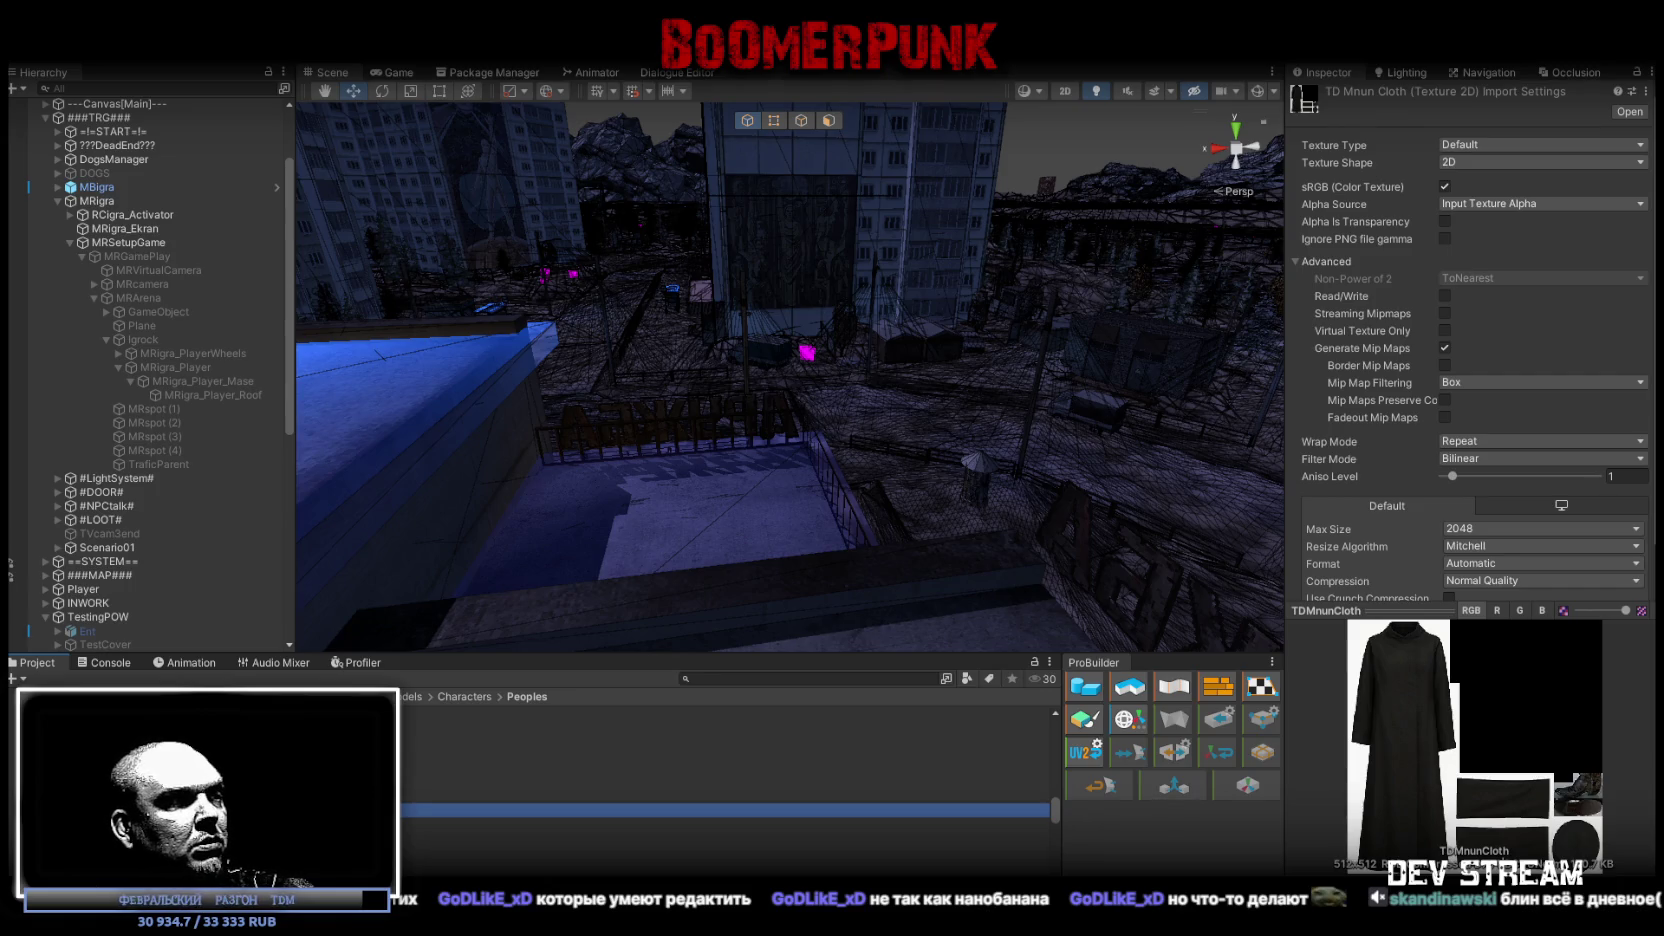
# Step: Bring the arena.ai Battle Mode browser window to the front over Unity
pyautogui.hotkey('alt', 'Tab')
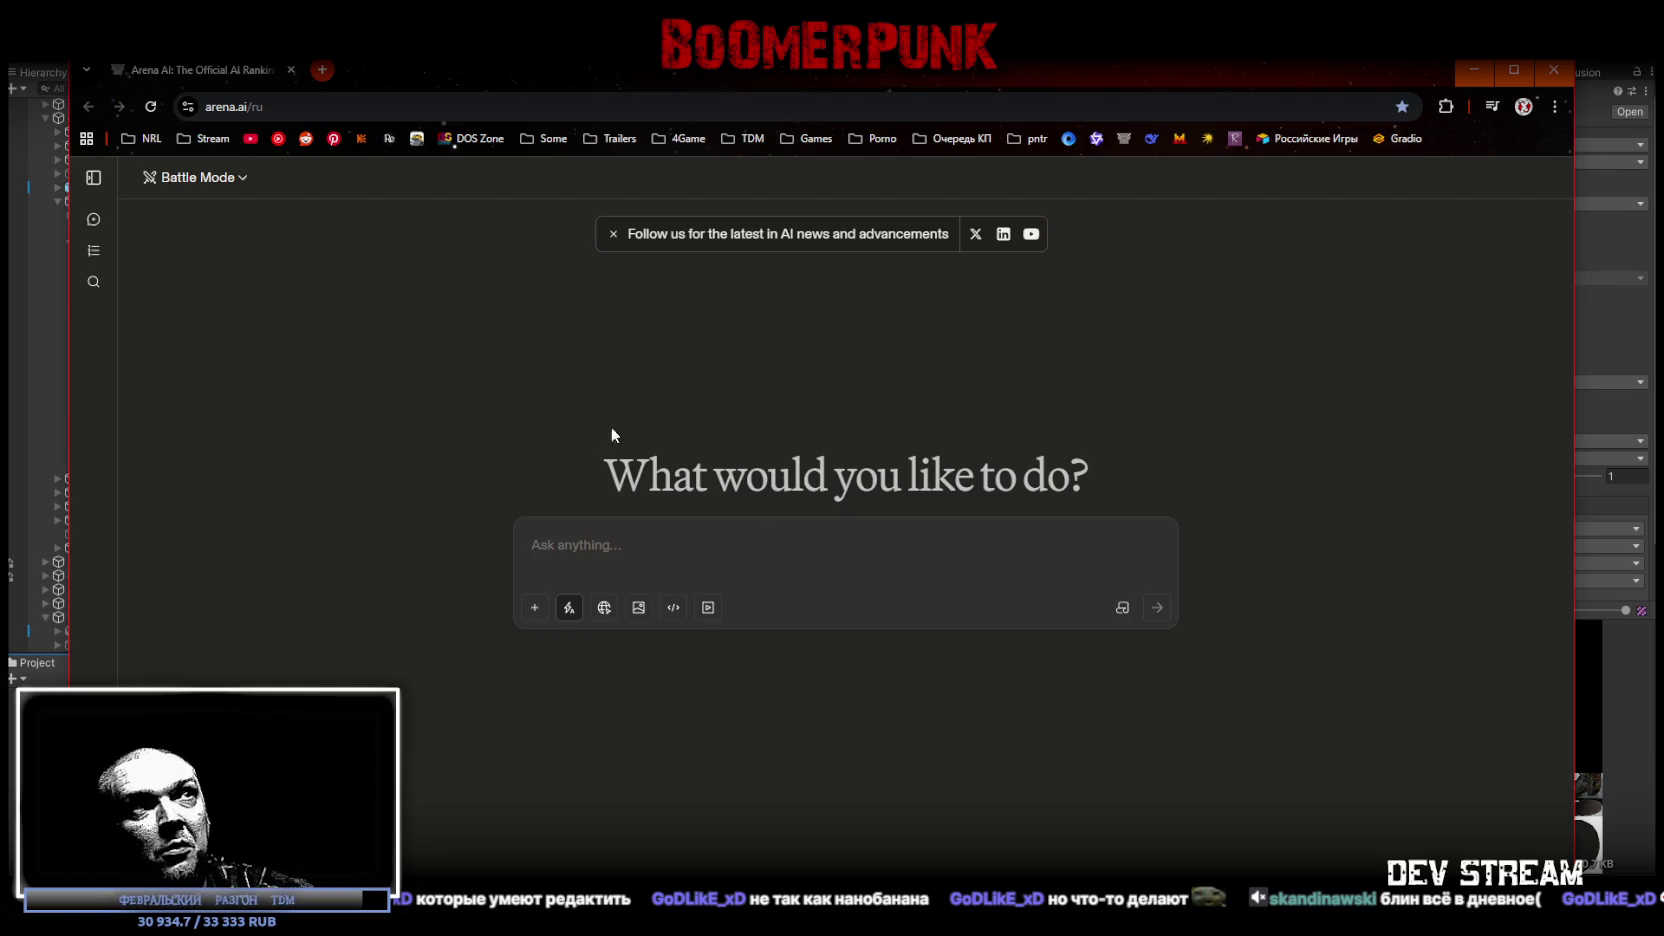
# Step: Hide the Arena AI browser window so the Unity editor shows again
pyautogui.hotkey('alt', 'Tab')
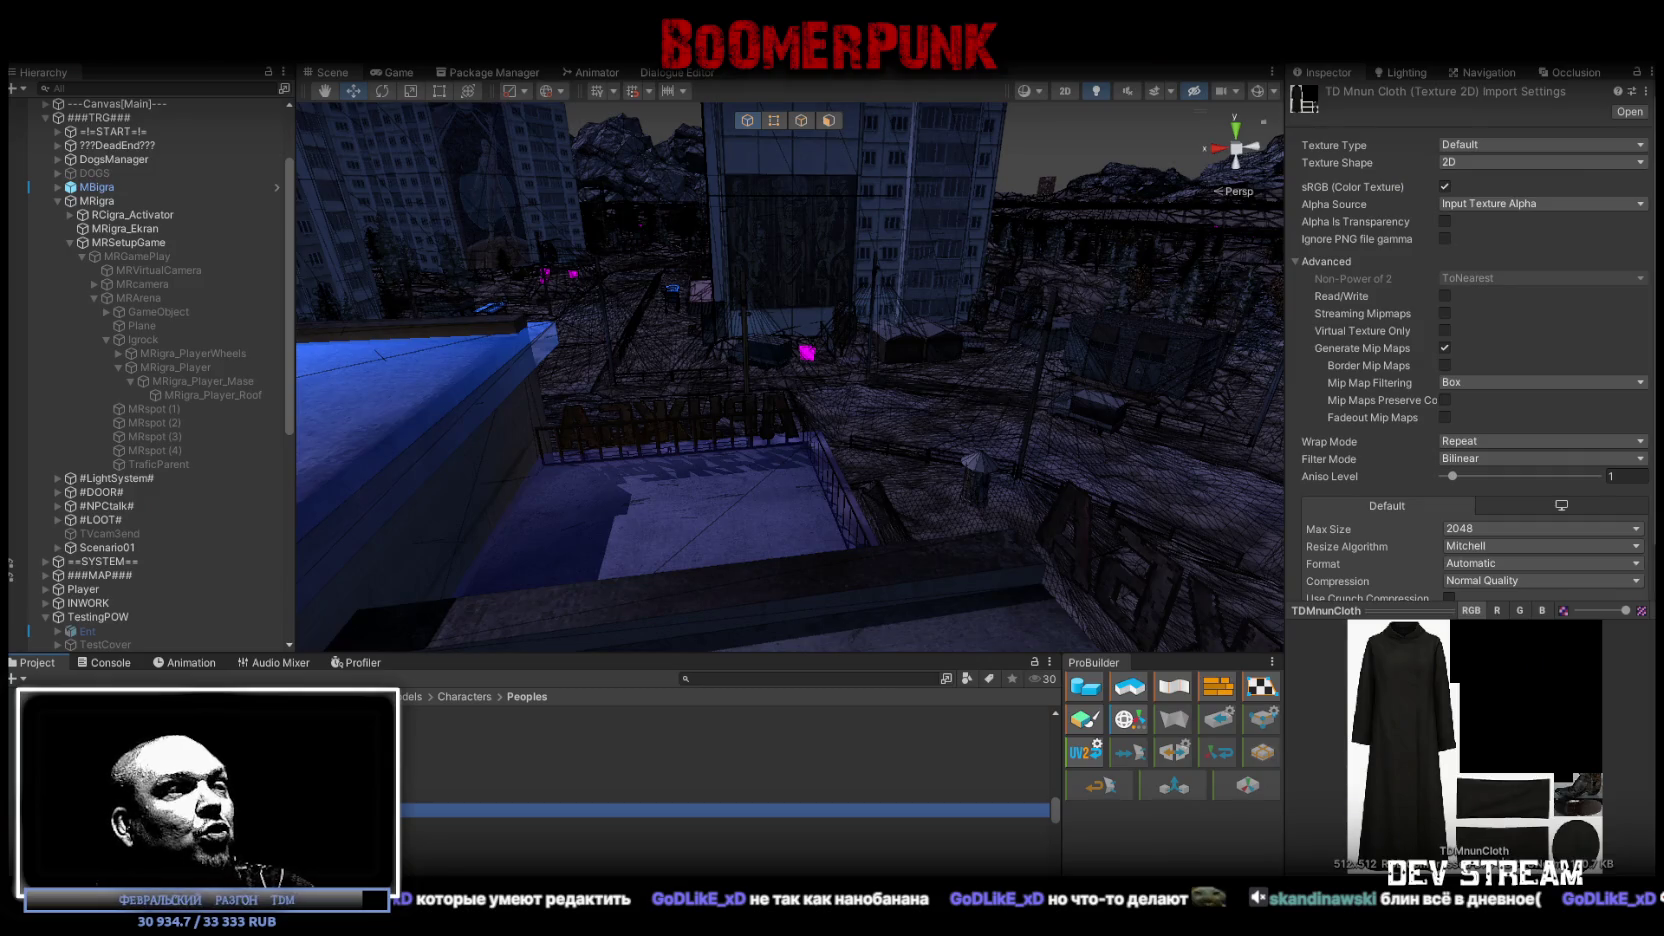
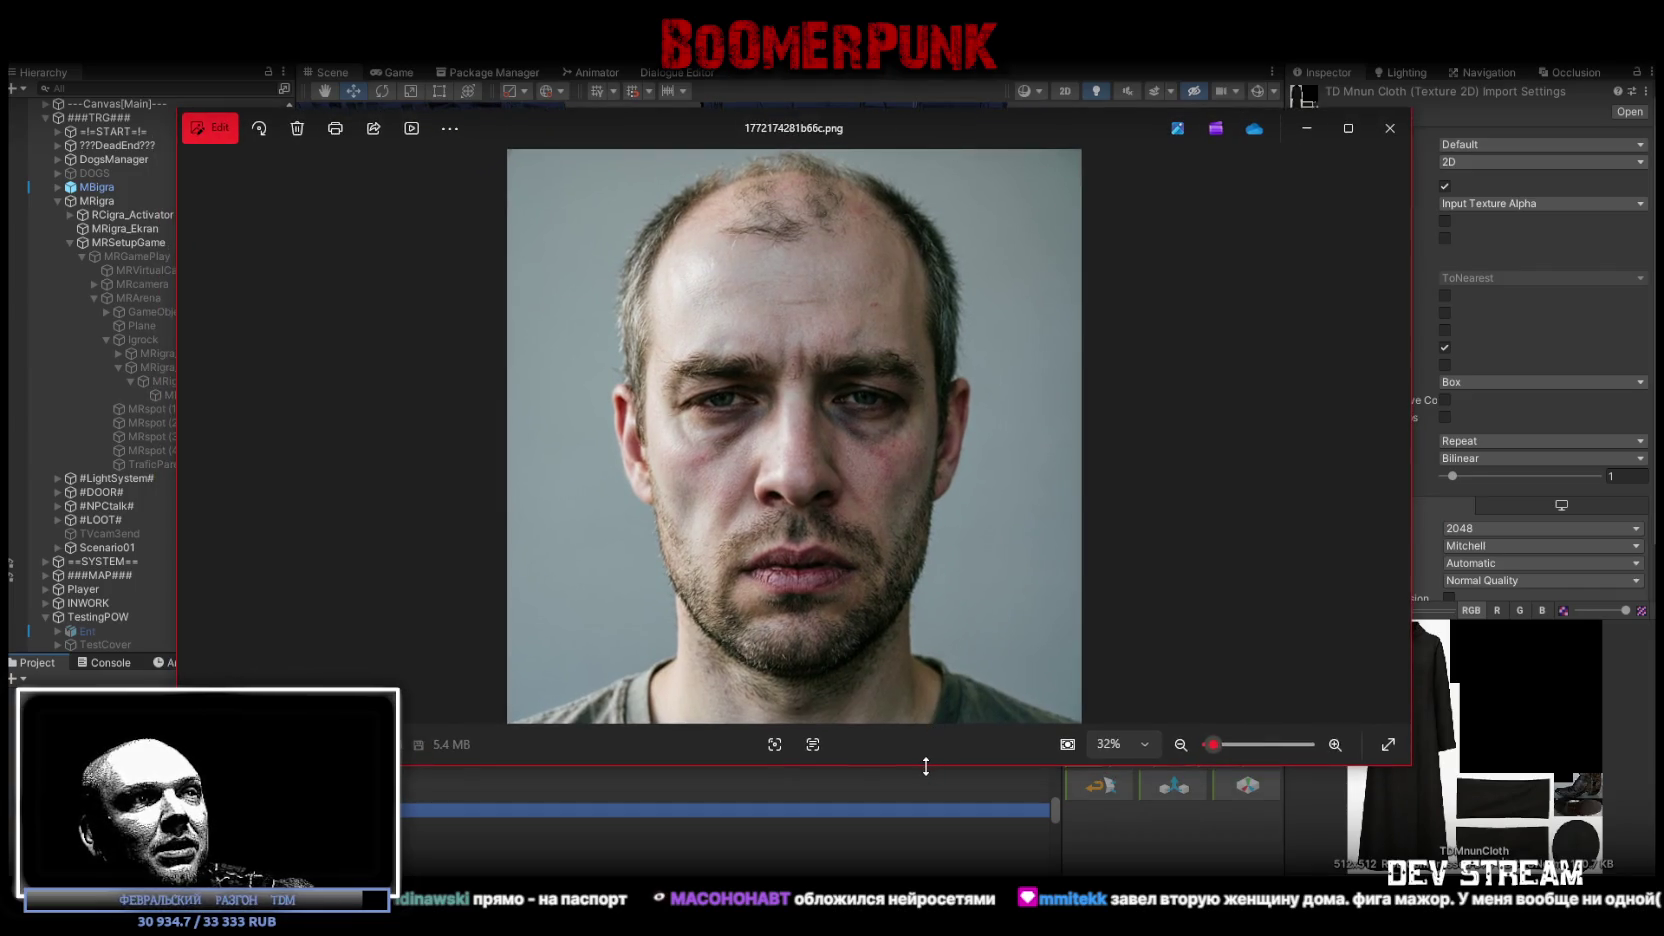
# Step: Enlarge the Photos viewer to see the portrait bigger, then close it with Alt+F4
pyautogui.moveTo(926, 766); pyautogui.dragTo(926, 878)
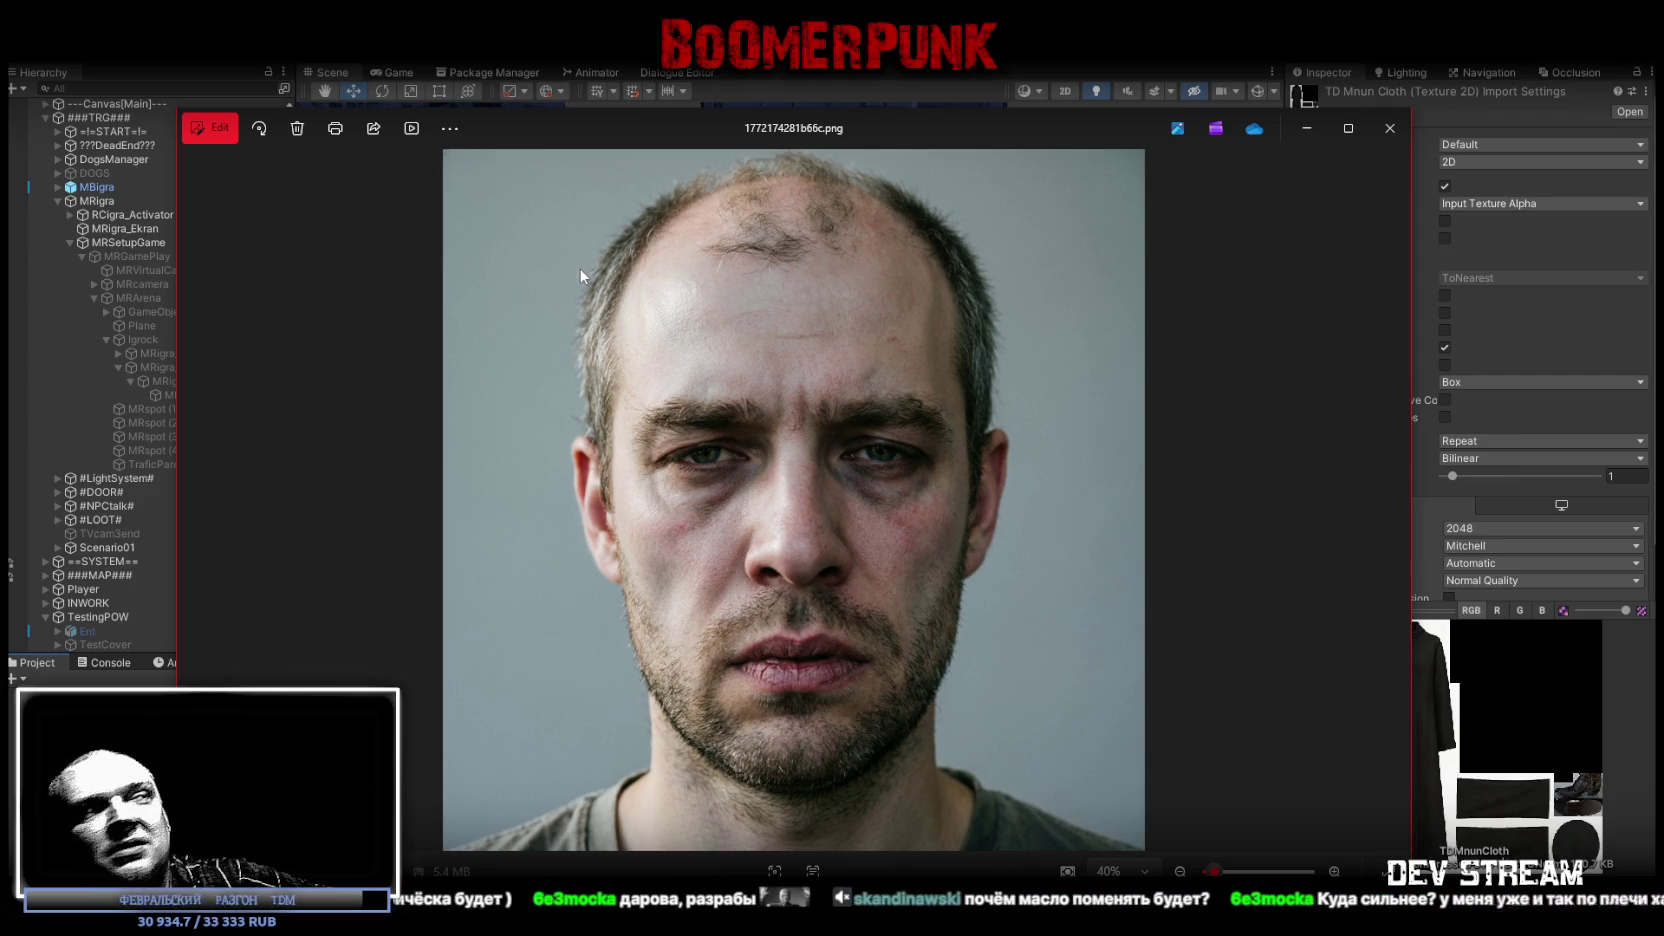
pyautogui.hotkey('alt', 'F4')
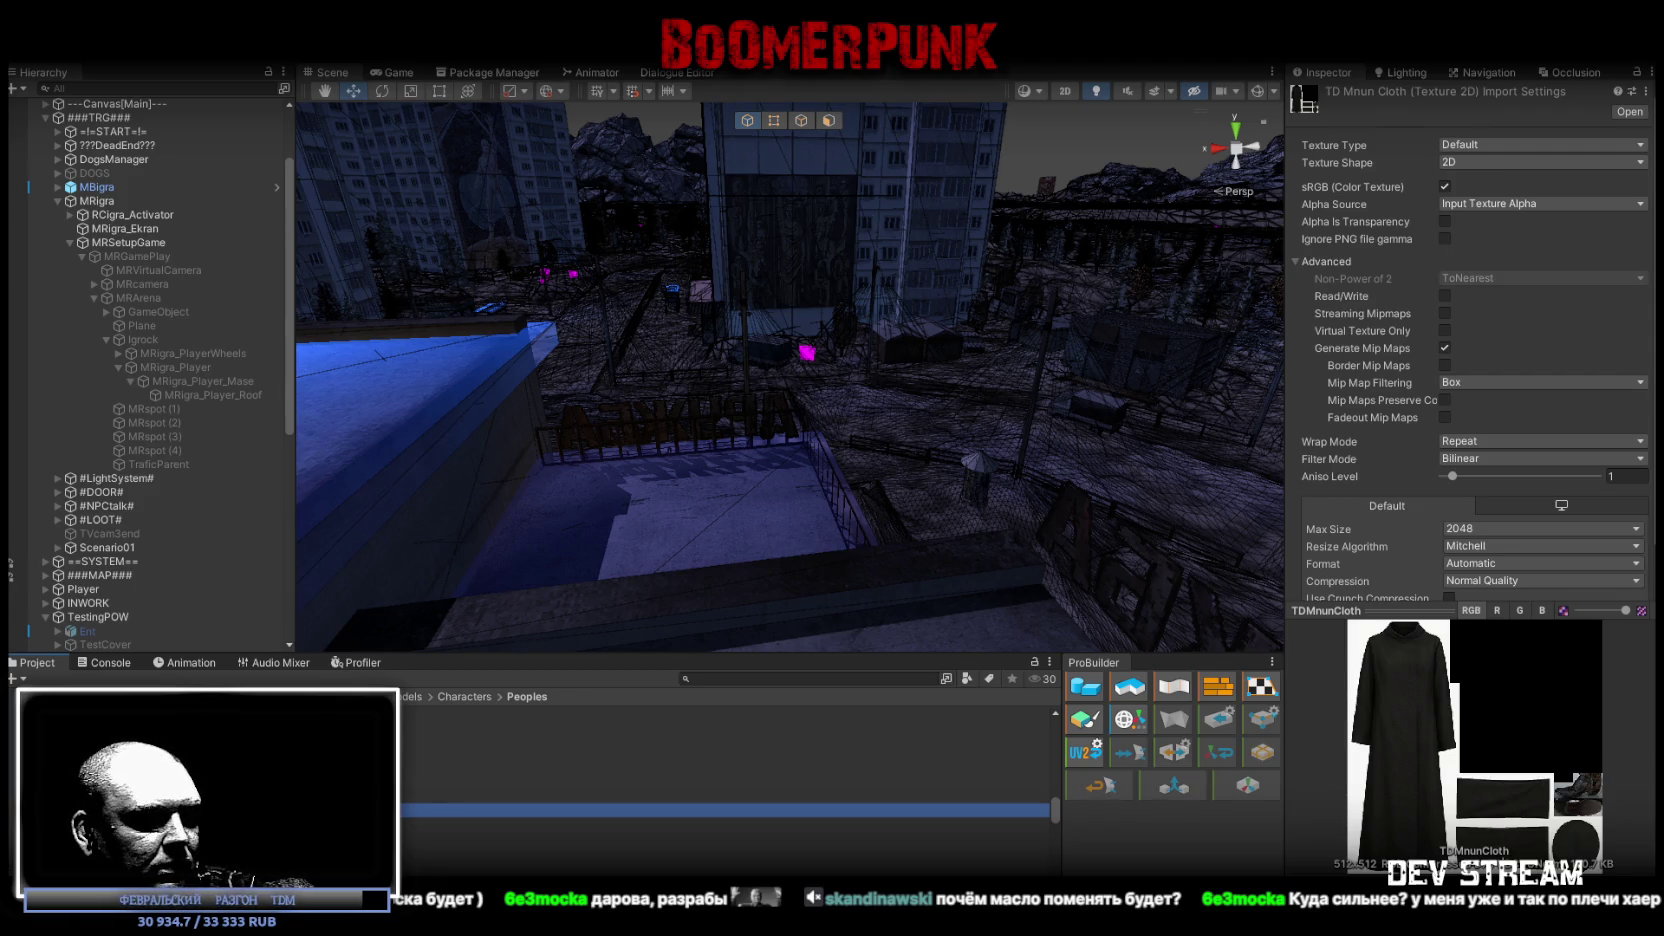
# Step: Hide the Unity editor with Win+D to reveal the brick-wall desktop
pyautogui.press('super+d')
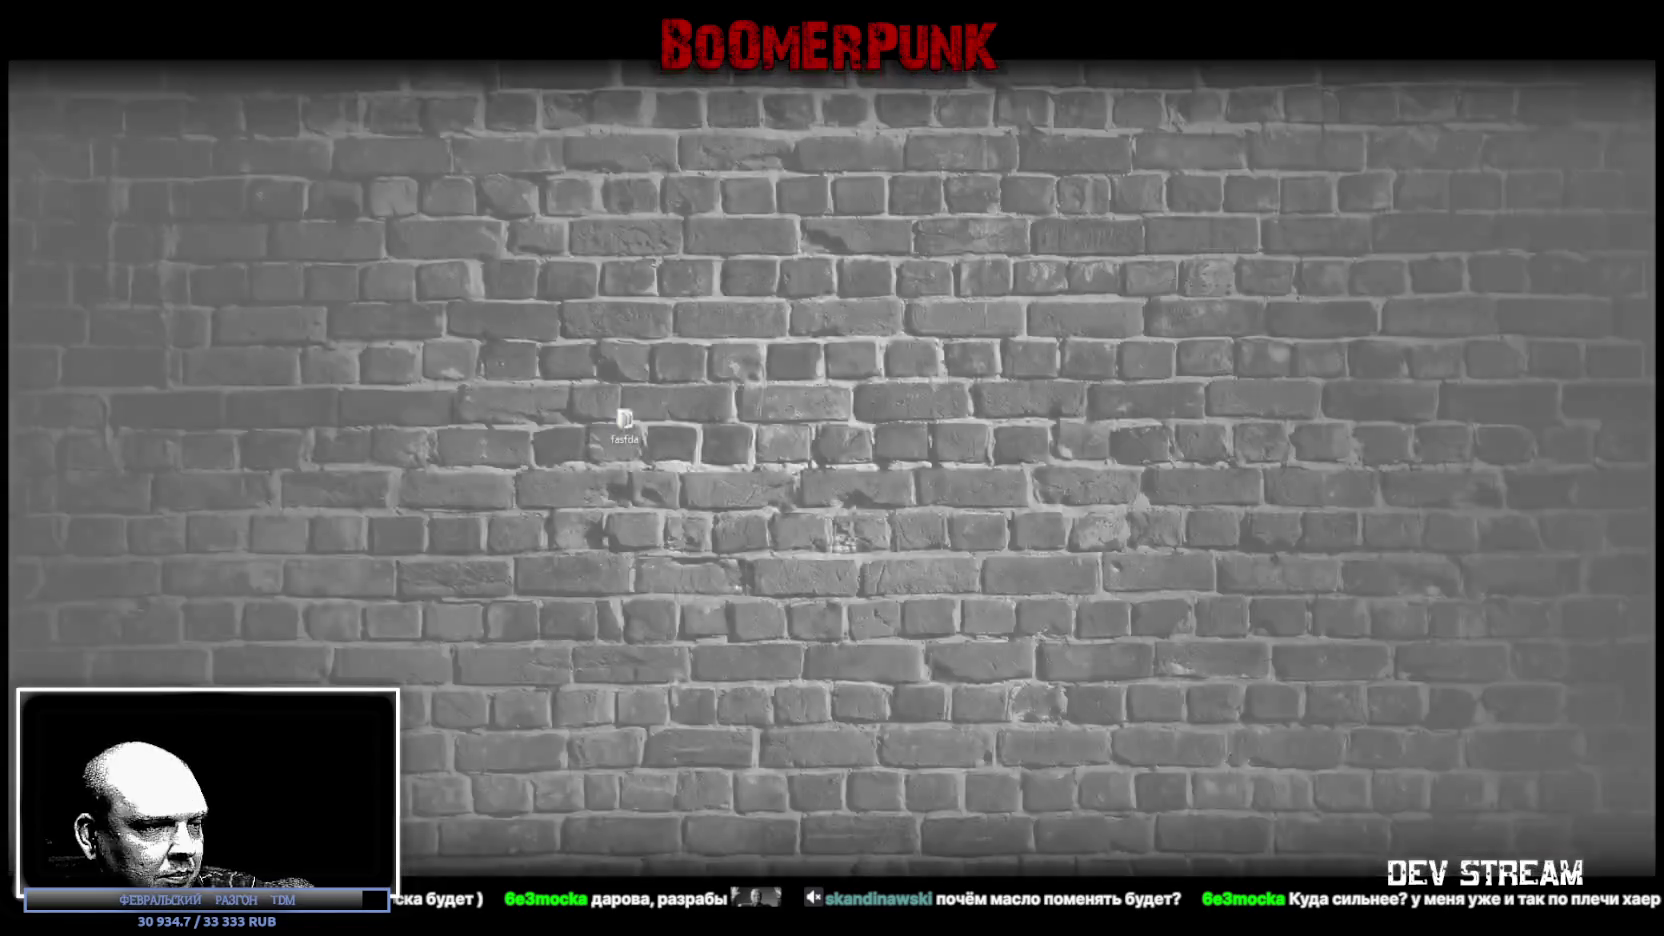
# Step: Bring the Unity editor back, showing the TDMnunCloth texture's import settings
pyautogui.press('super+d')
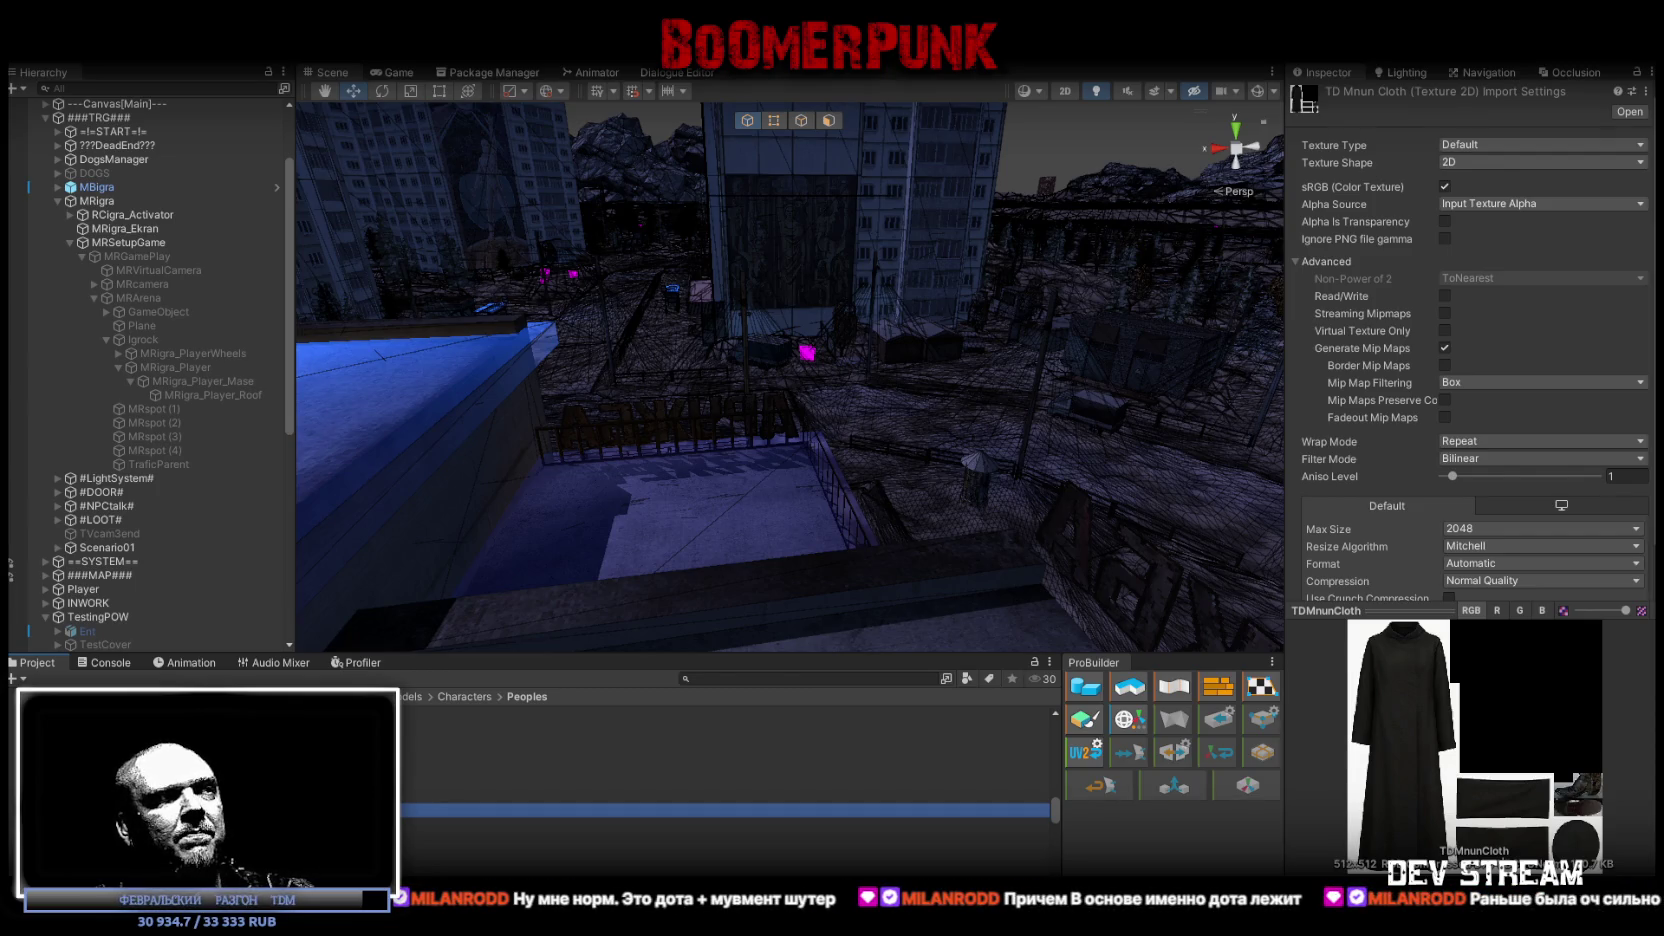
# Step: Select TDMnefHead, then TDMnefCloth in the Peoples folder, after a brief Console check
pyautogui.click(700, 754)
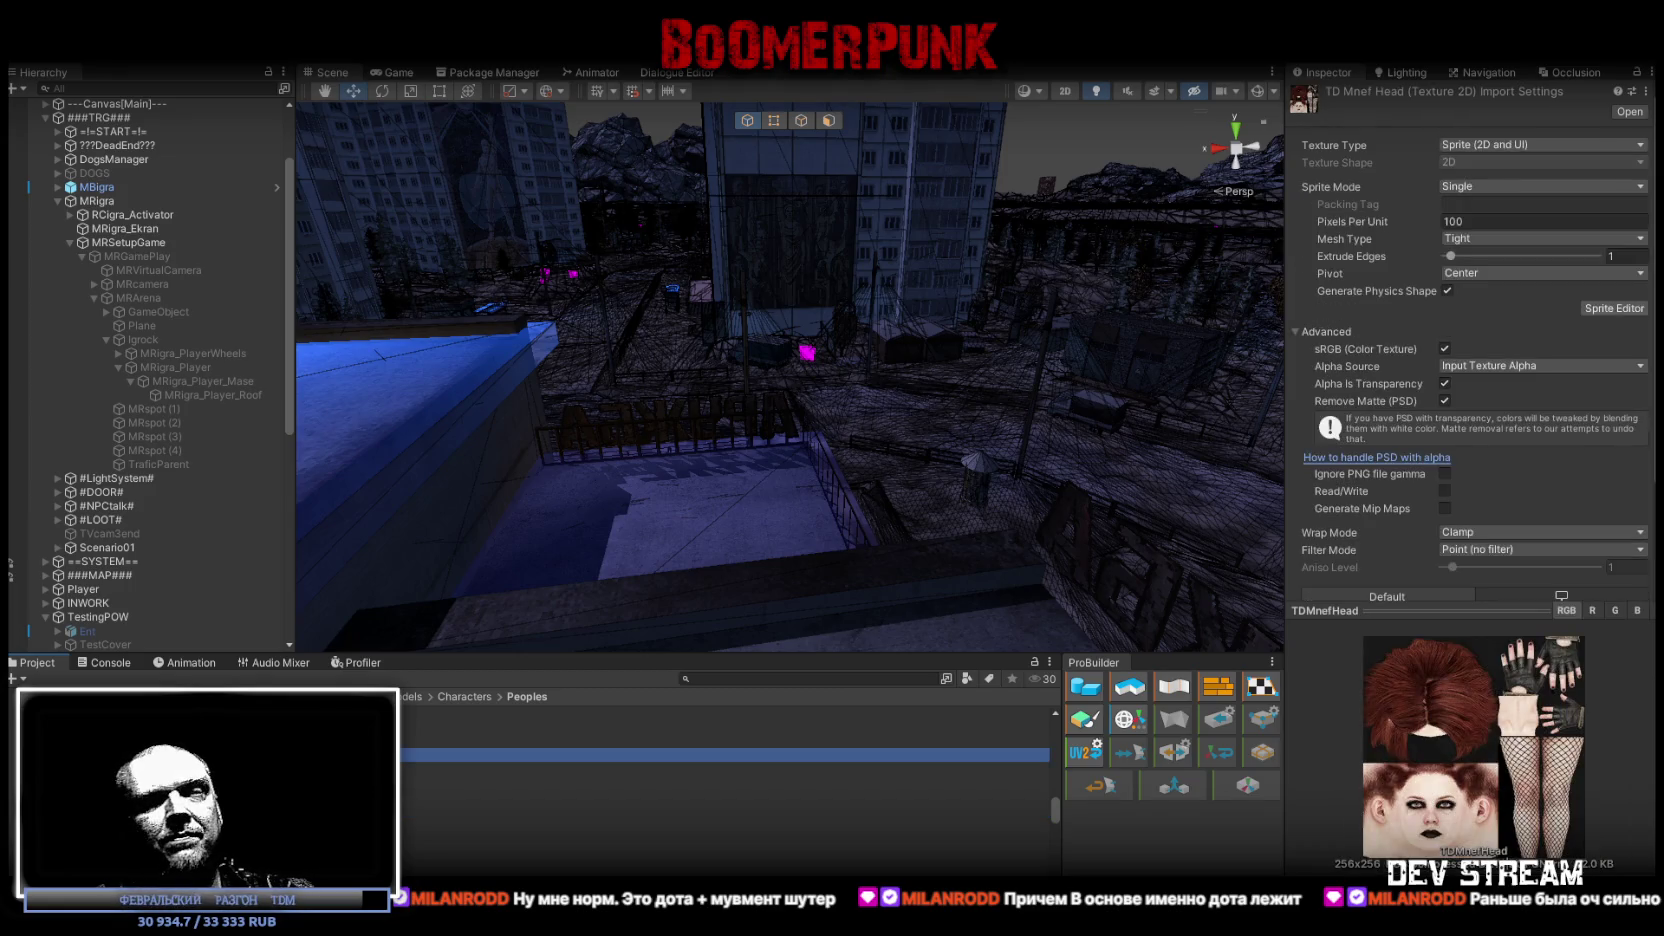
pyautogui.click(700, 806)
pyautogui.click(700, 764)
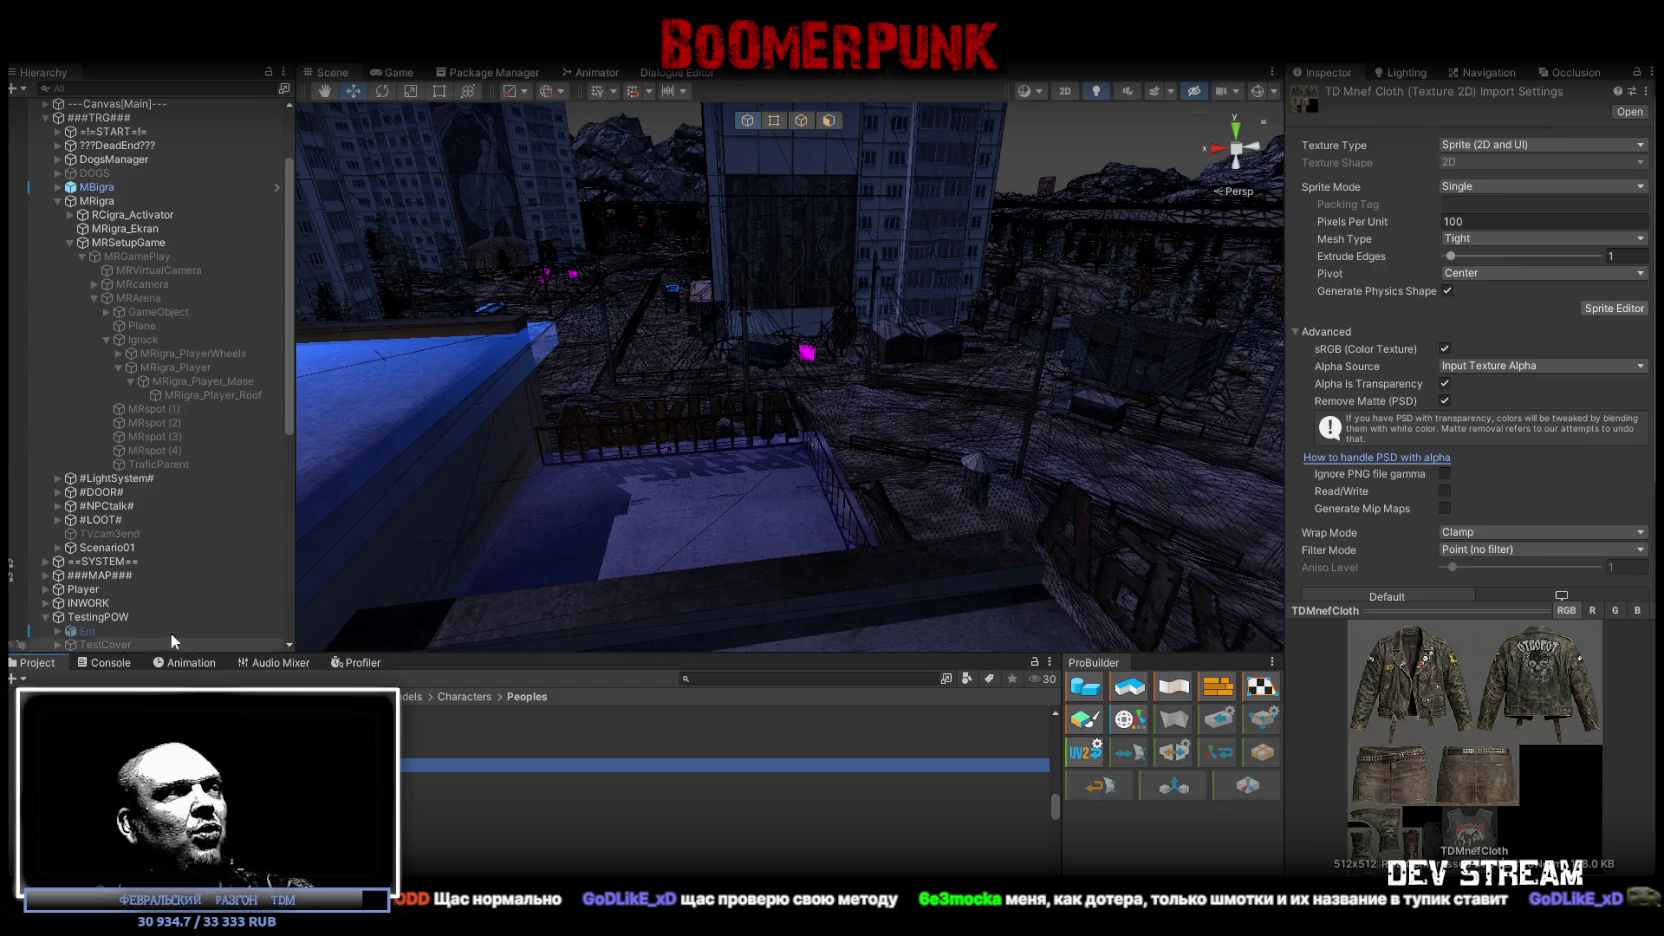
pyautogui.click(104, 662)
pyautogui.click(27, 666)
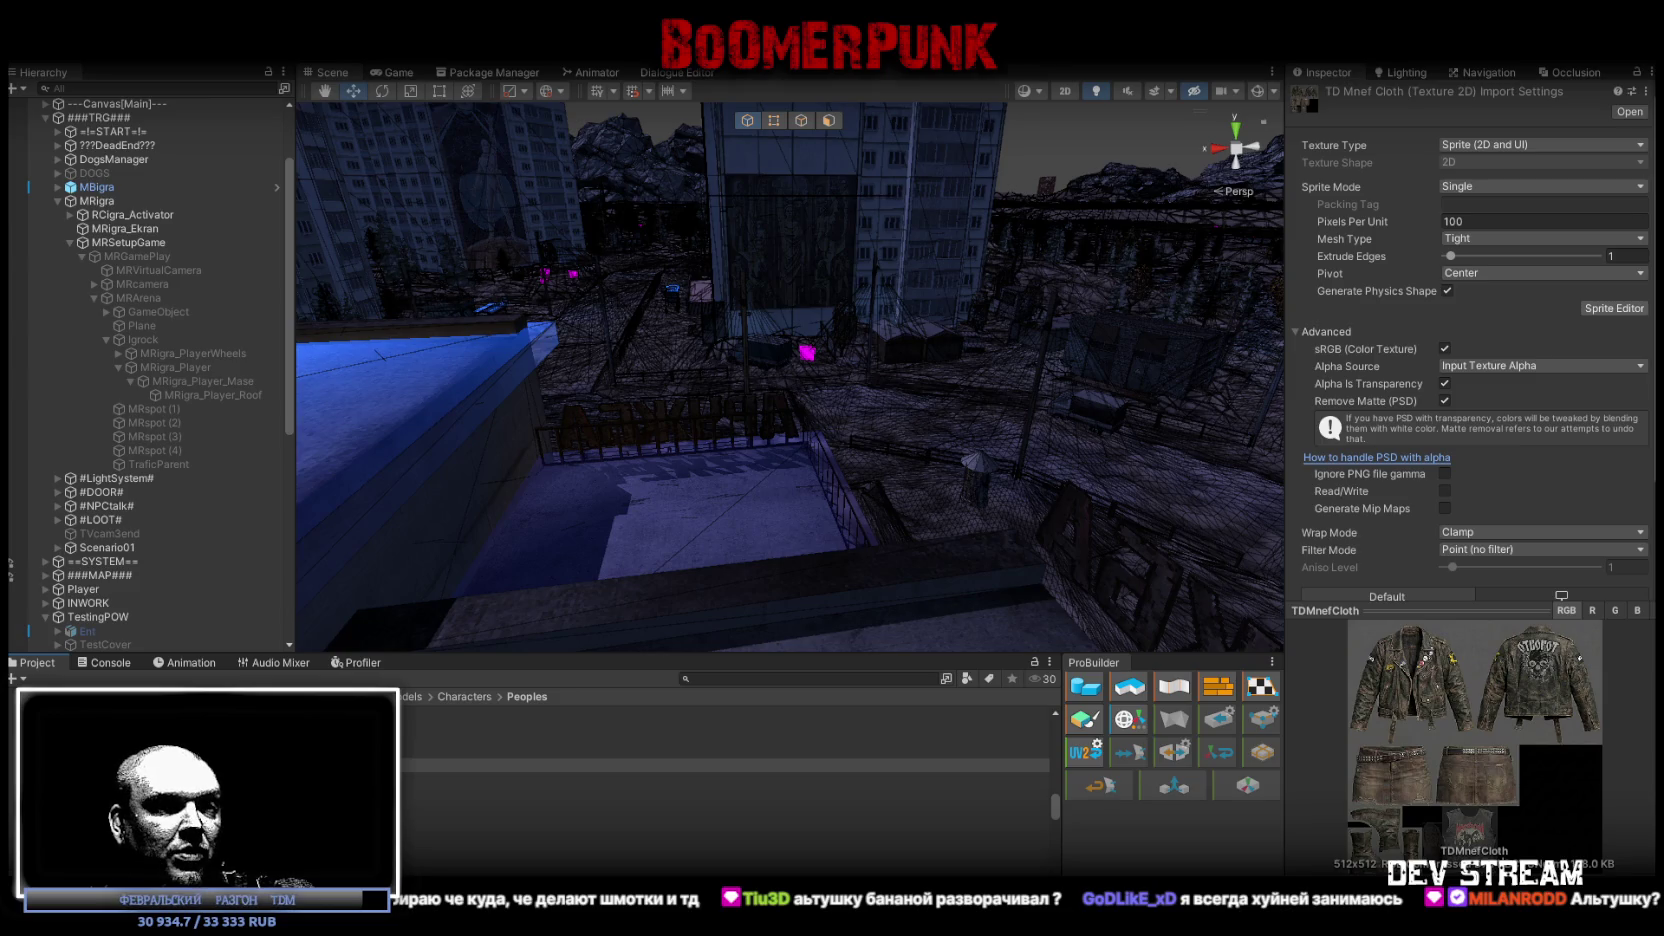
pyautogui.hotkey('alt', 'Tab')
pyautogui.moveTo(777, 289)
pyautogui.mouseDown()
pyautogui.moveTo(1010, 712)
pyautogui.moveTo(1000, 819)
pyautogui.mouseUp()
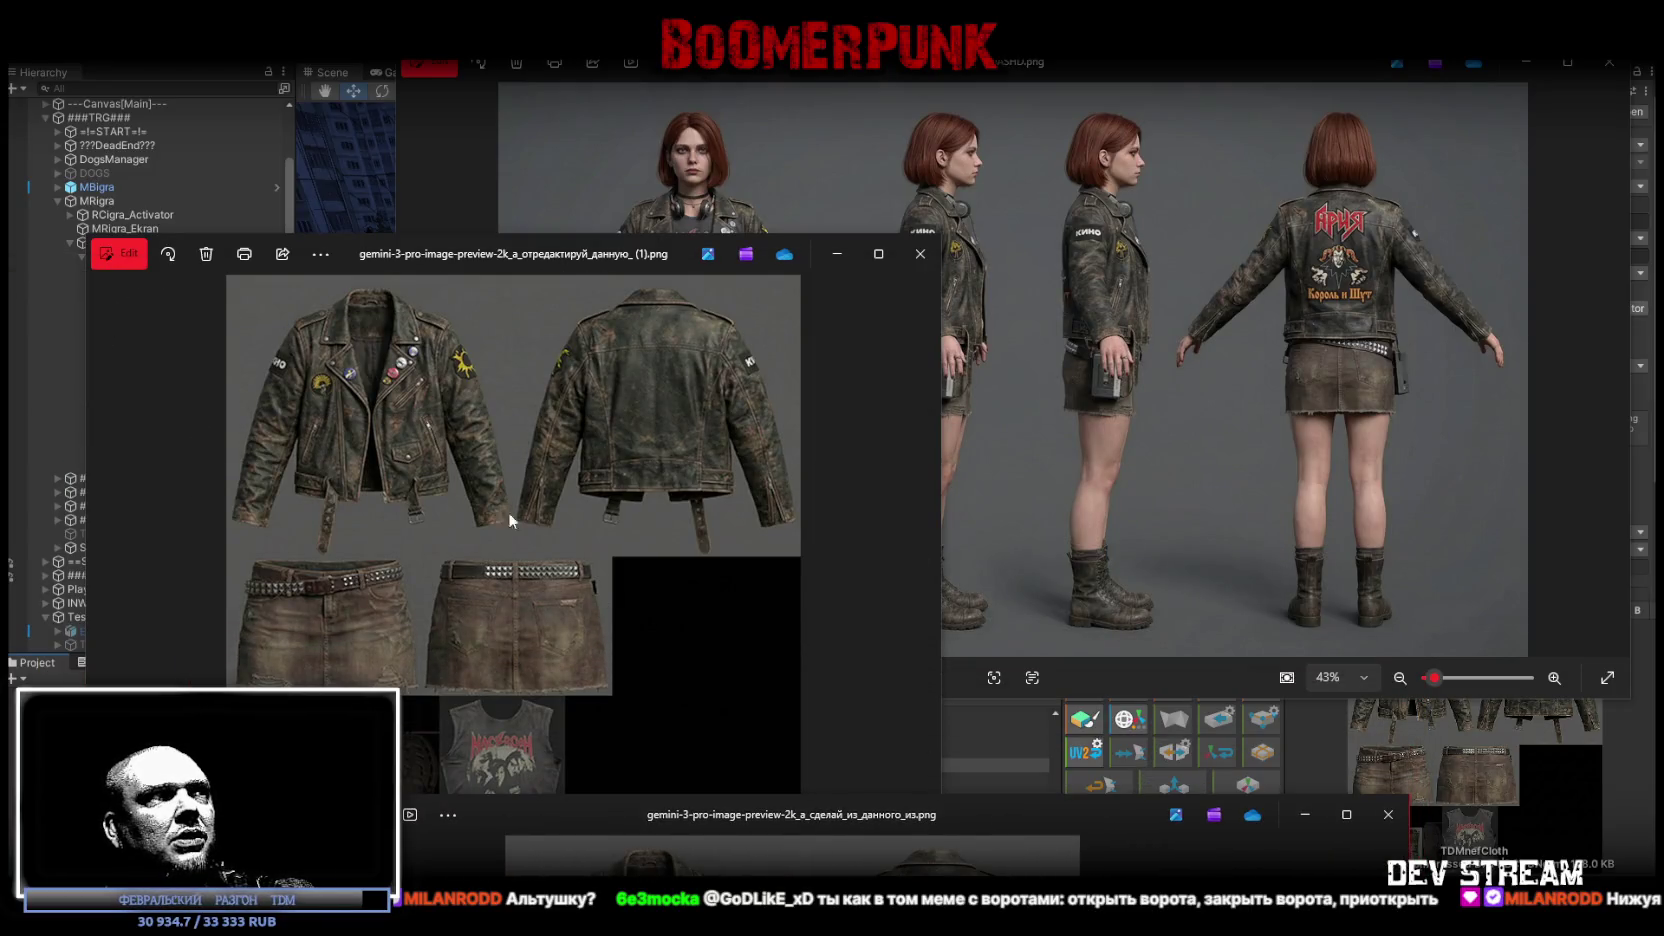
pyautogui.click(920, 253)
pyautogui.moveTo(860, 812)
pyautogui.mouseDown()
pyautogui.moveTo(880, 575)
pyautogui.moveTo(831, 209)
pyautogui.mouseUp()
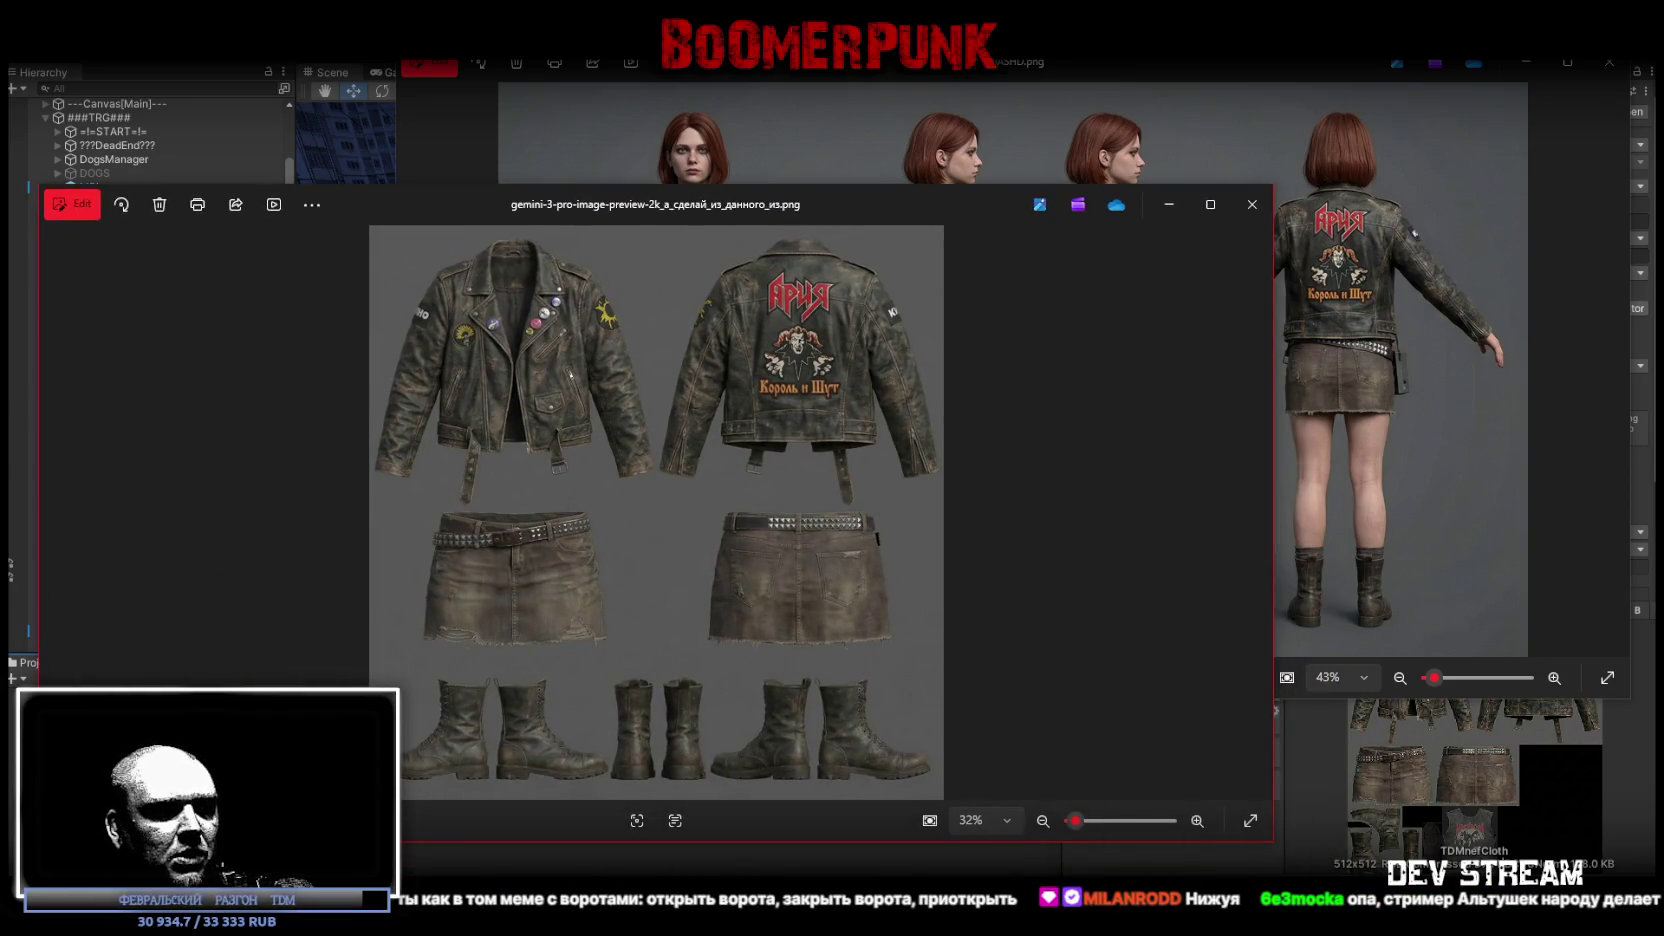
pyautogui.click(380, 860)
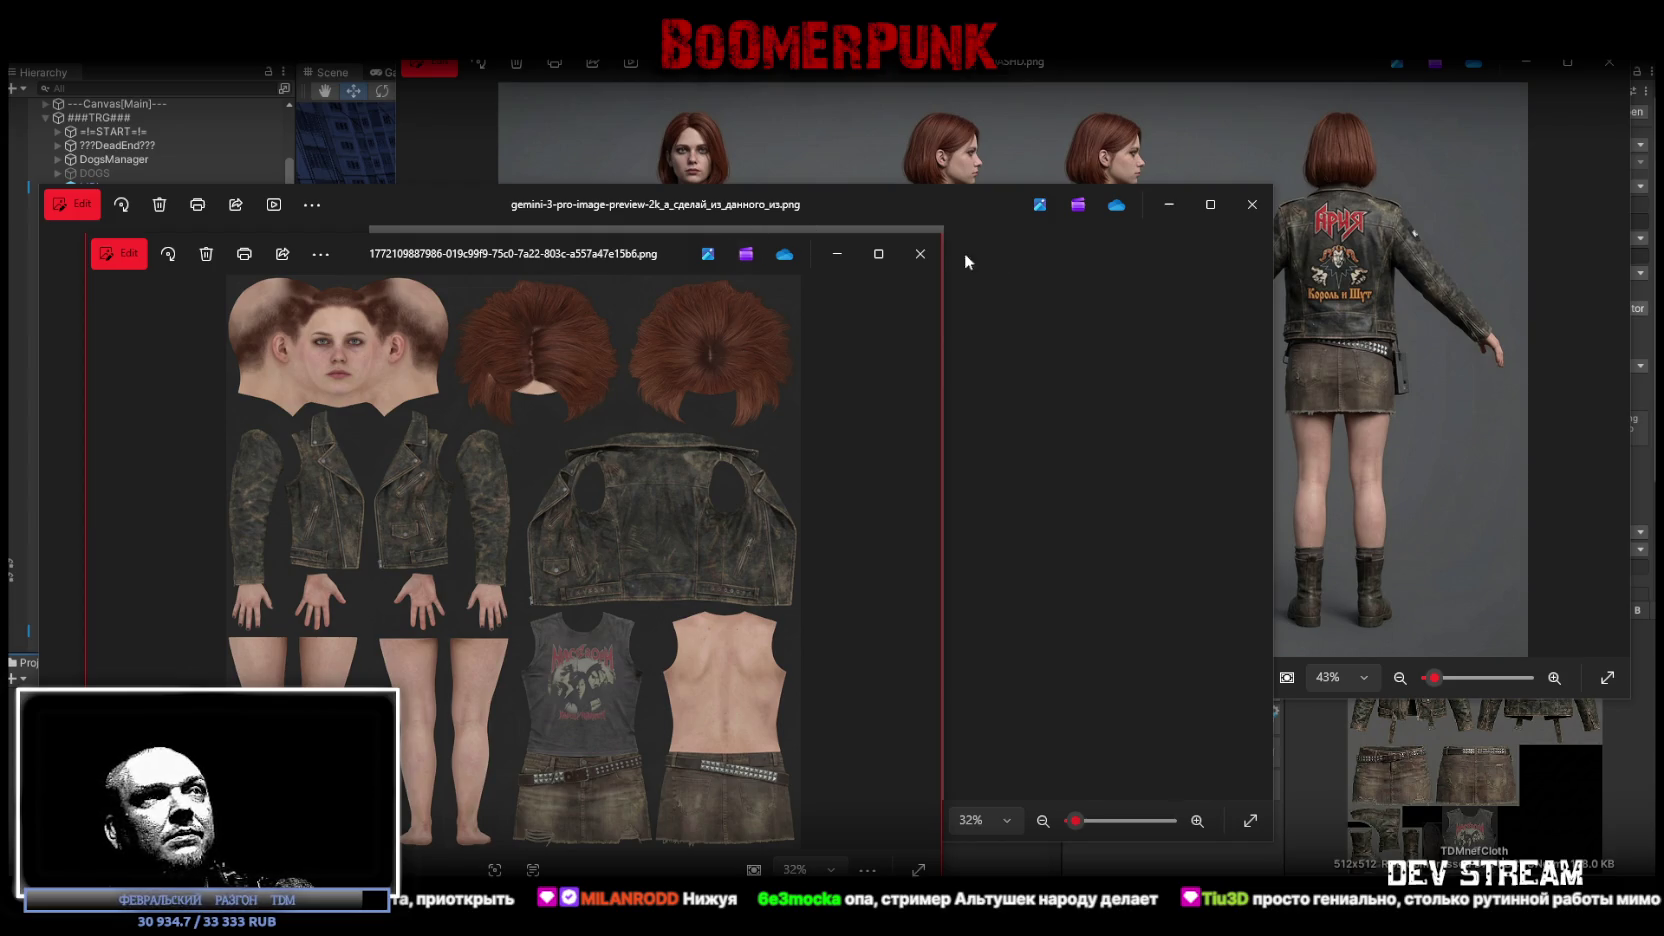
pyautogui.click(920, 253)
pyautogui.click(1252, 204)
pyautogui.moveTo(1098, 90)
pyautogui.mouseDown()
pyautogui.moveTo(812, 702)
pyautogui.moveTo(862, 640)
pyautogui.moveTo(864, 935)
pyautogui.mouseUp()
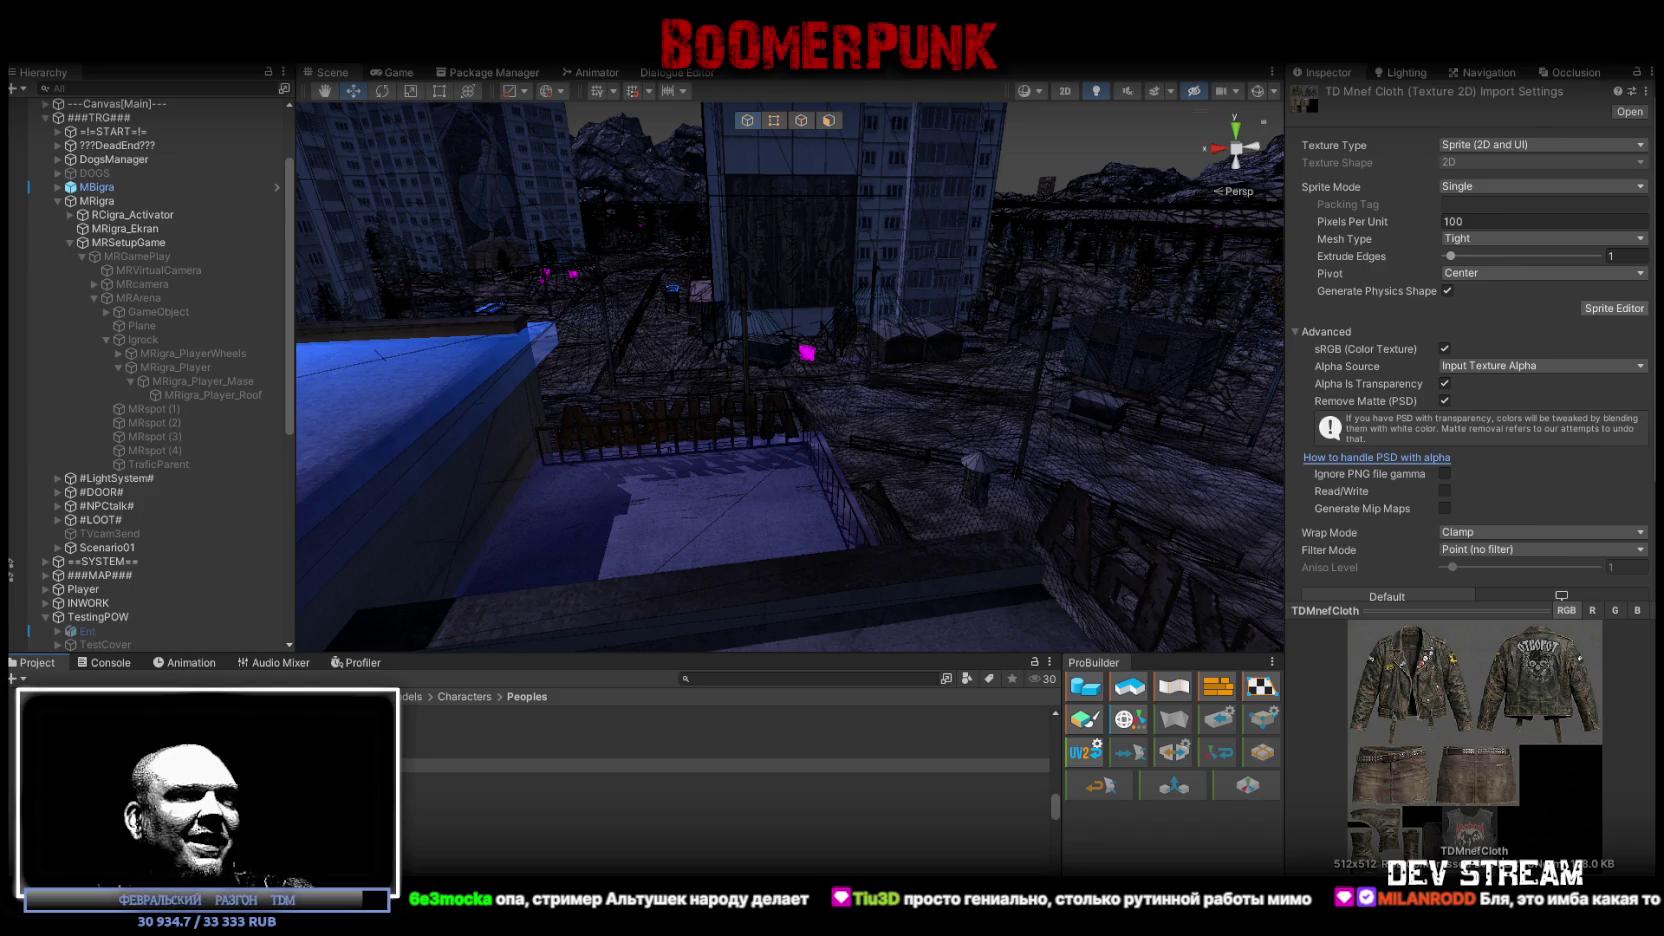
# Step: In the LMArena chat, view the enlarged texture thumbnail and the reference face photo
pyautogui.hotkey('alt', 'Tab')
pyautogui.scroll(5, 1052, 572)
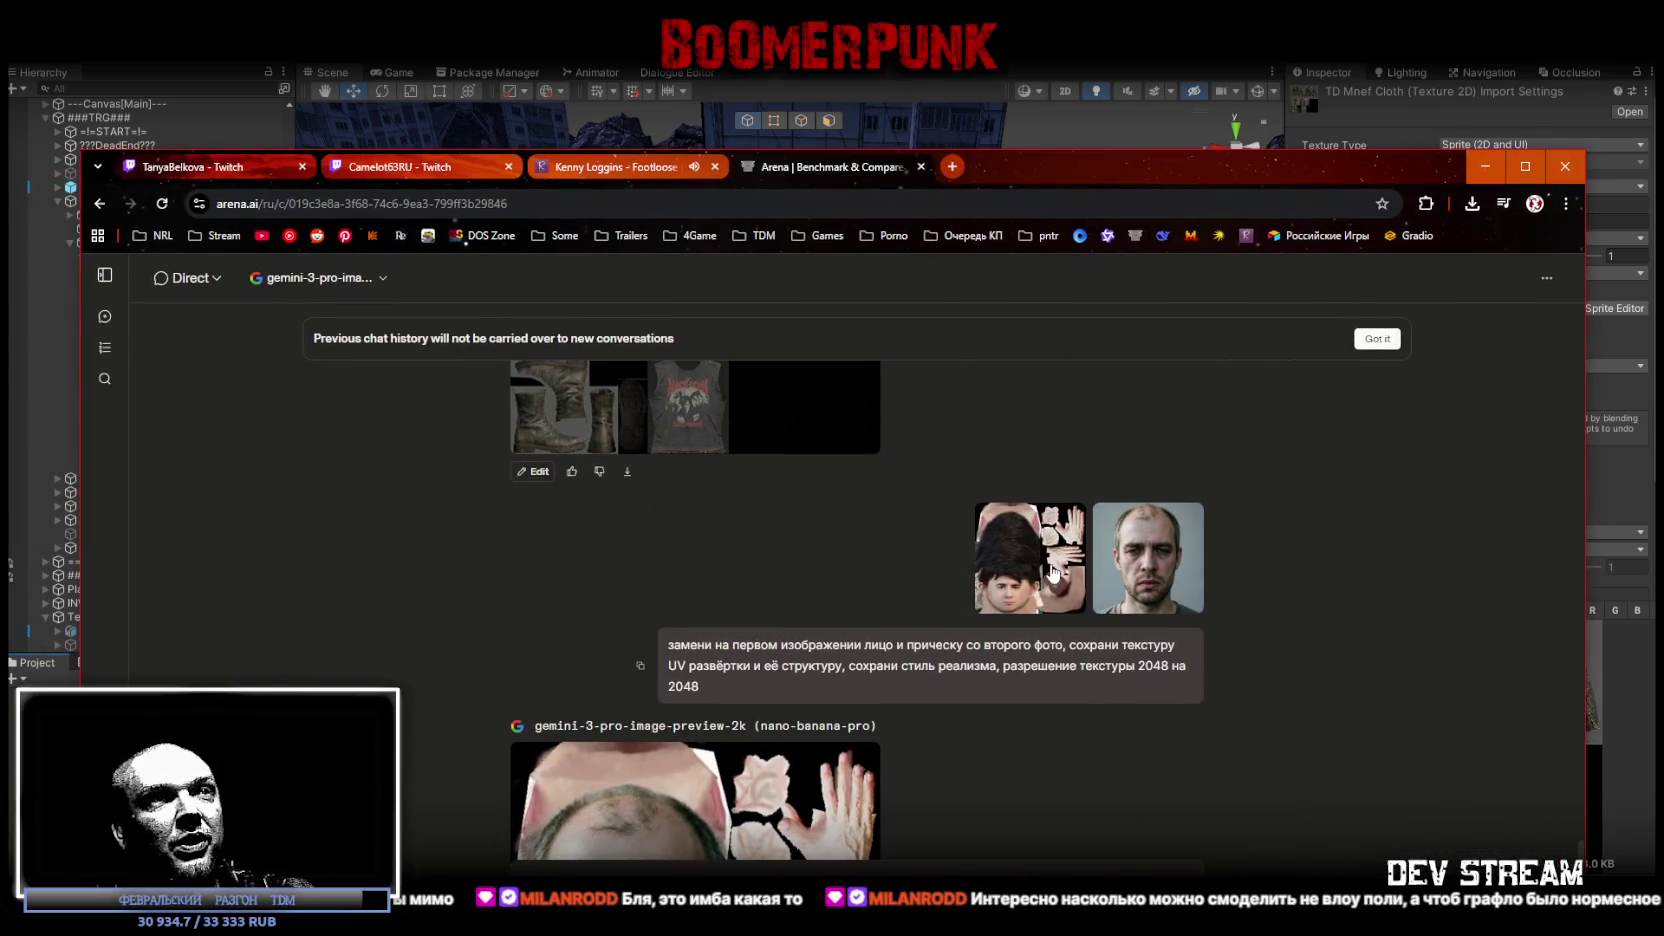
pyautogui.click(1052, 572)
pyautogui.click(1243, 690)
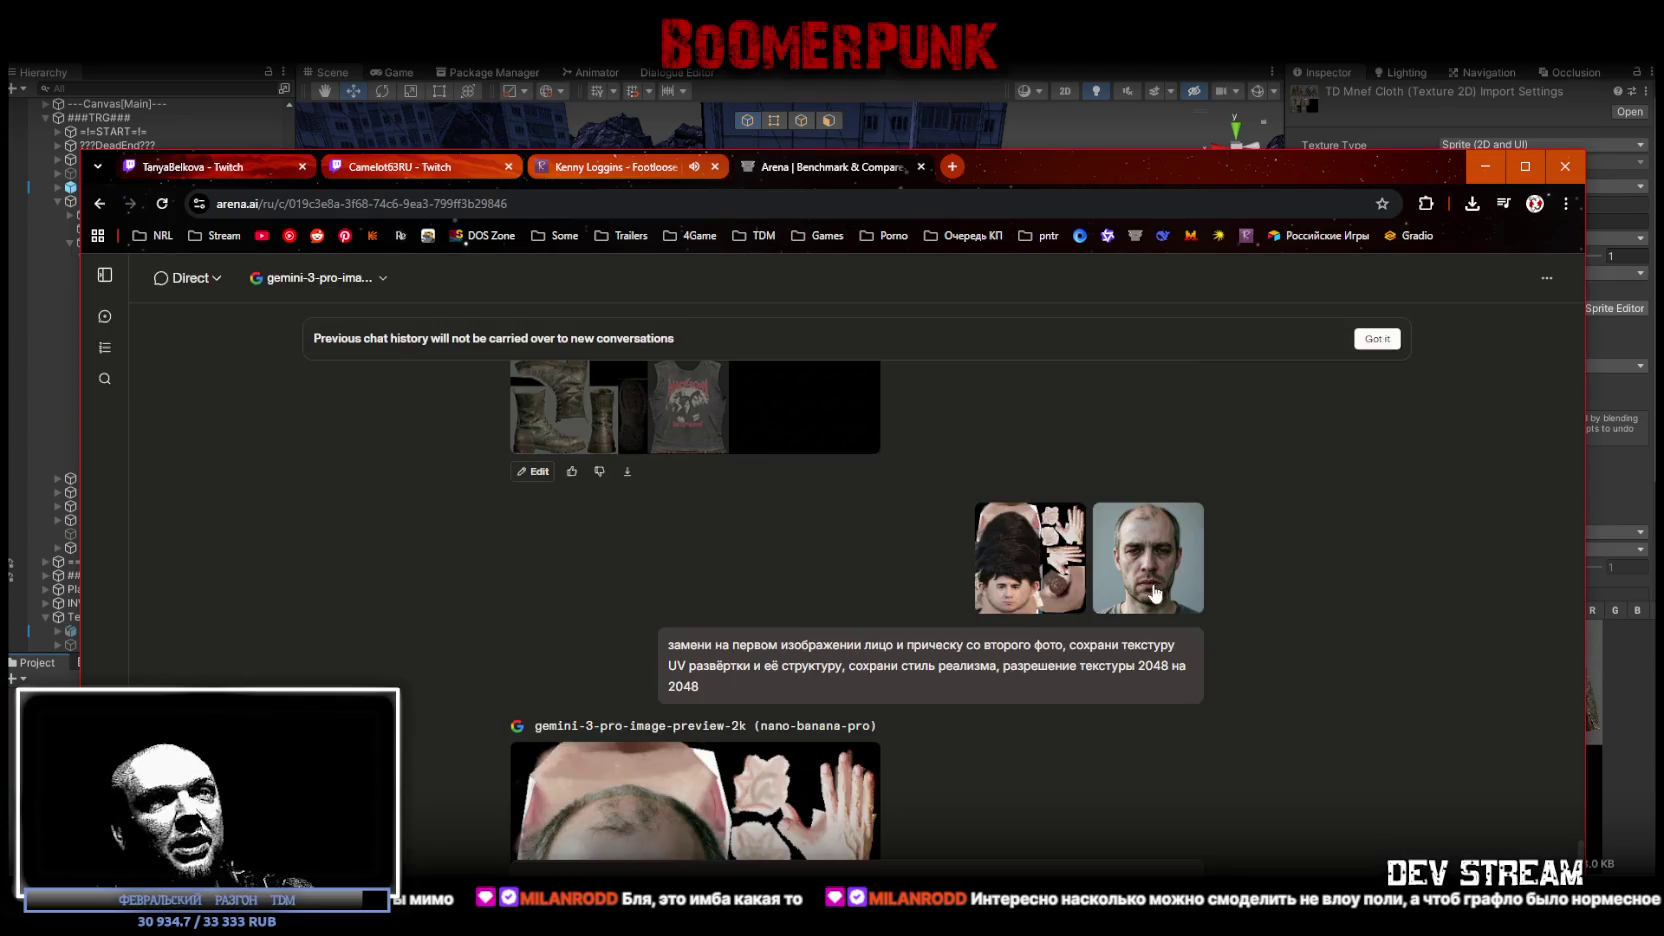
pyautogui.click(1127, 563)
pyautogui.click(1318, 613)
# Step: Enlarge the generated face texture sheet, then return to Unity's Scene view over the rooftops
pyautogui.scroll(-3, 1019, 740)
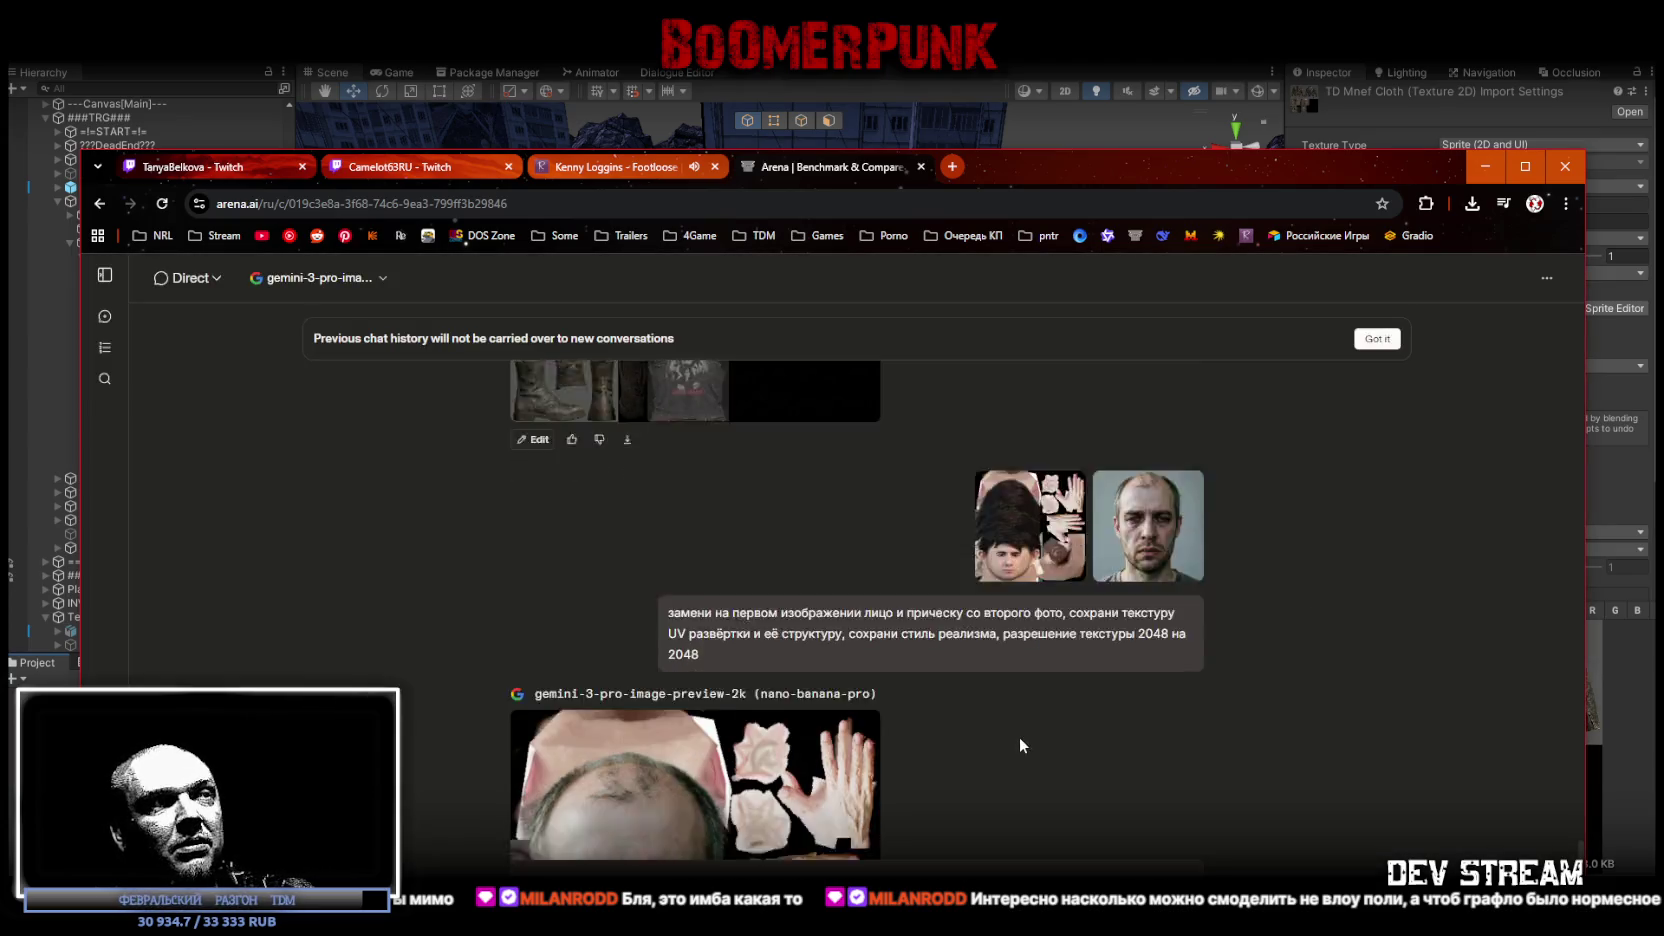
pyautogui.click(633, 667)
pyautogui.moveTo(1153, 167)
pyautogui.mouseDown()
pyautogui.moveTo(1159, 48)
pyautogui.moveTo(1164, 61)
pyautogui.moveTo(1186, 37)
pyautogui.mouseUp()
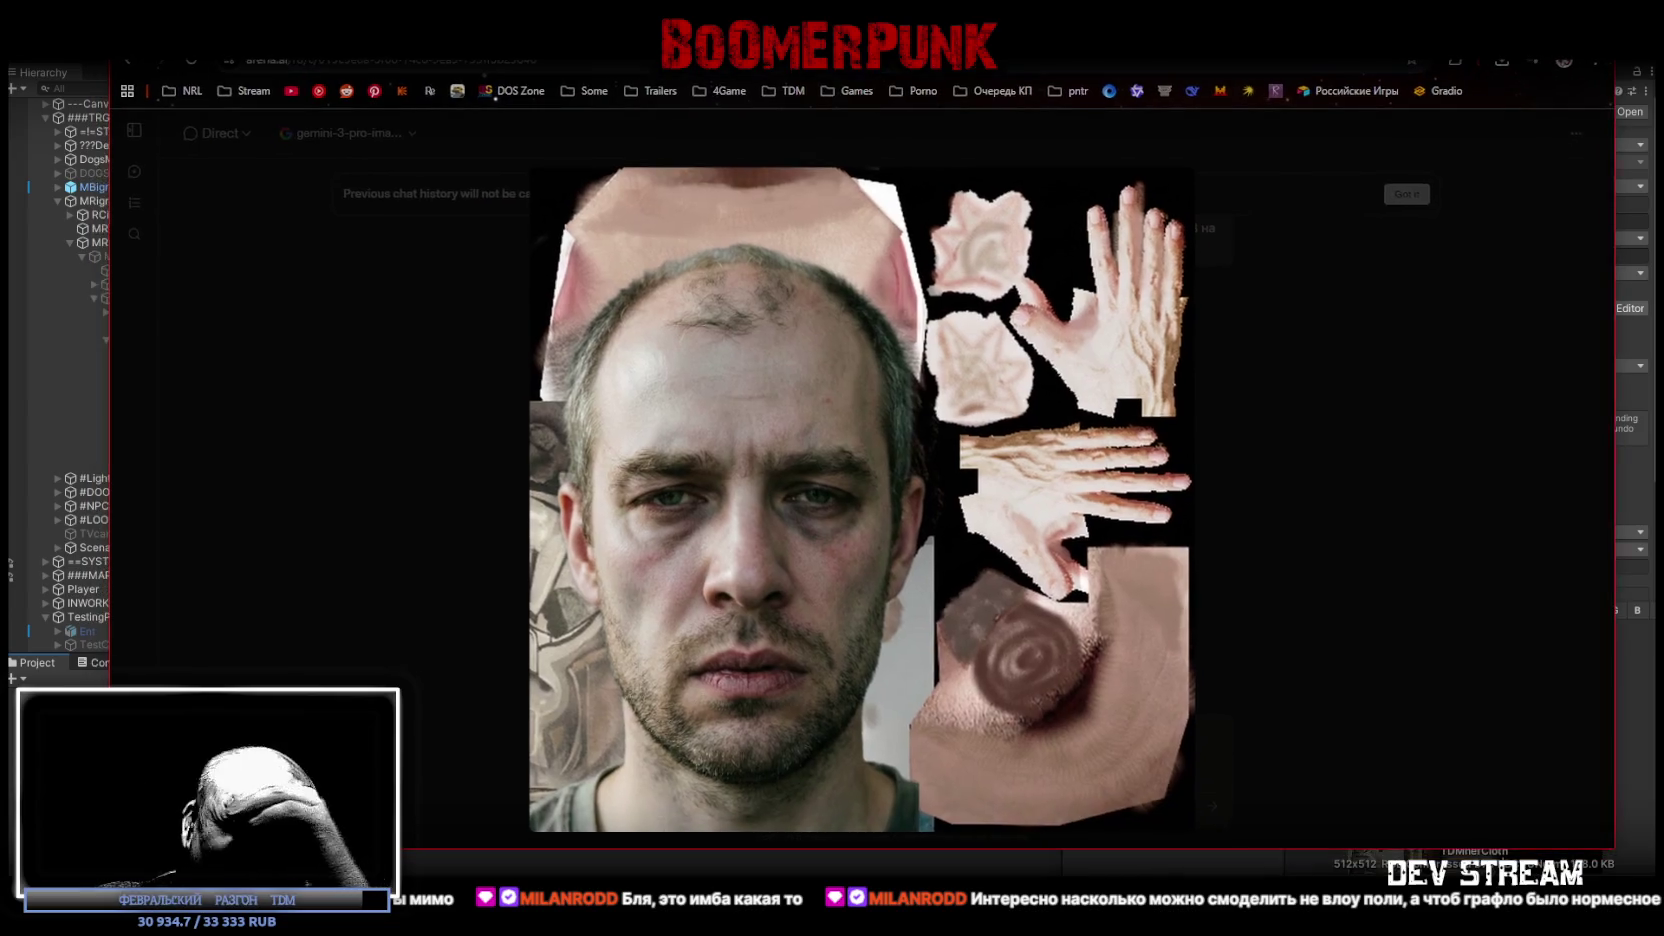
pyautogui.hotkey('alt', 'Tab')
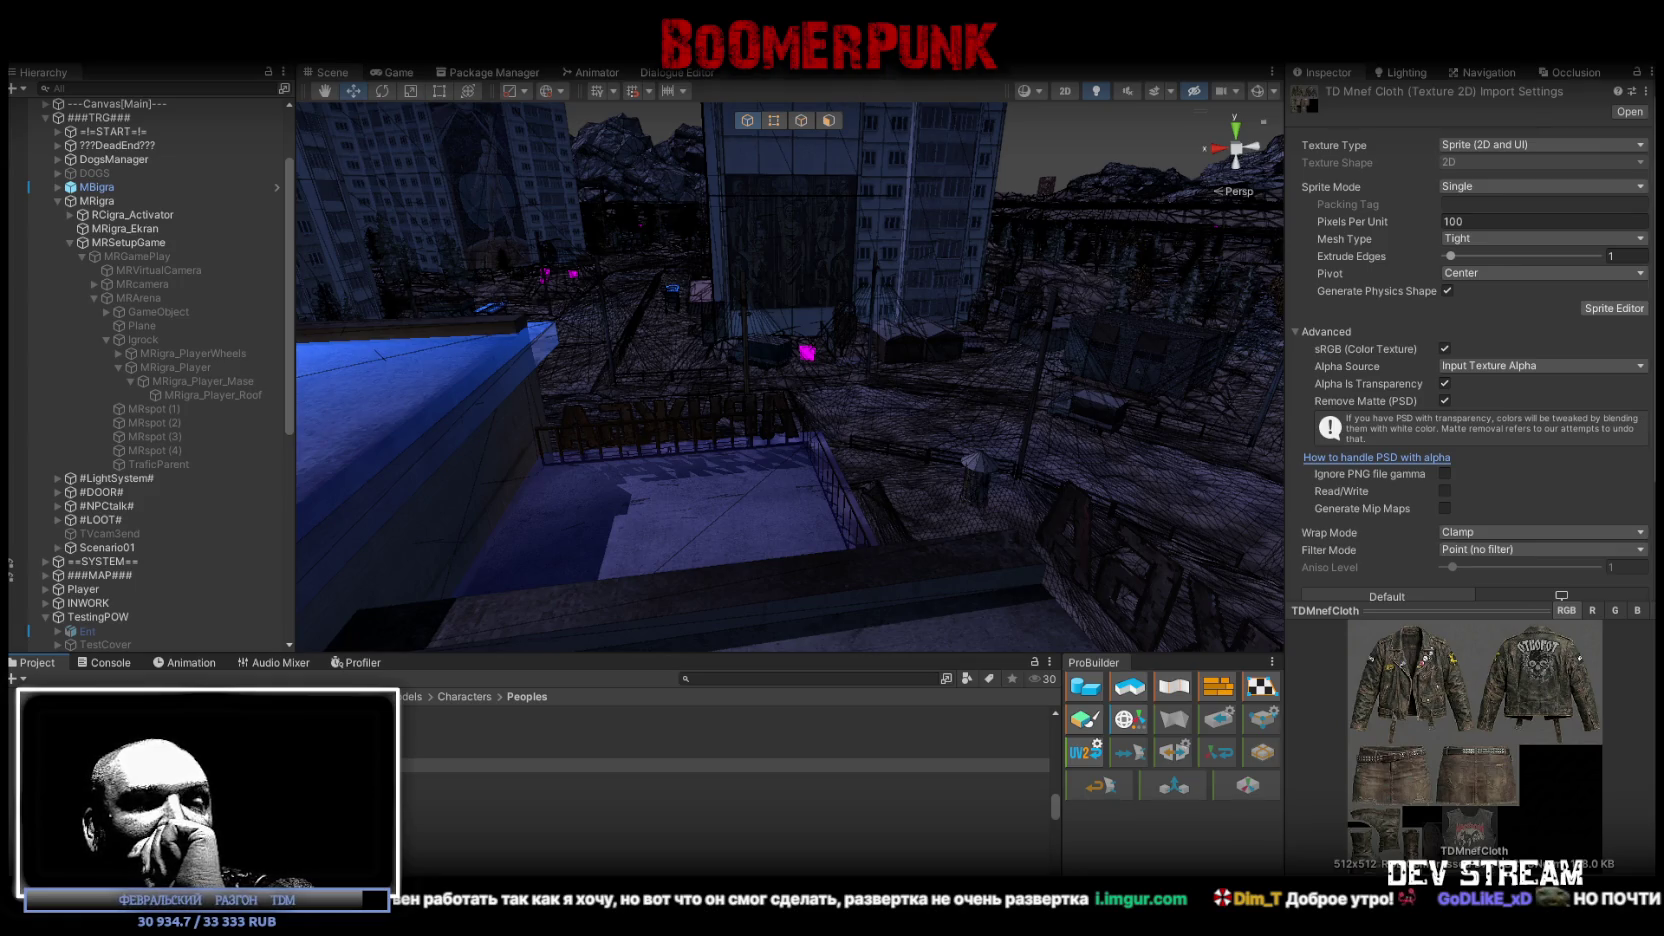
pyautogui.scroll(10, 832, 400)
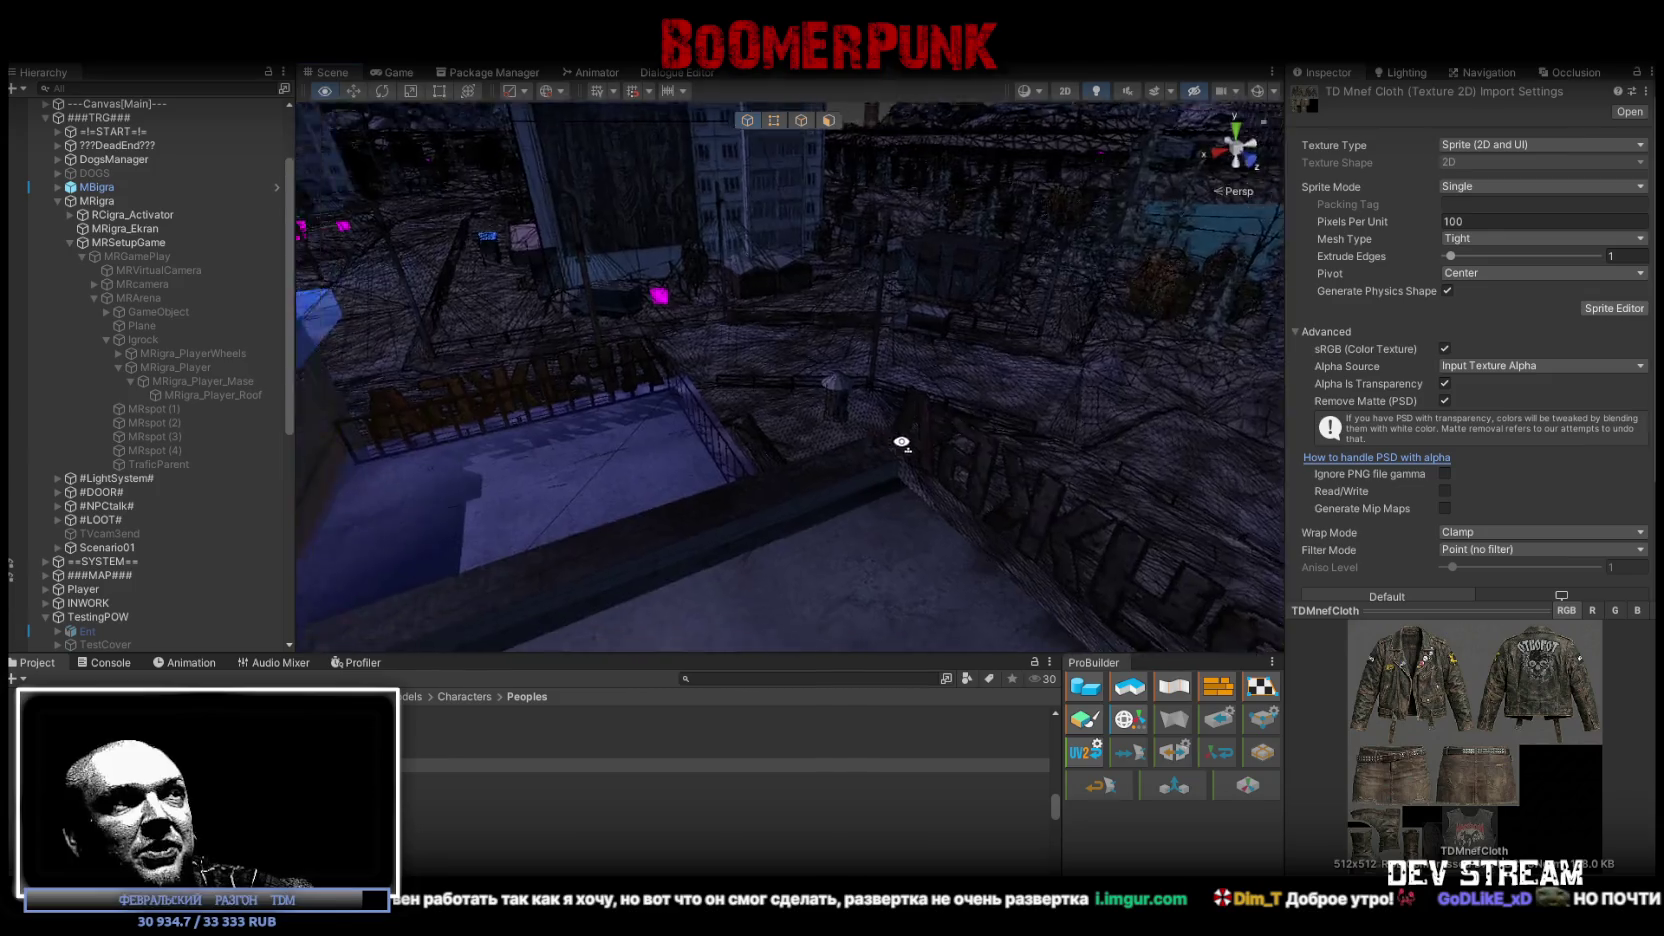
# Step: Frame the player character full-body from the front, toggling scene lighting off and back on
pyautogui.press('f')
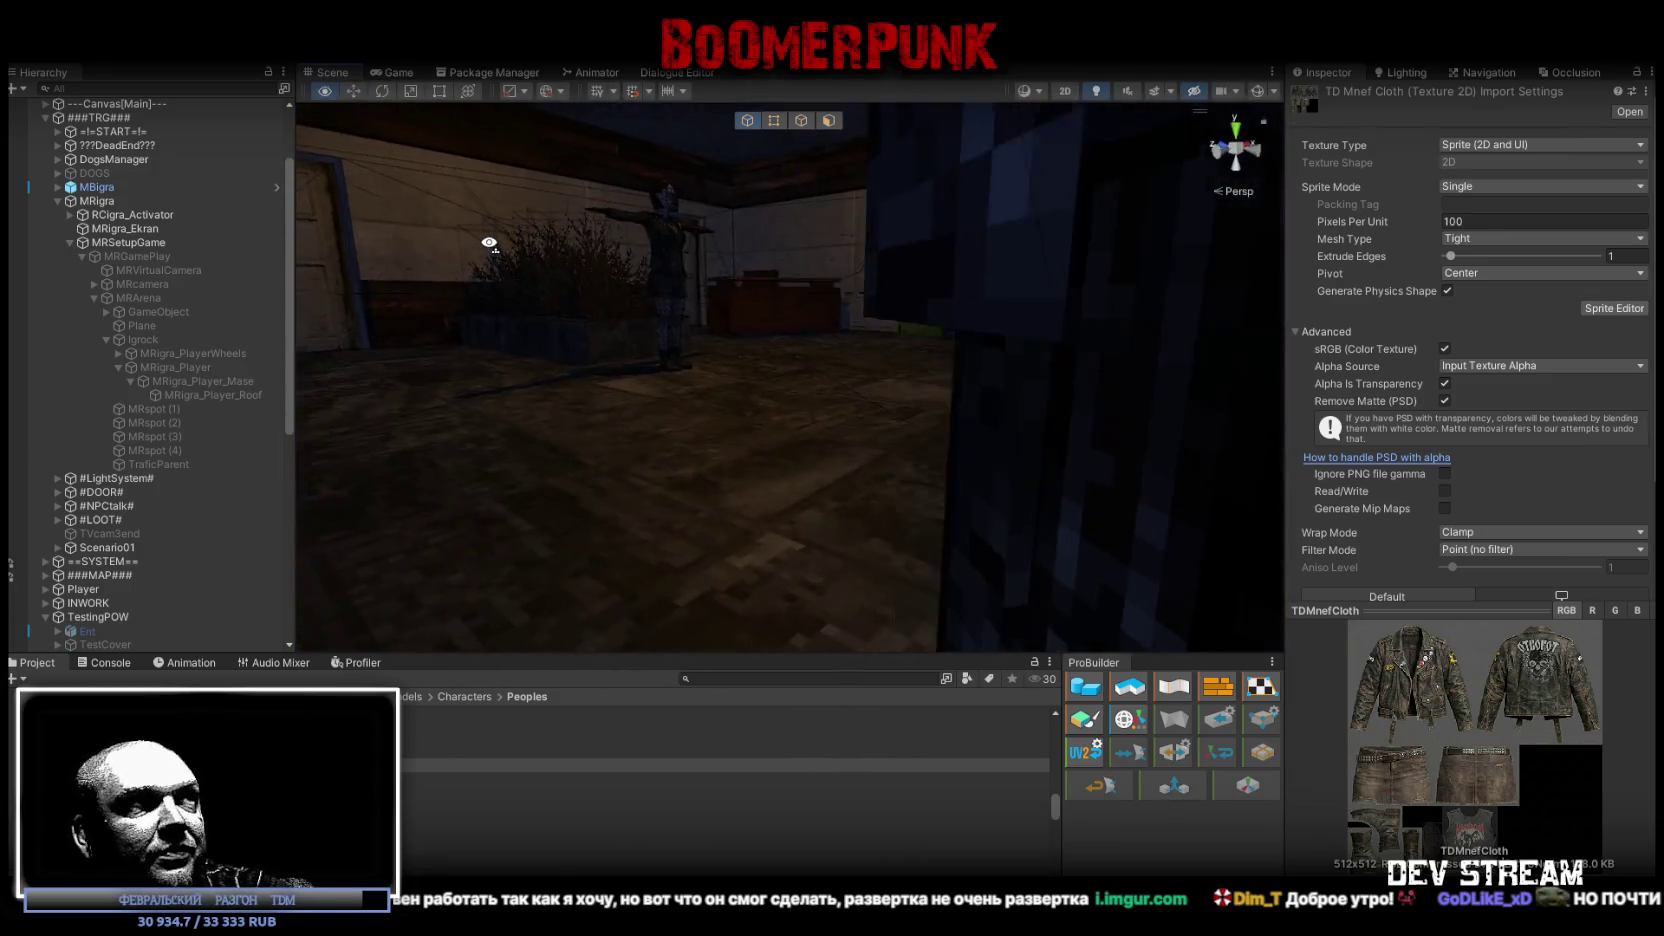
pyautogui.moveTo(406, 318)
pyautogui.mouseDown()
pyautogui.moveTo(706, 390)
pyautogui.moveTo(729, 290)
pyautogui.moveTo(420, 330)
pyautogui.mouseUp()
pyautogui.click(1095, 91)
pyautogui.click(1095, 91)
pyautogui.moveTo(905, 418)
pyautogui.mouseDown()
pyautogui.moveTo(527, 483)
pyautogui.moveTo(137, 360)
pyautogui.moveTo(1443, 383)
pyautogui.moveTo(1330, 364)
pyautogui.moveTo(1332, 382)
pyautogui.moveTo(1171, 382)
pyautogui.moveTo(783, 438)
pyautogui.mouseUp()
pyautogui.scroll(-5, 800, 410)
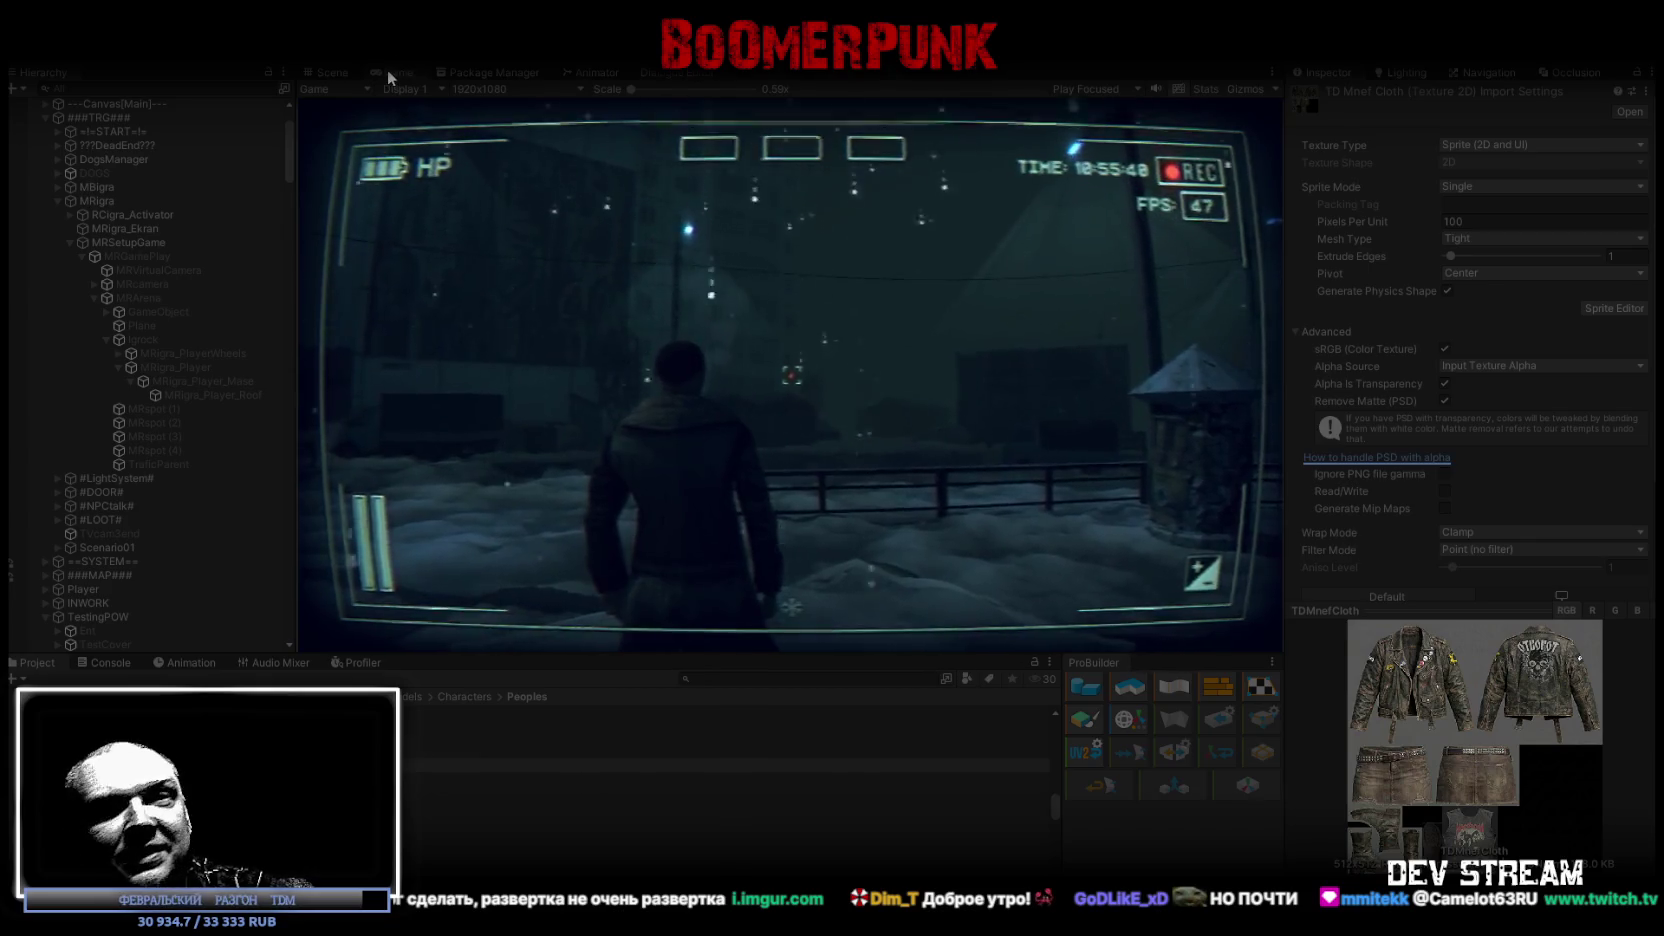
# Step: Maximise the running Game view to play-test, then bring up the in-game menu with Escape
pyautogui.doubleClick(387, 70)
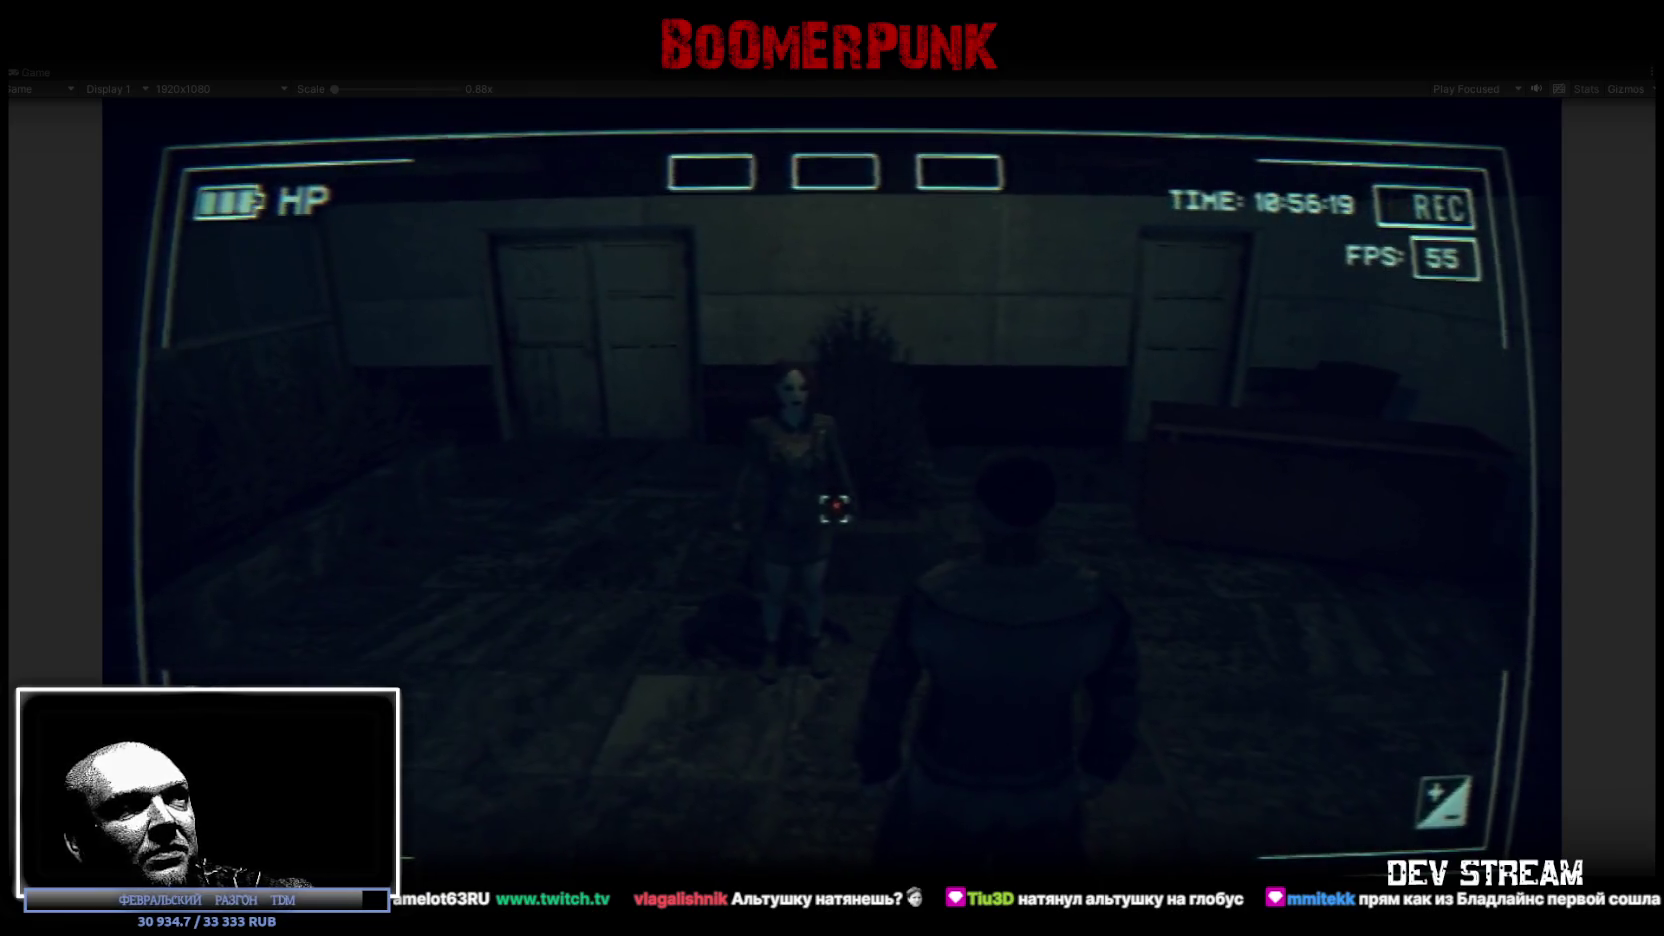
pyautogui.press('Escape')
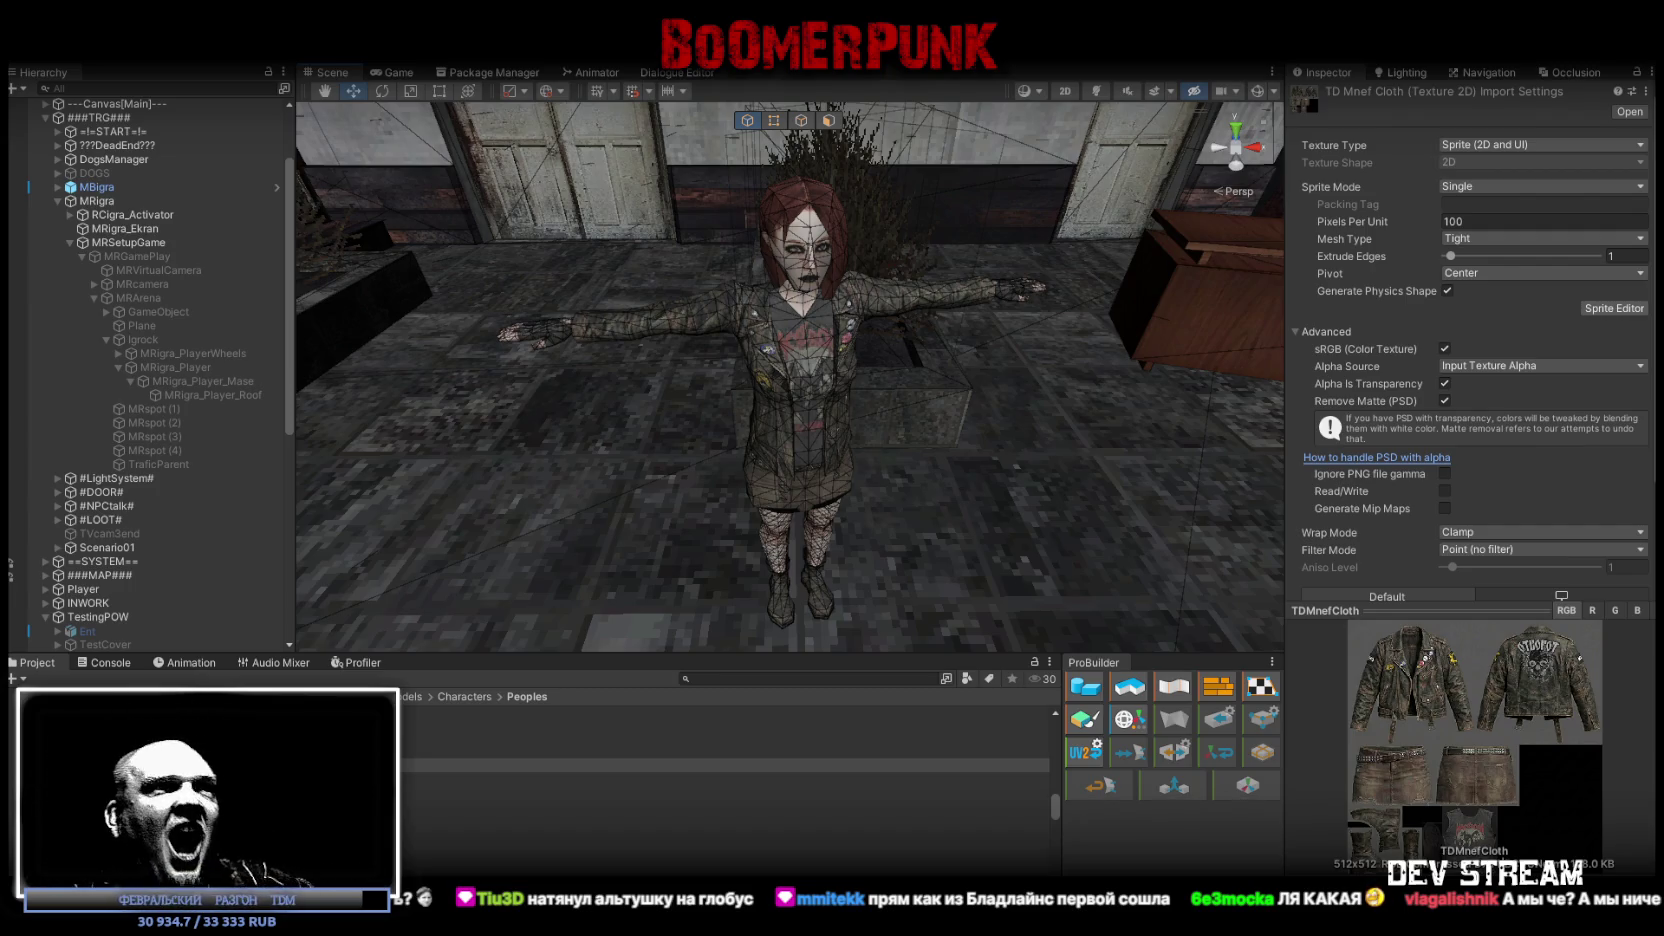
# Step: Orbit the Scene view toward the desk and arcade cabinets, glancing at the Console log
pyautogui.moveTo(678, 503)
pyautogui.mouseDown()
pyautogui.moveTo(799, 420)
pyautogui.moveTo(718, 468)
pyautogui.mouseUp()
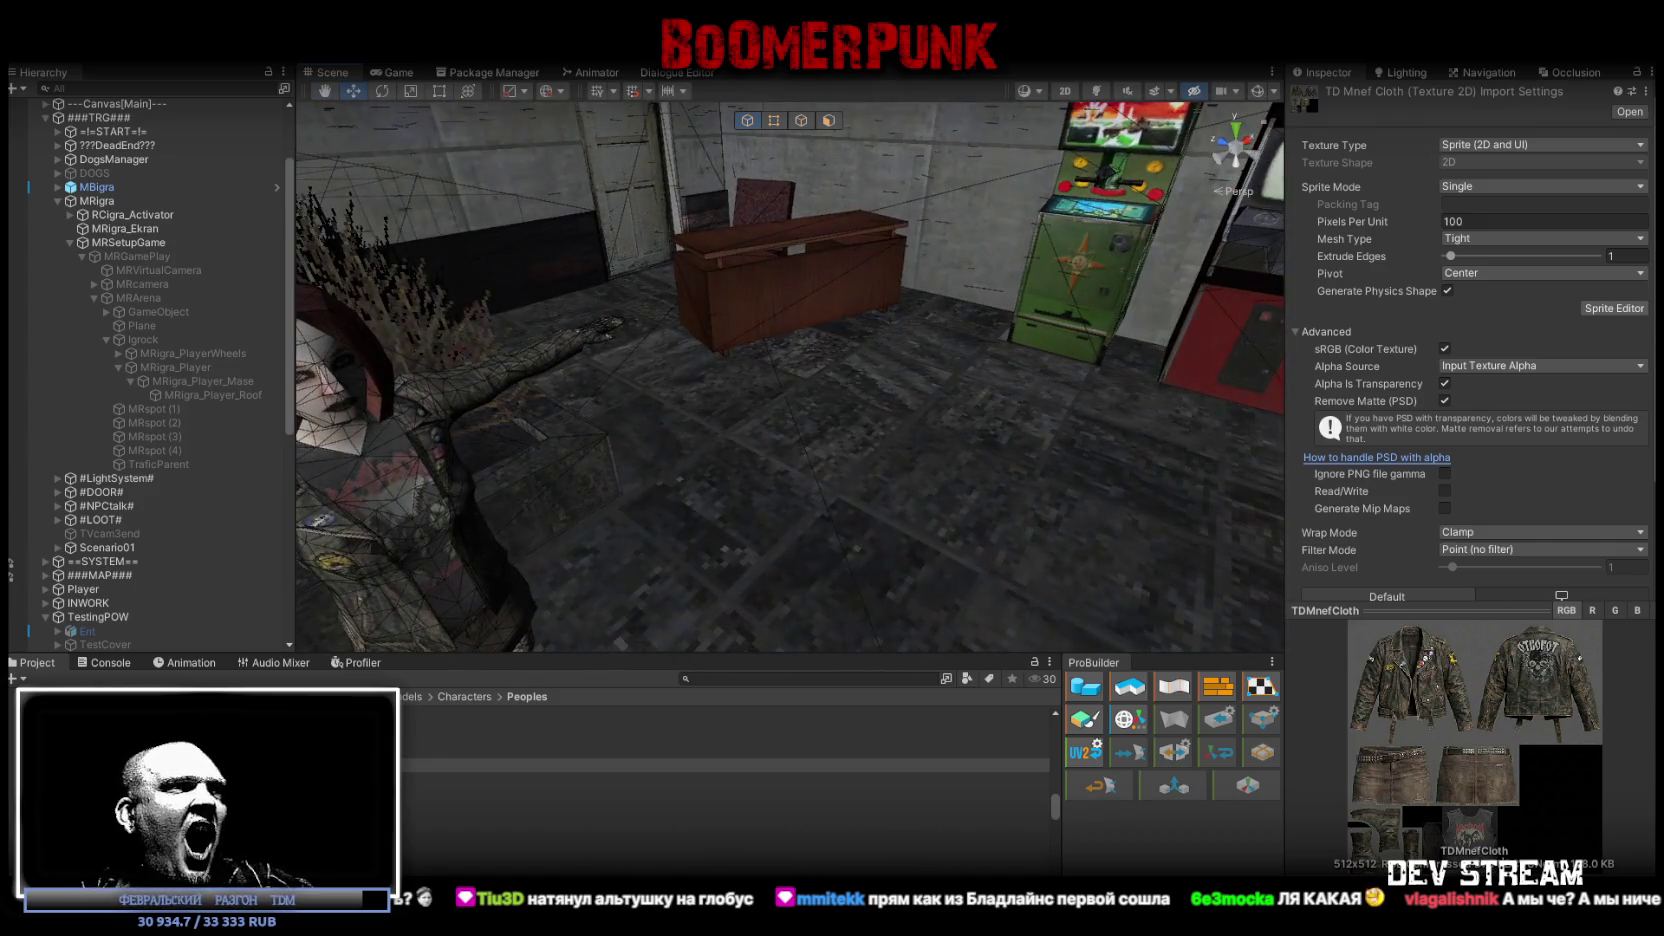
pyautogui.click(105, 662)
pyautogui.click(30, 664)
pyautogui.moveTo(741, 338)
pyautogui.mouseDown()
pyautogui.moveTo(825, 401)
pyautogui.moveTo(728, 428)
pyautogui.mouseUp()
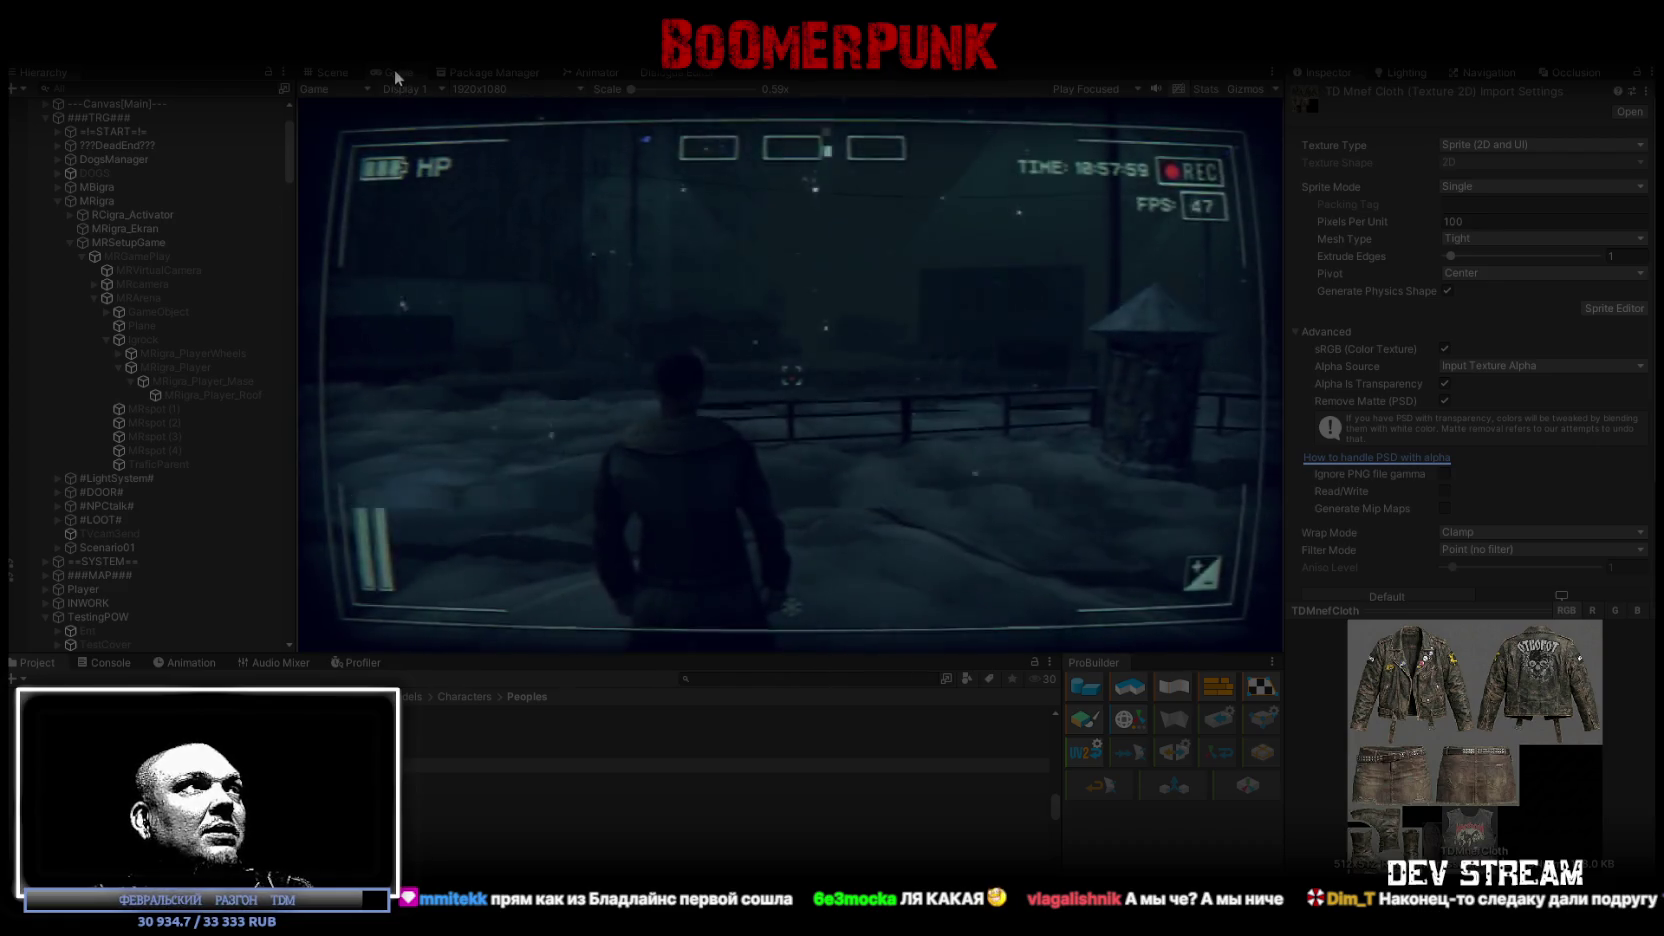
# Step: Maximise the game, start the arcade car minigame with E, and steer around cubes with A/D
pyautogui.hotkey('shift', 'space')
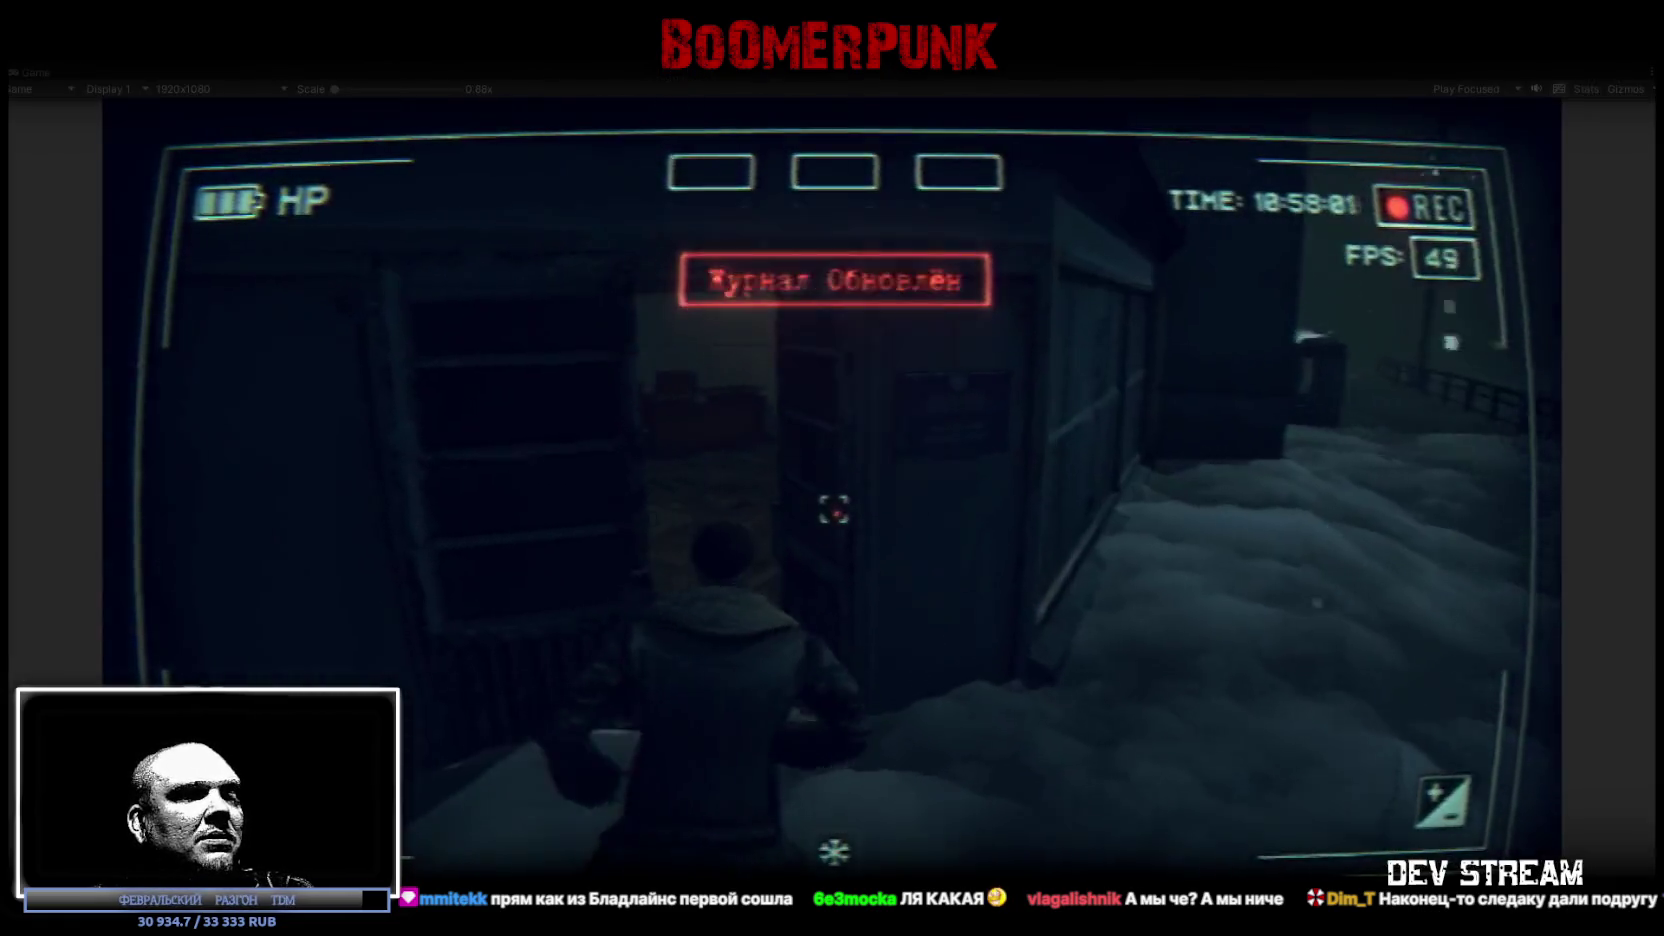
pyautogui.press('e')
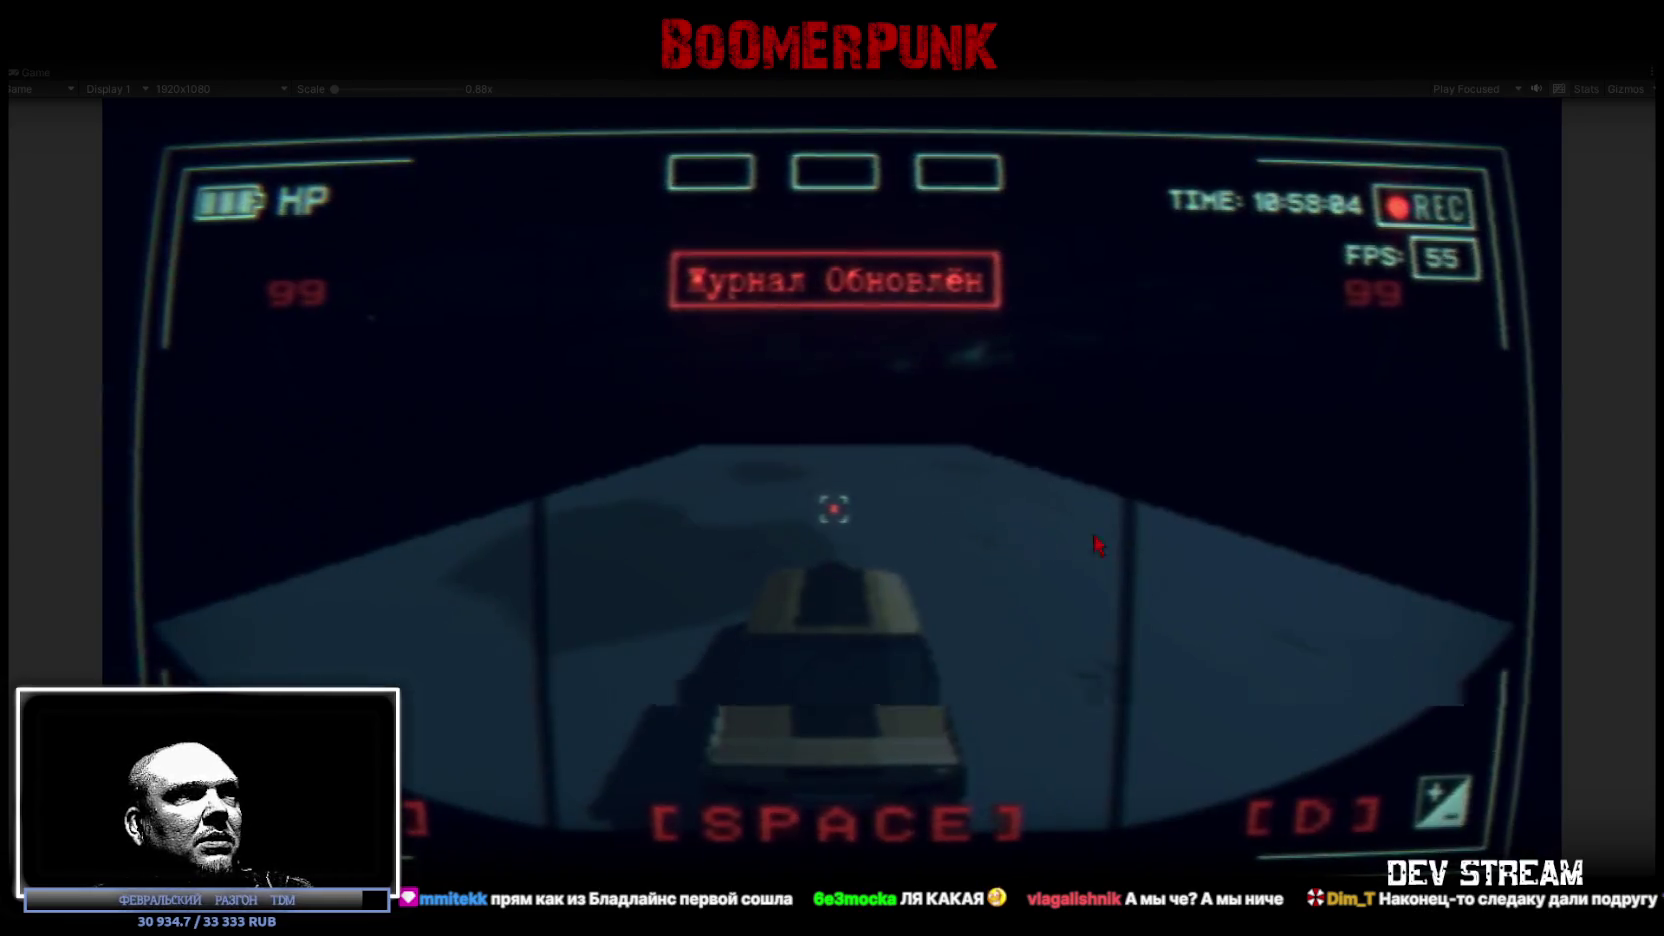
pyautogui.press('a')
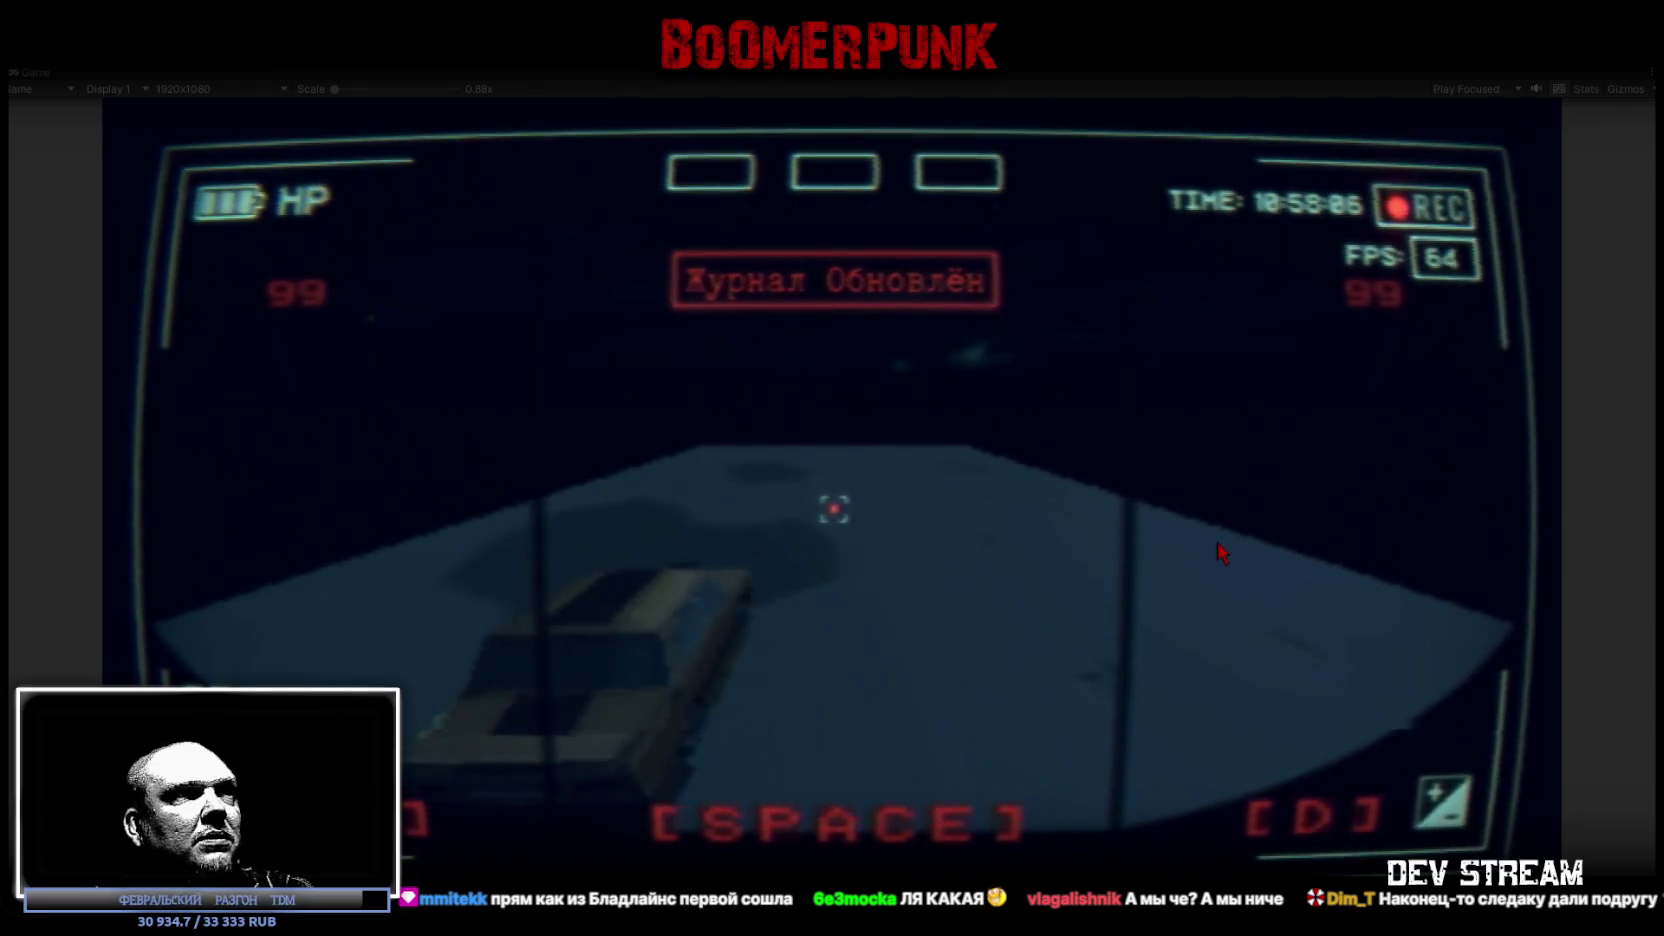
pyautogui.press('d')
pyautogui.press('a')
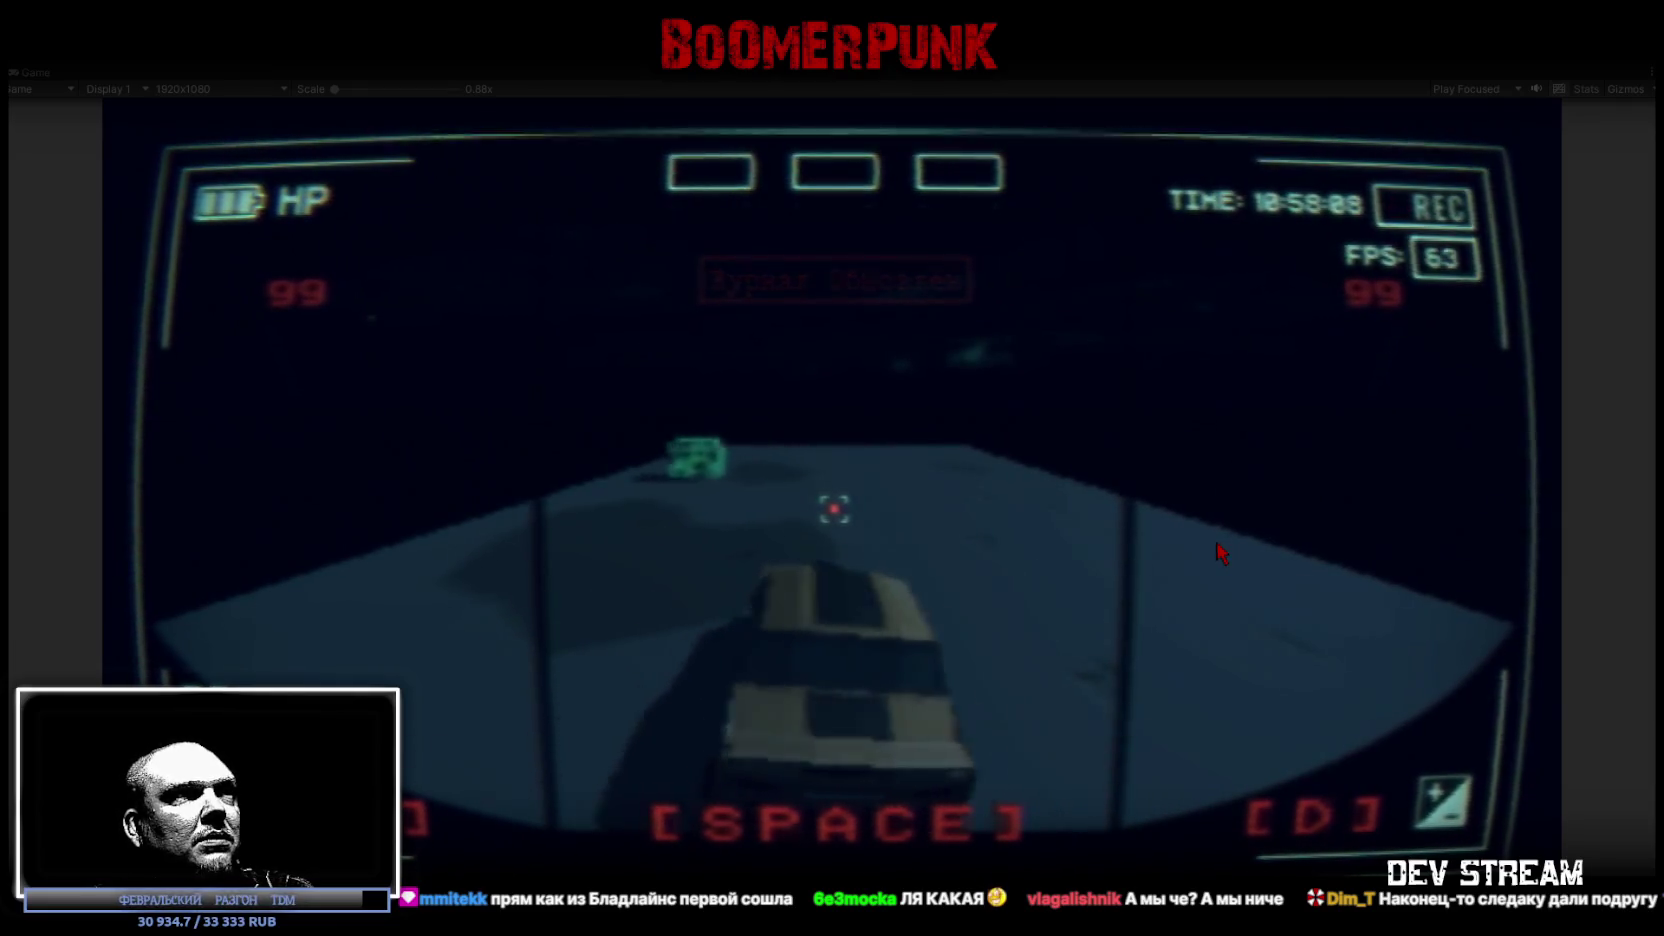
pyautogui.press('d')
pyautogui.press('a')
pyautogui.press('a')
pyautogui.press('d')
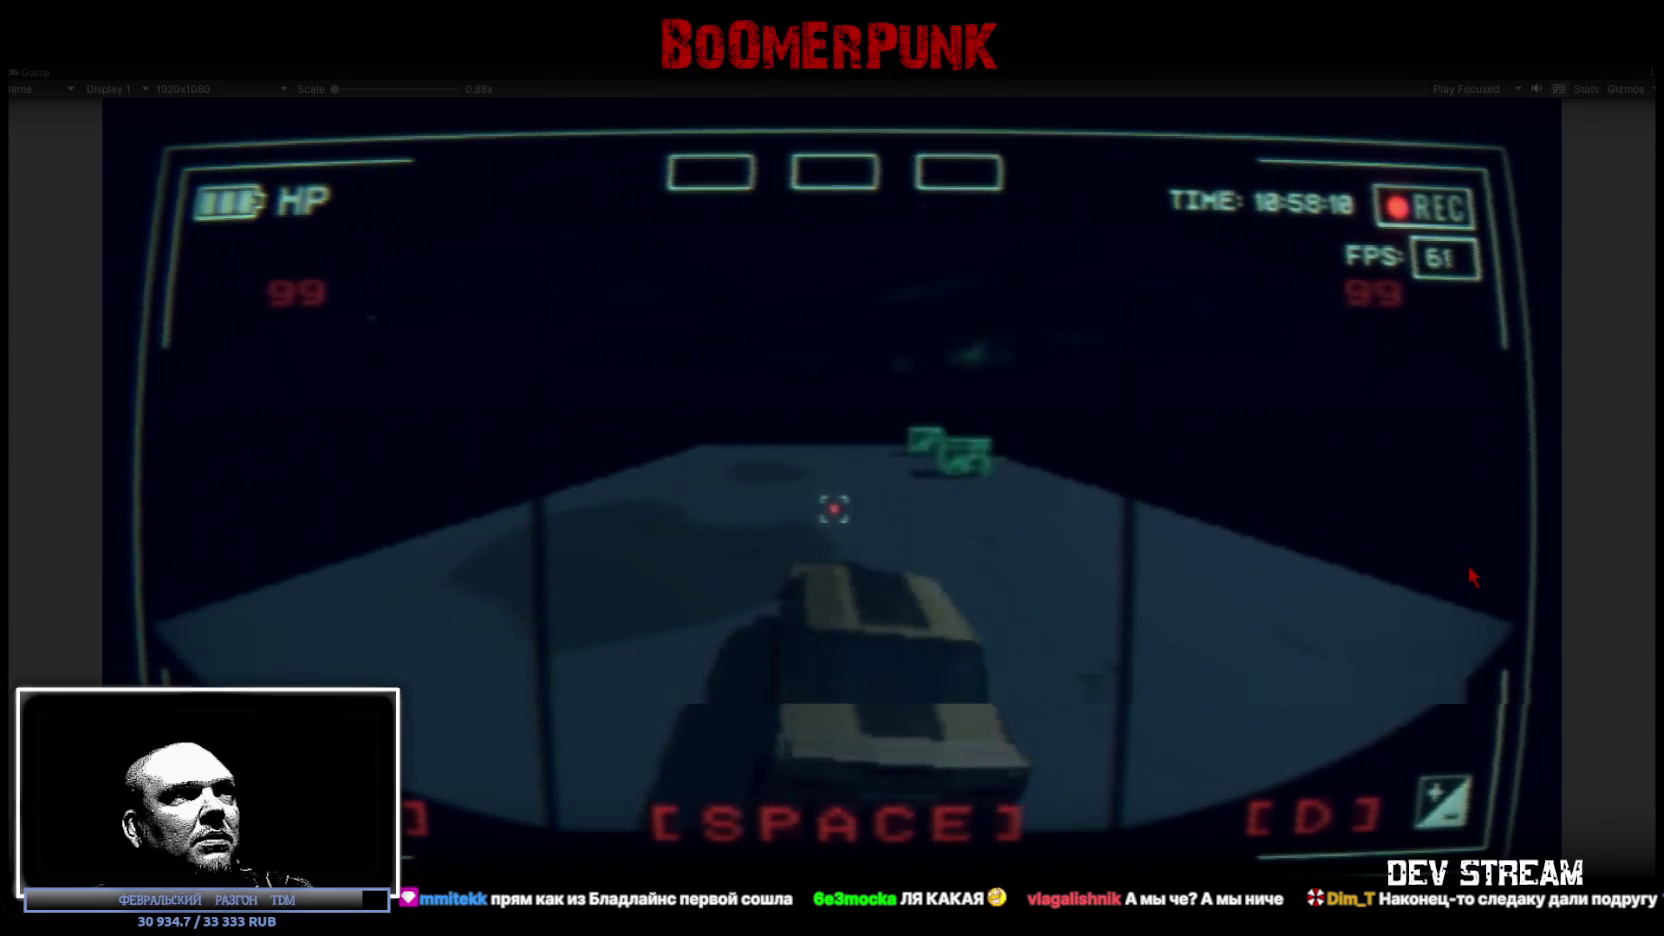
pyautogui.press('a')
pyautogui.press('d')
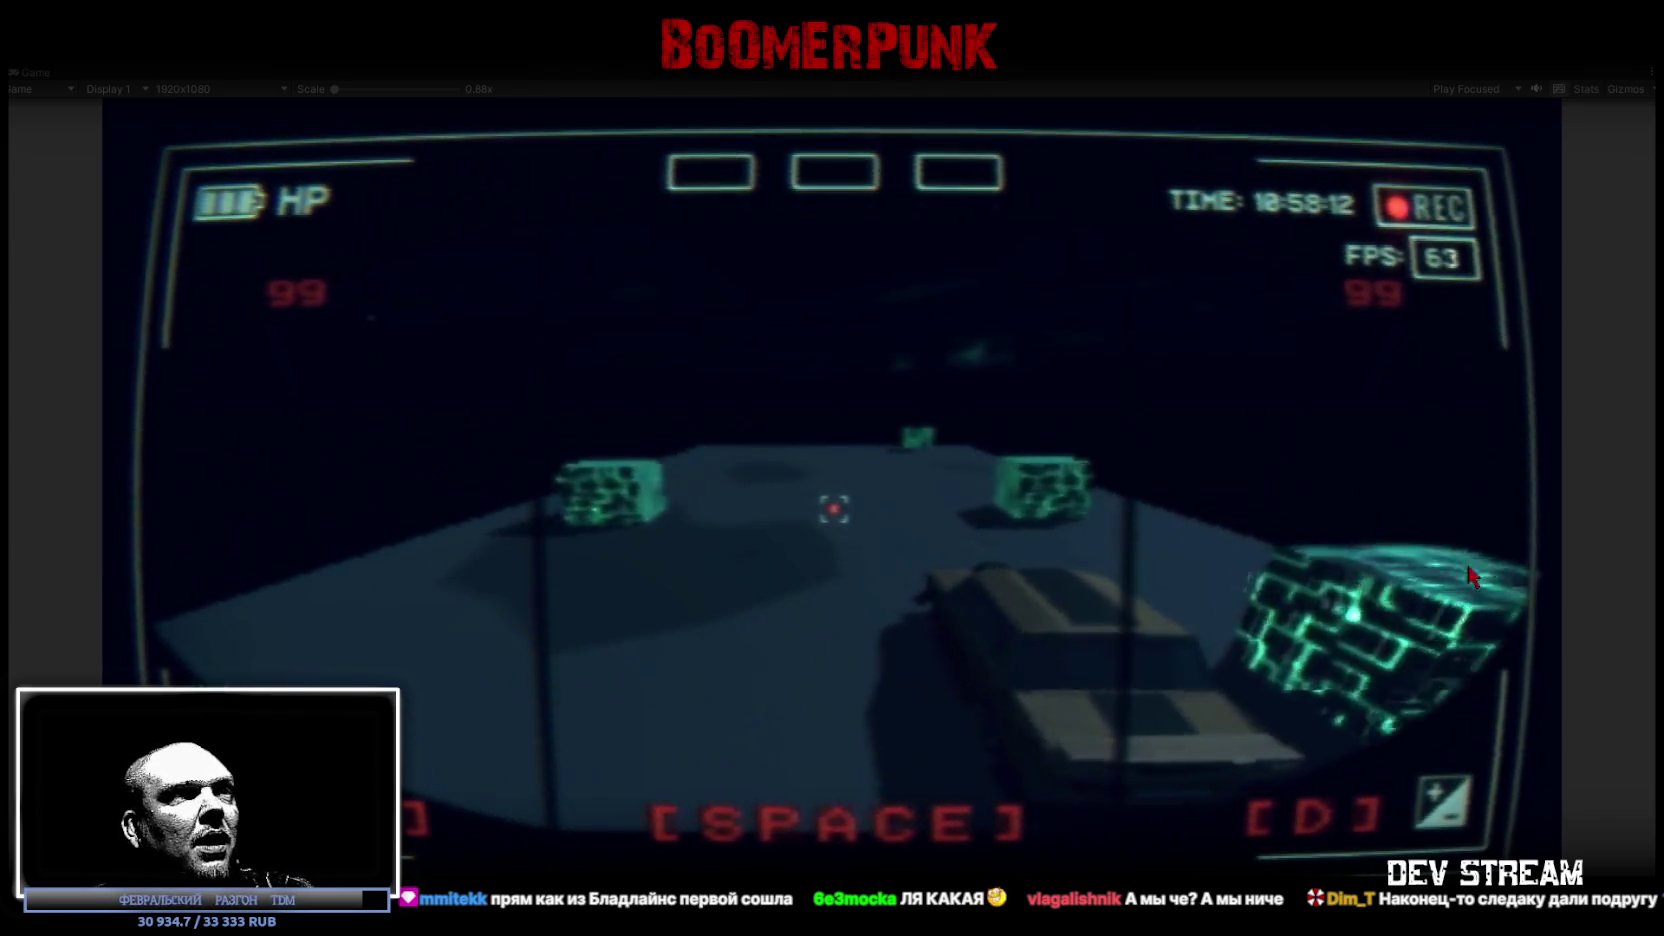
pyautogui.press('a')
pyautogui.press('a')
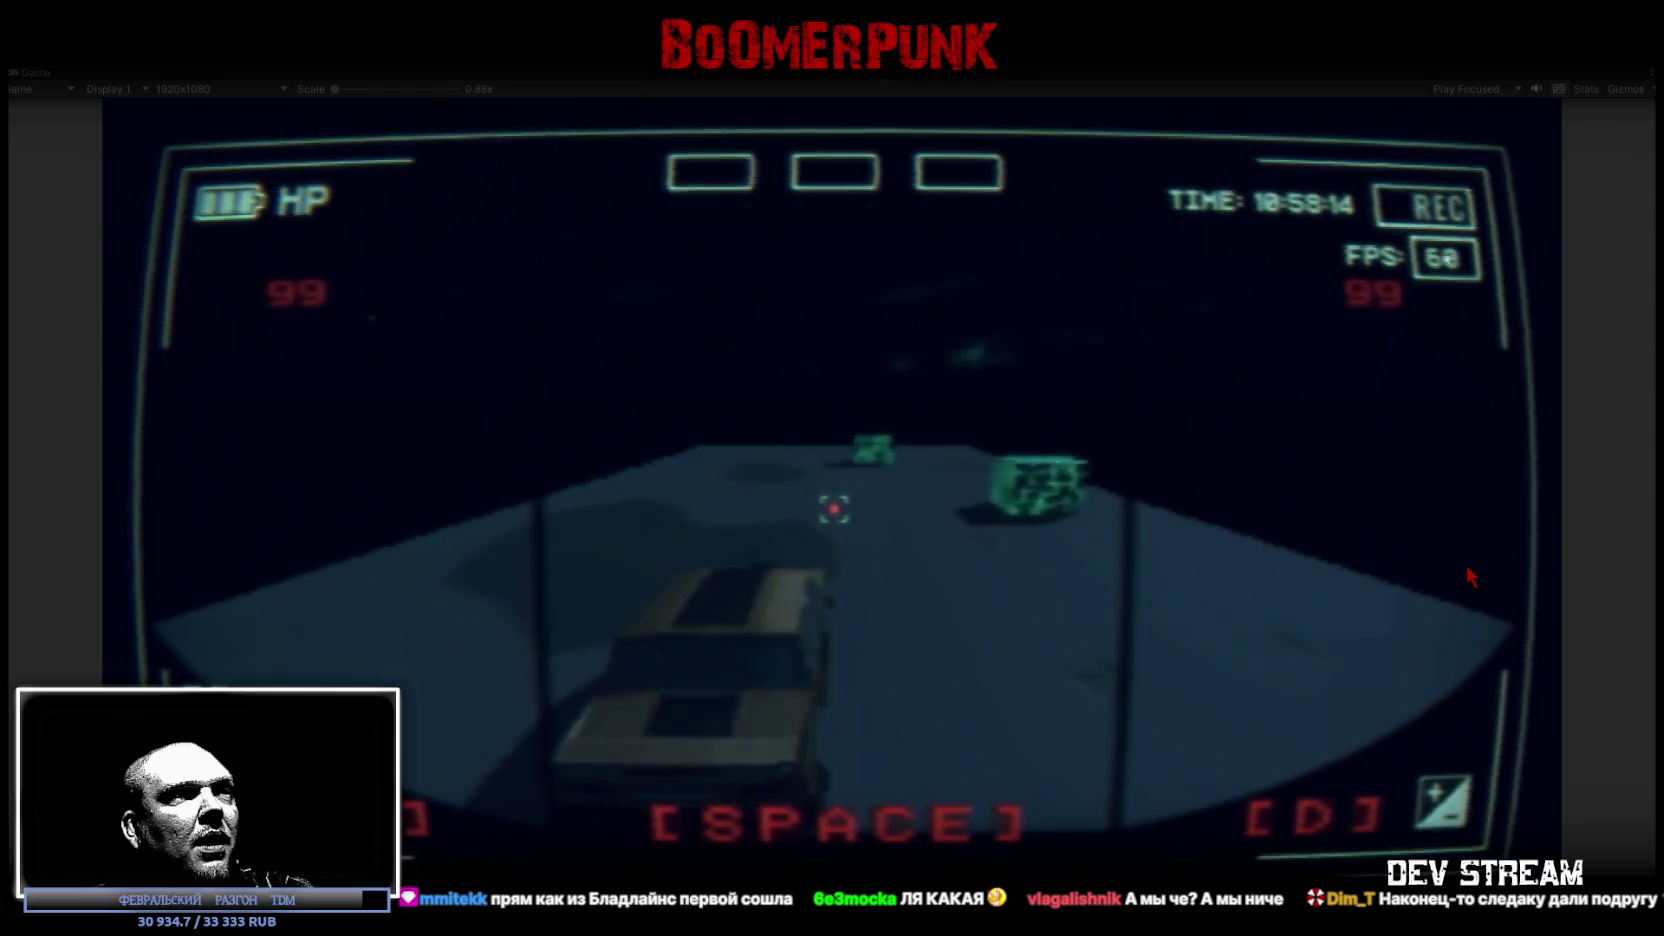
pyautogui.press('d')
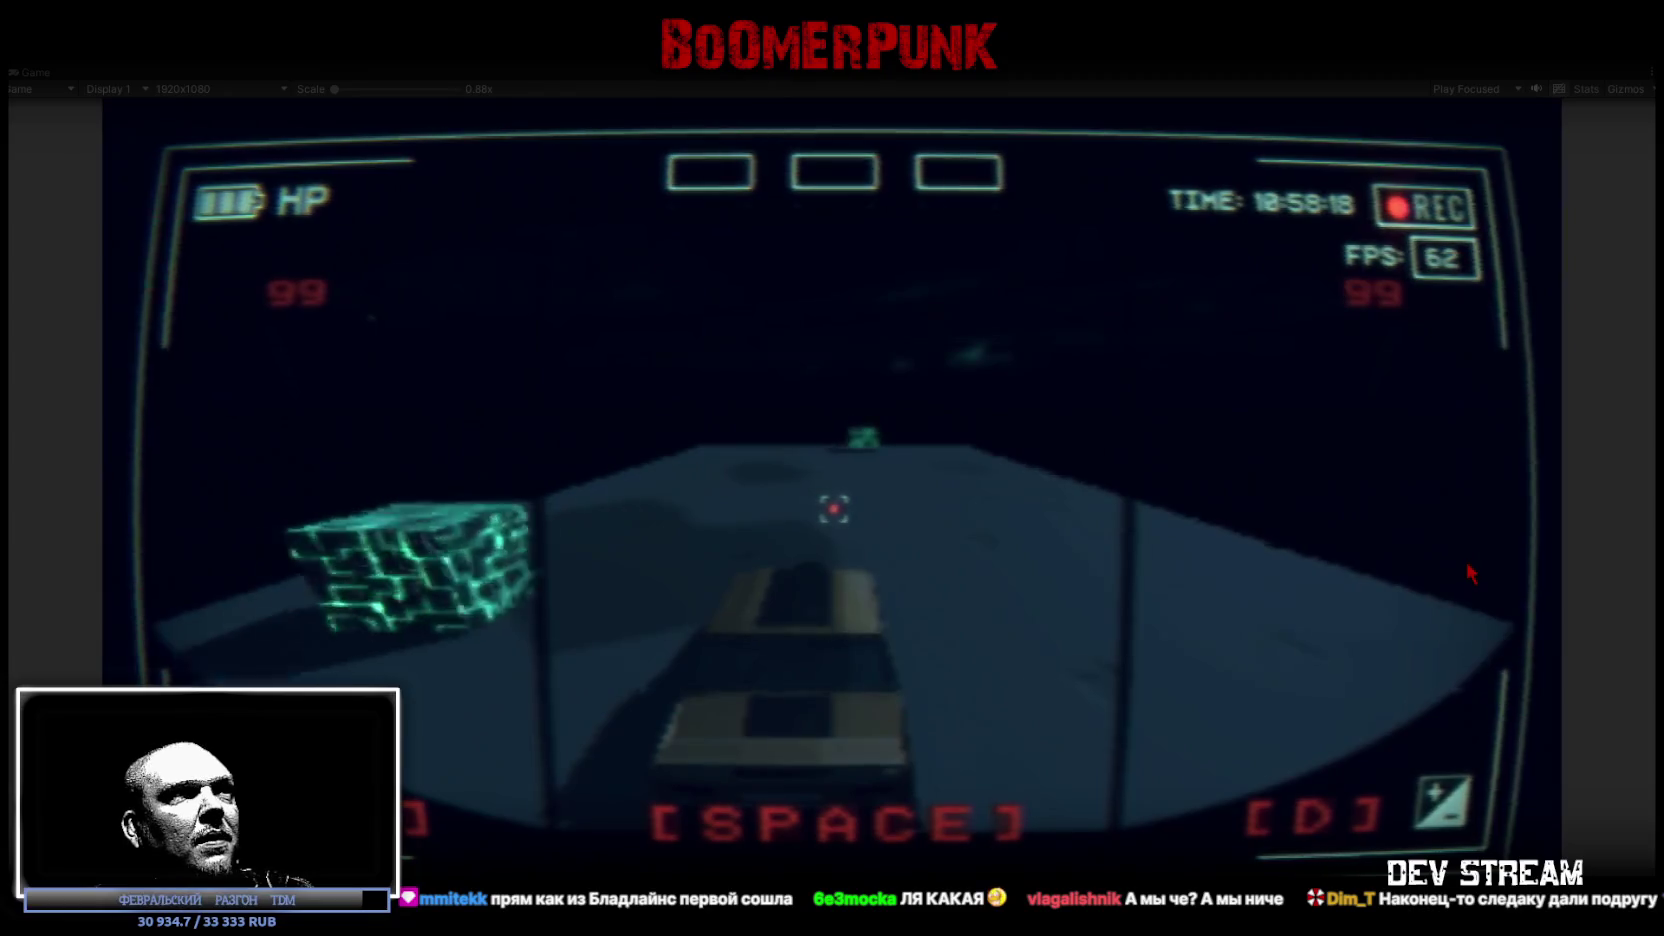
pyautogui.press('d')
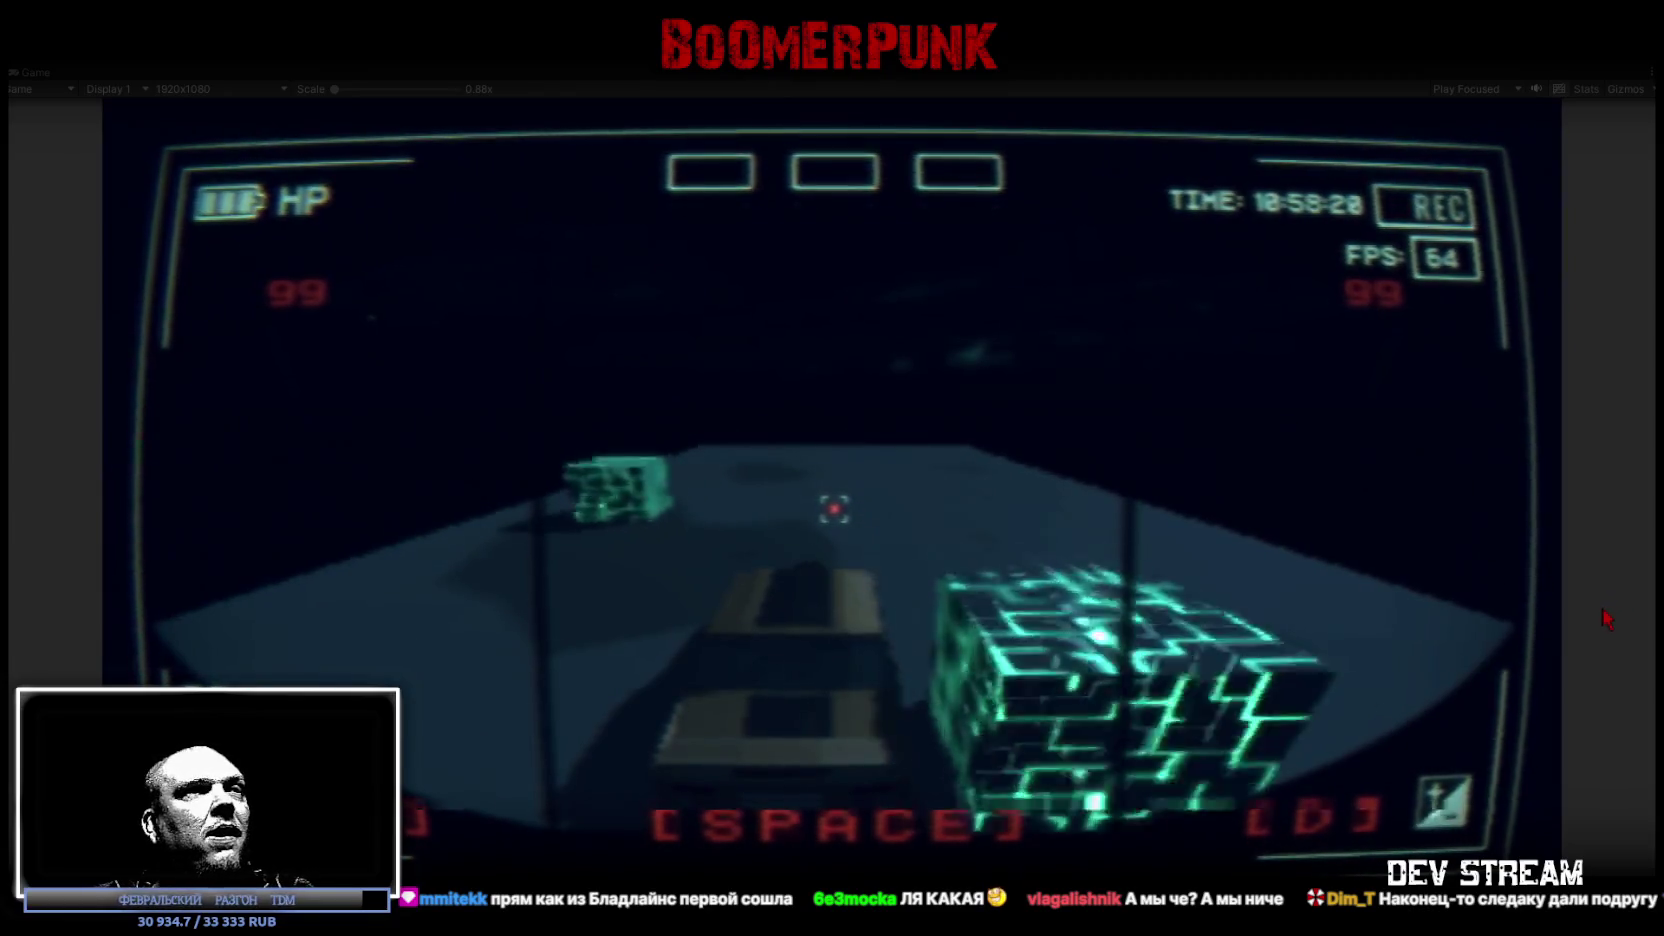
pyautogui.press('a')
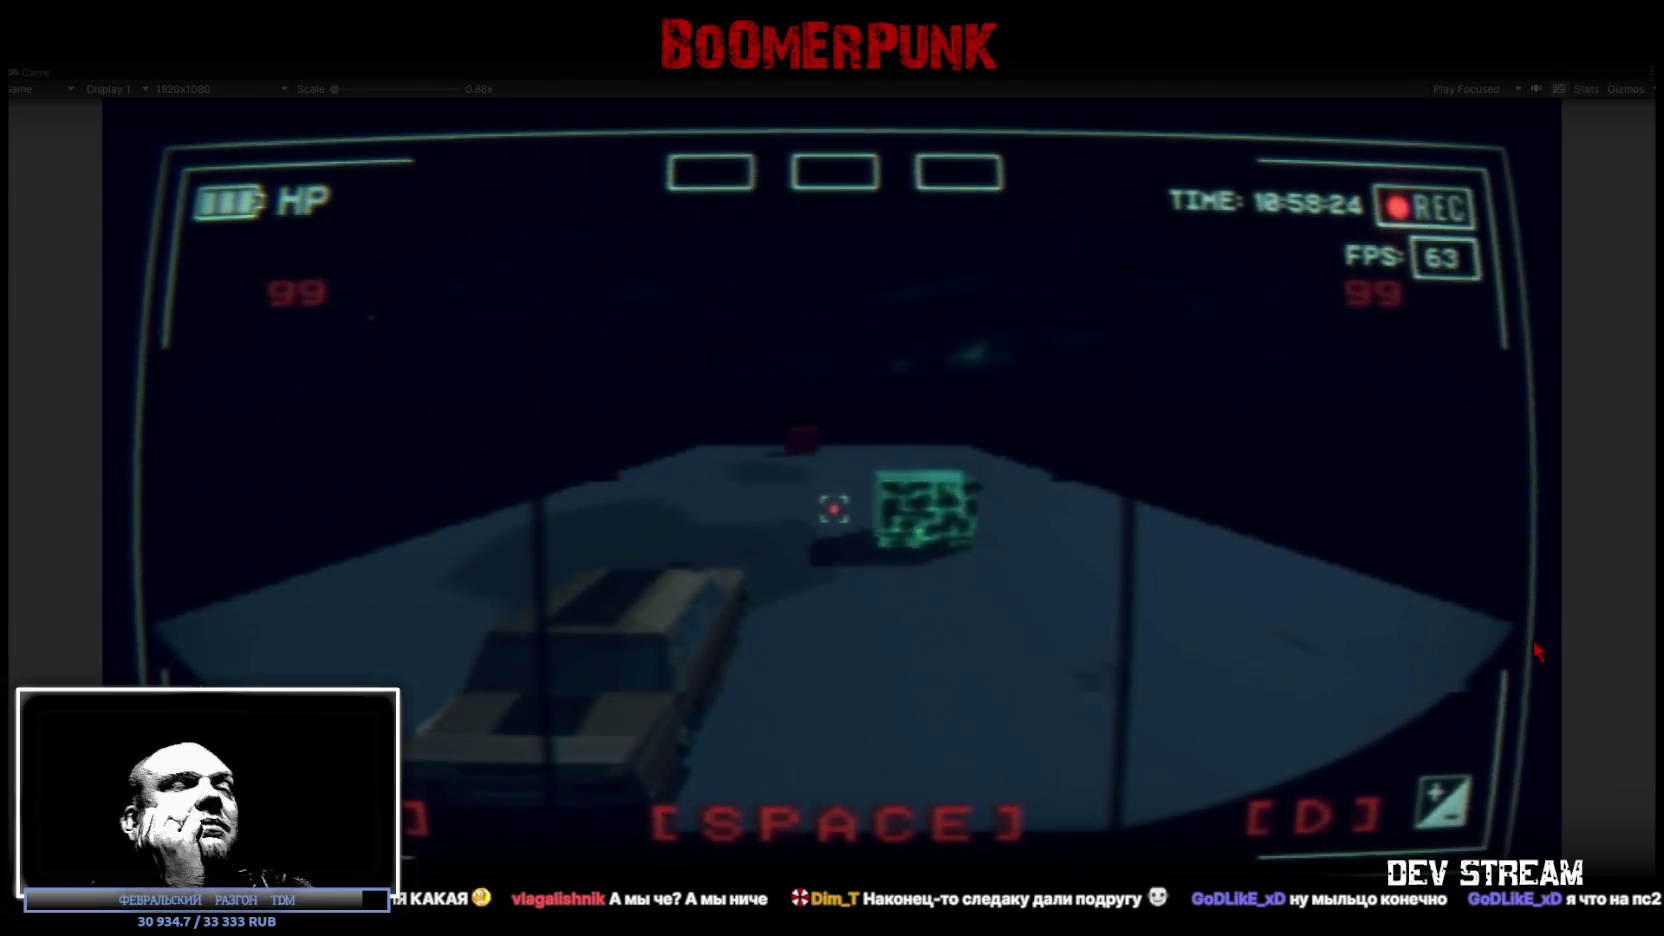
pyautogui.press('d')
pyautogui.press('d')
pyautogui.press('a')
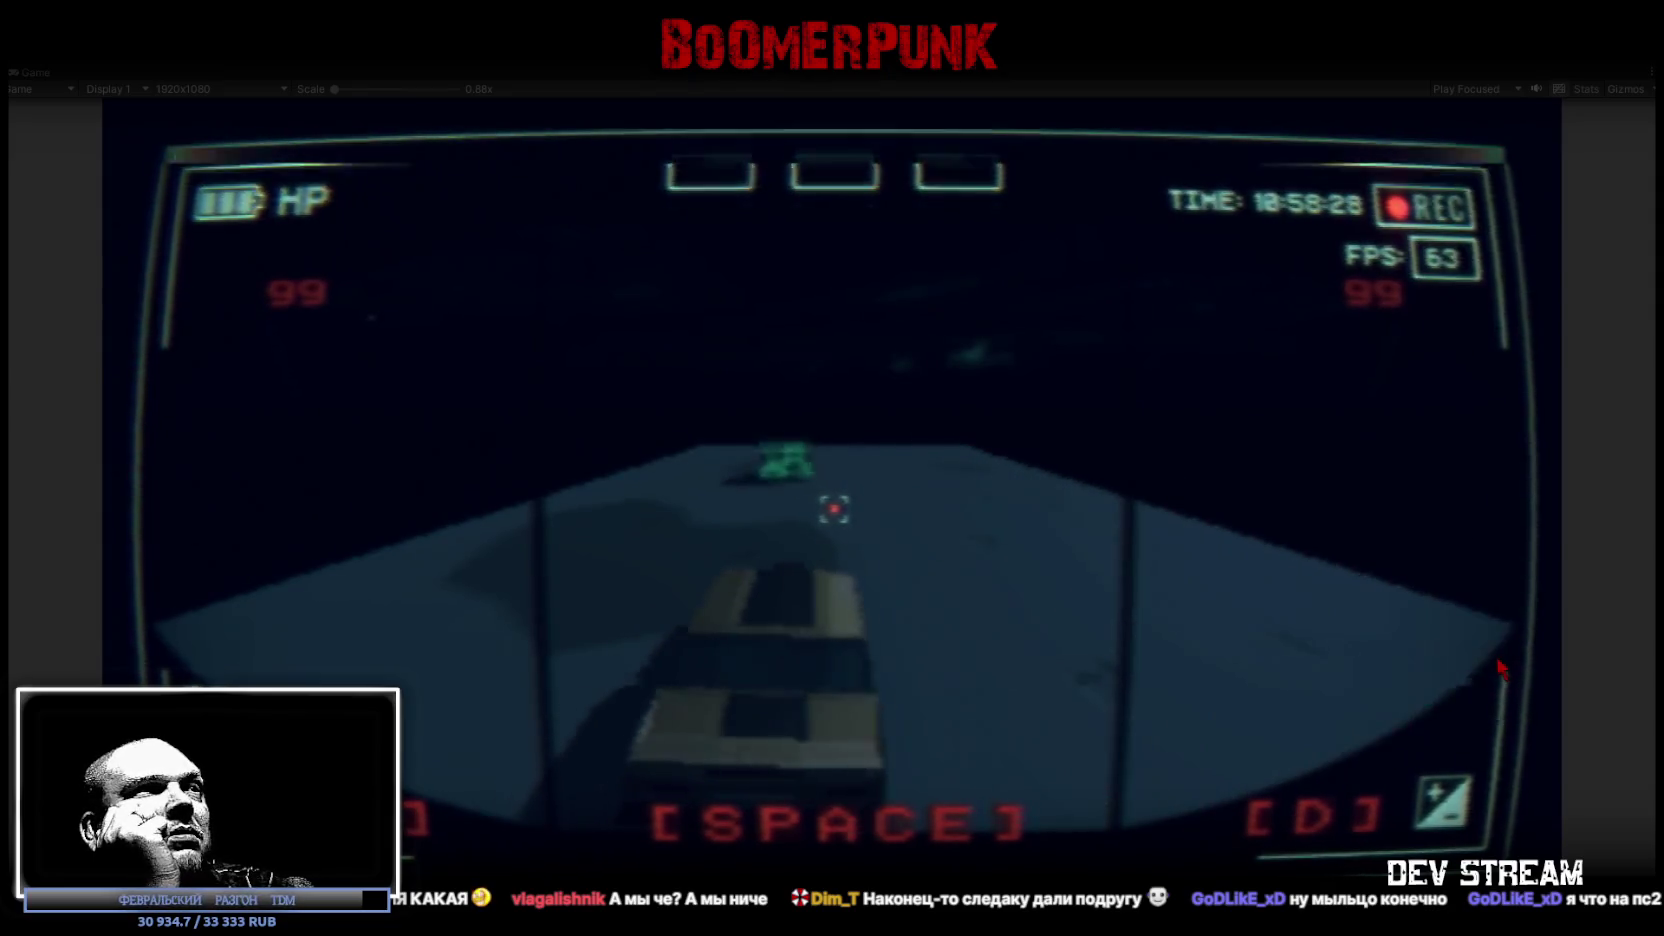
pyautogui.press('d')
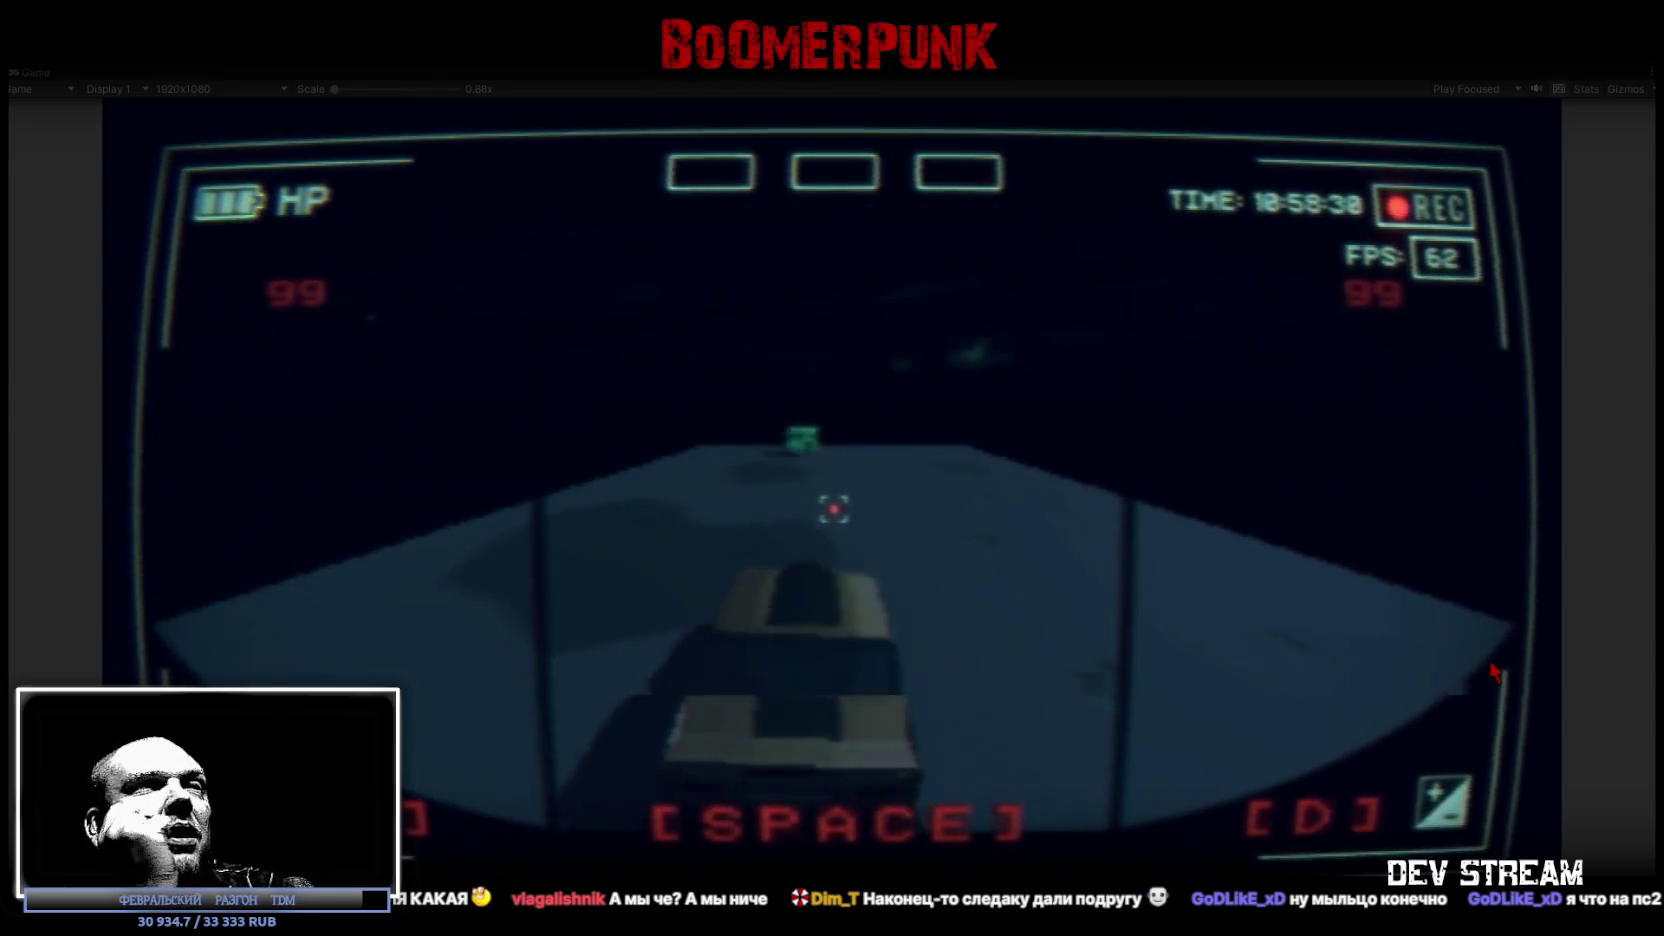
pyautogui.press('d')
pyautogui.press('a')
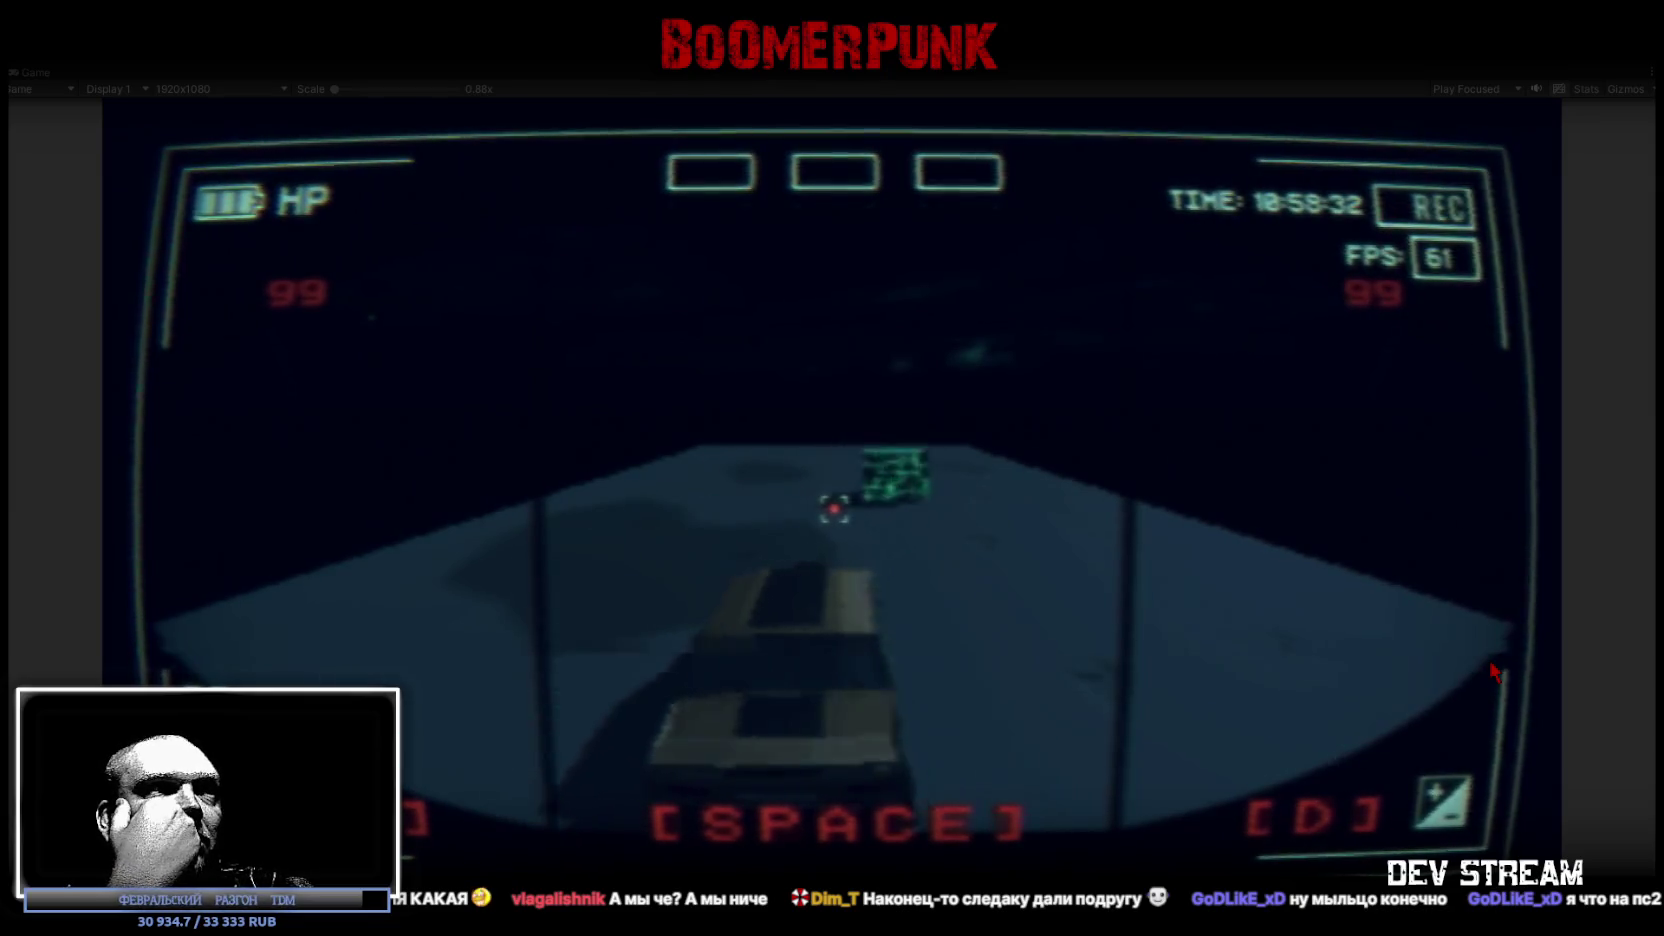
pyautogui.press('d')
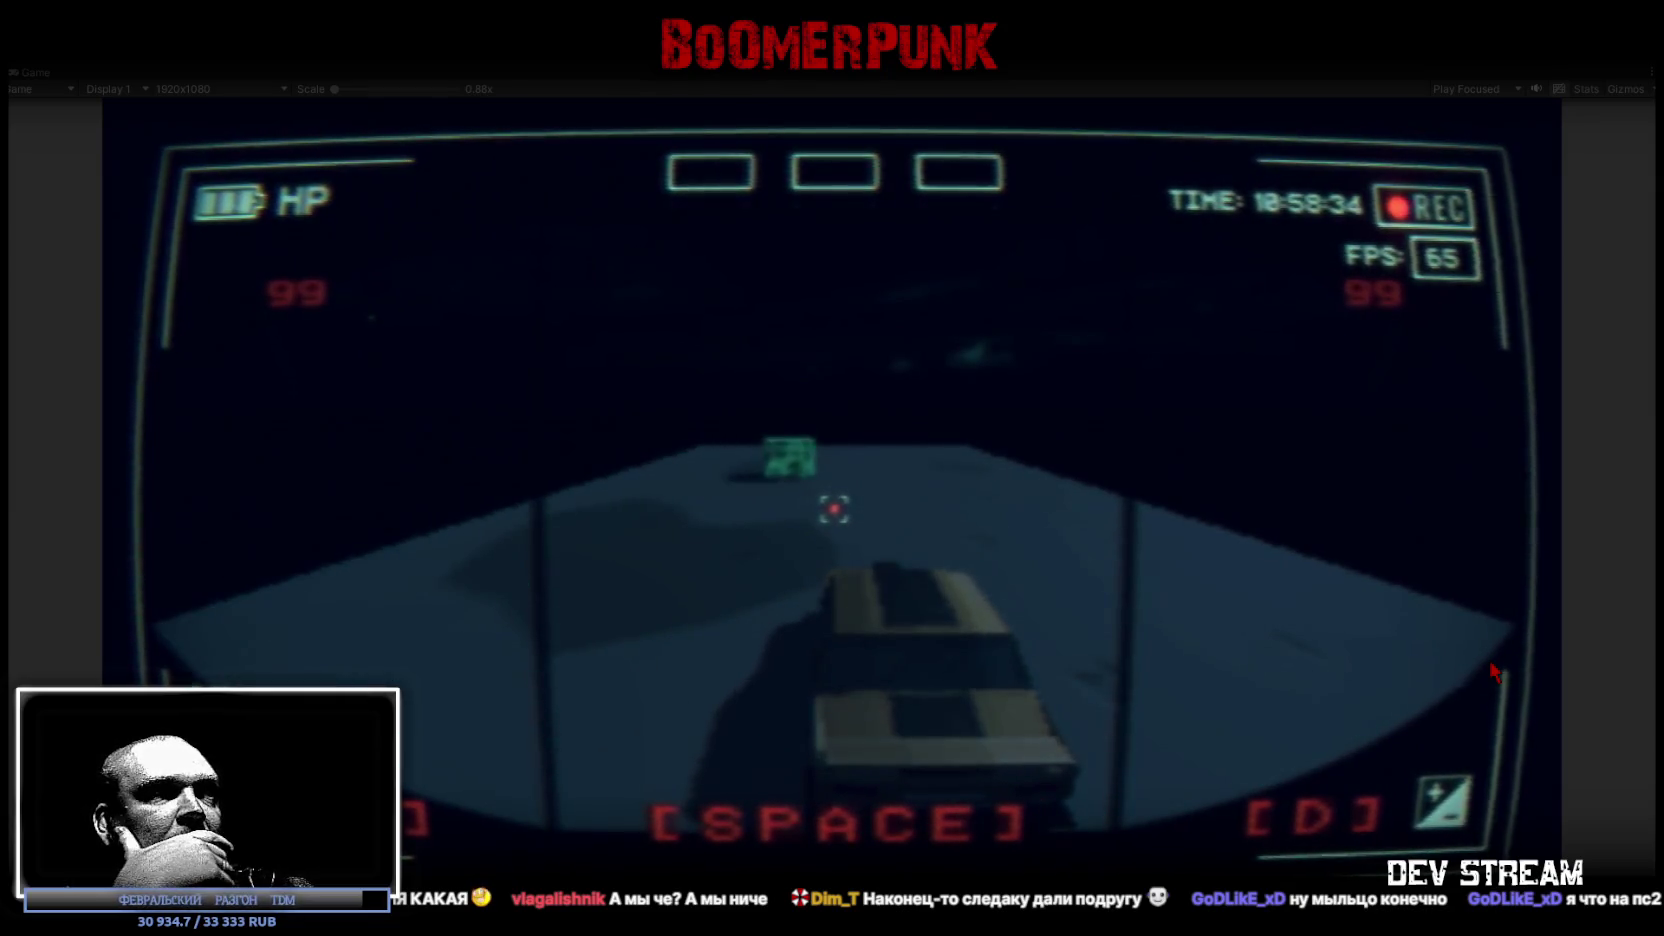
pyautogui.press('a')
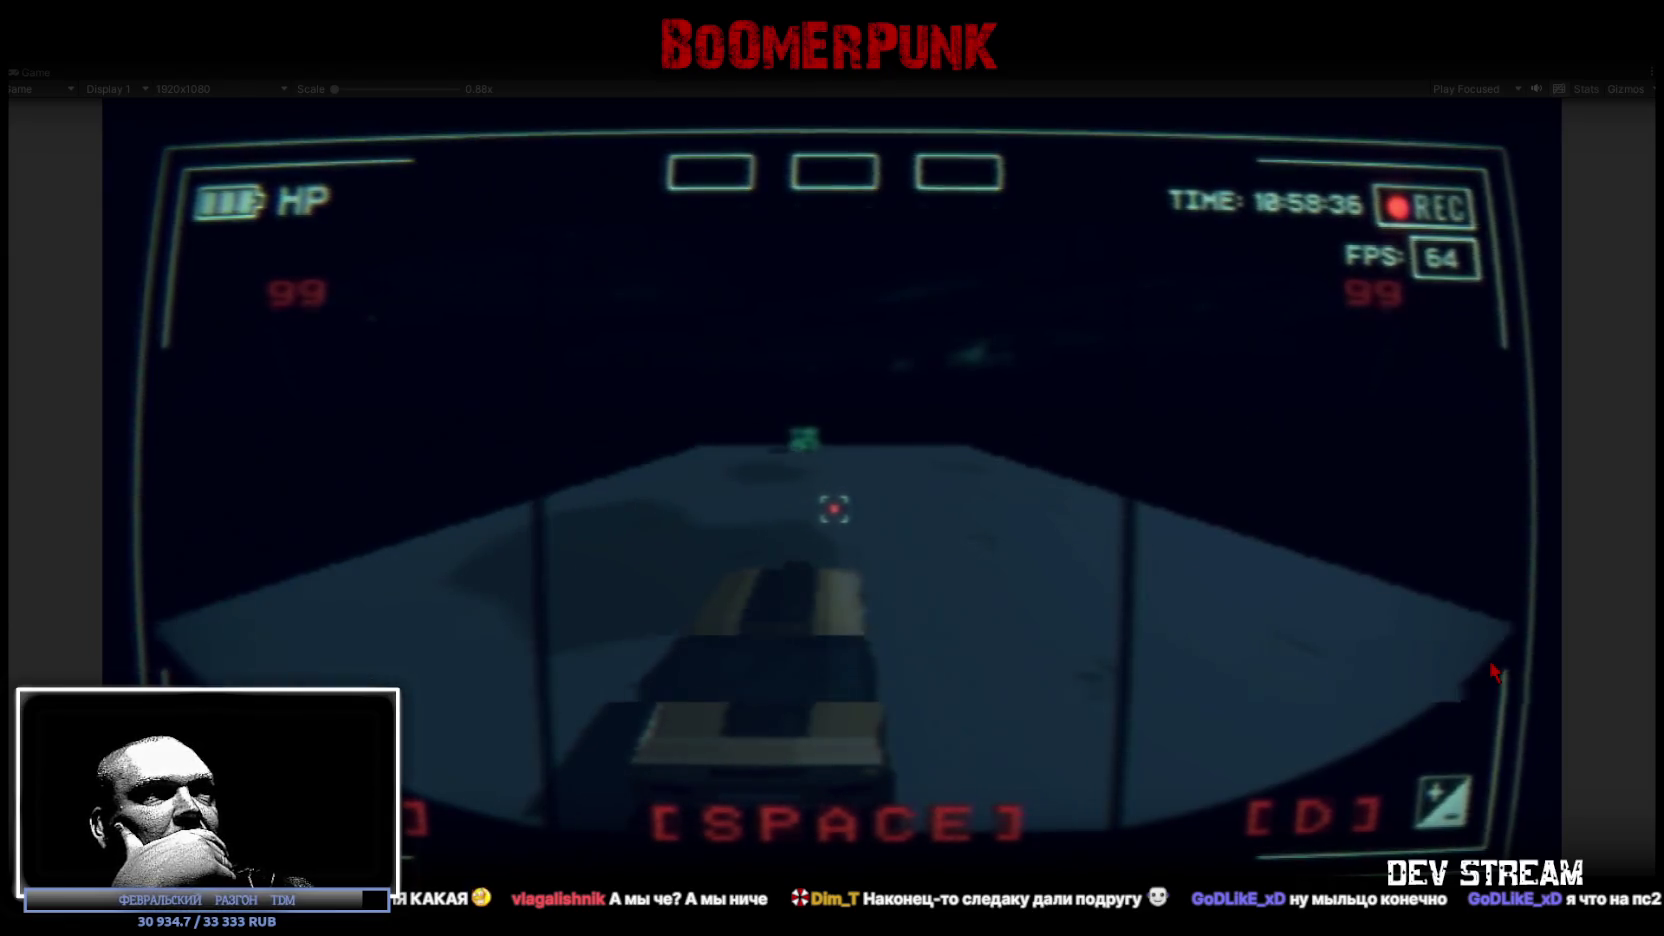
# Step: Keep weaving the car left and right past the green cubes with A/D
pyautogui.press('d')
pyautogui.press('a')
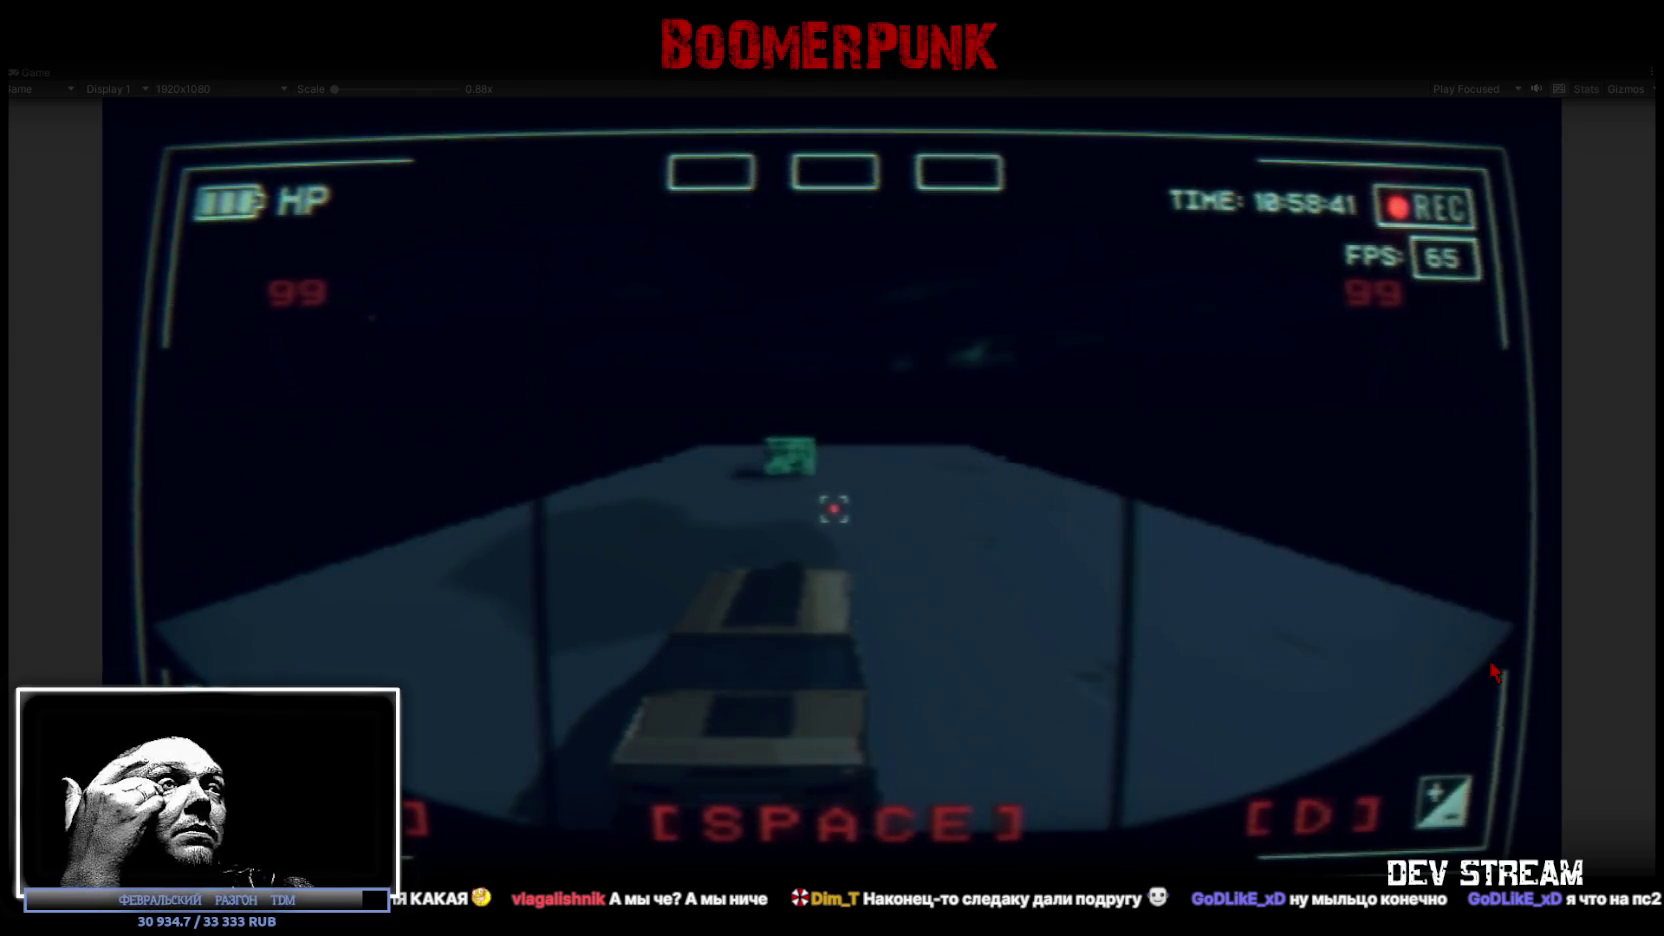
pyautogui.press('d')
pyautogui.press('a')
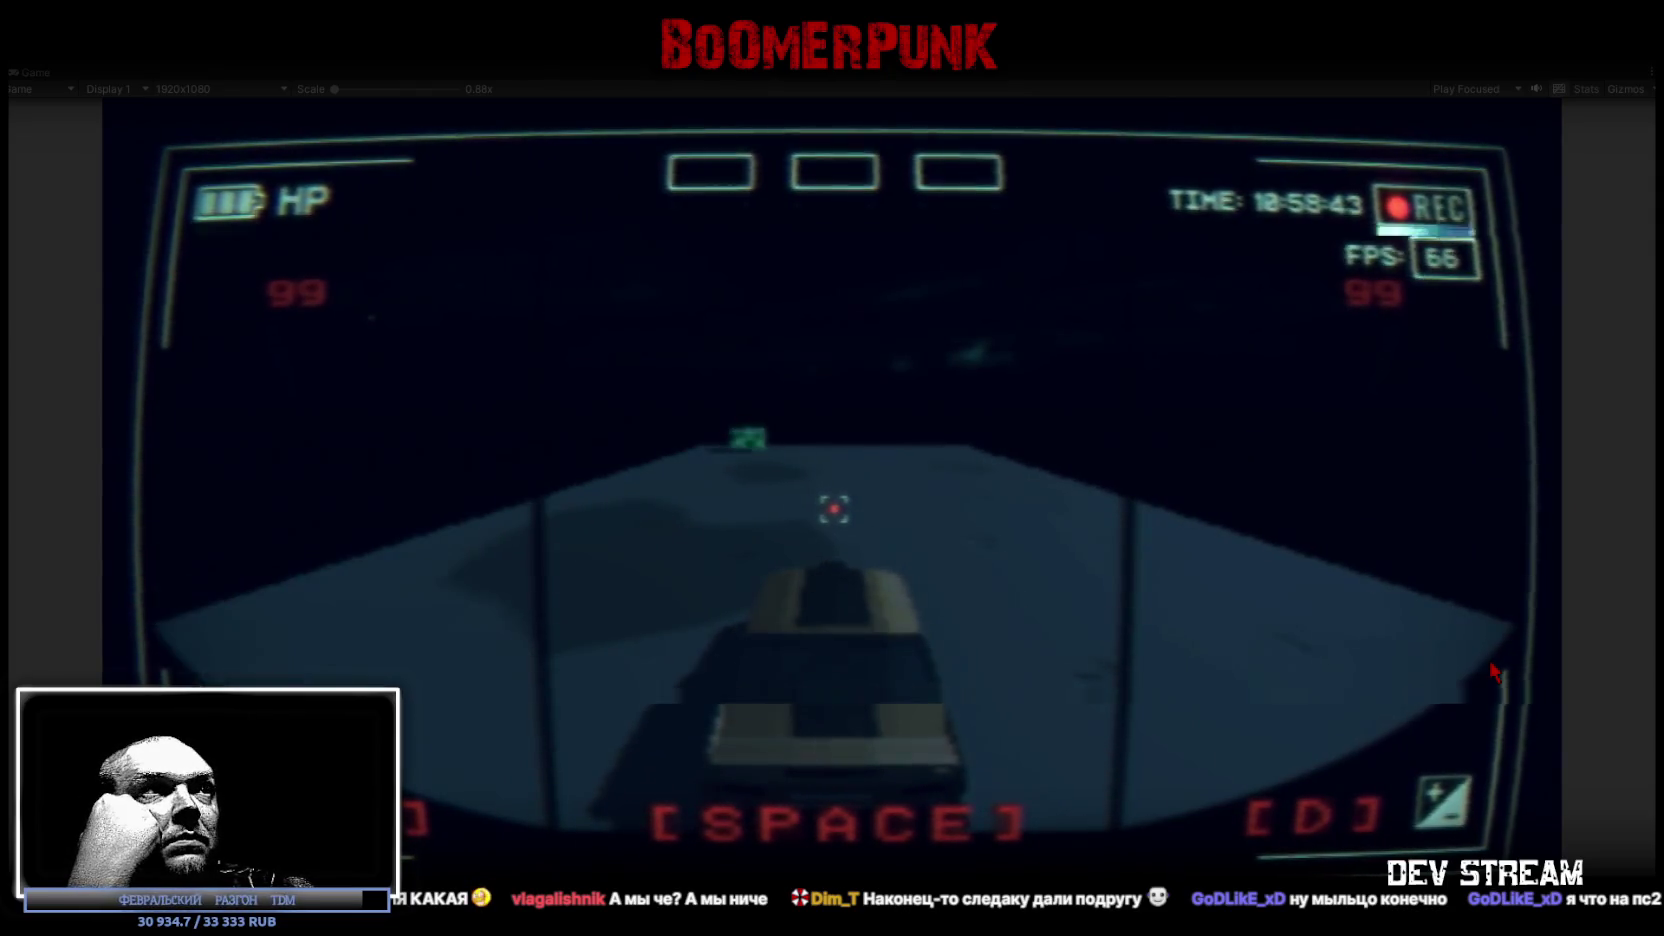
pyautogui.press('d')
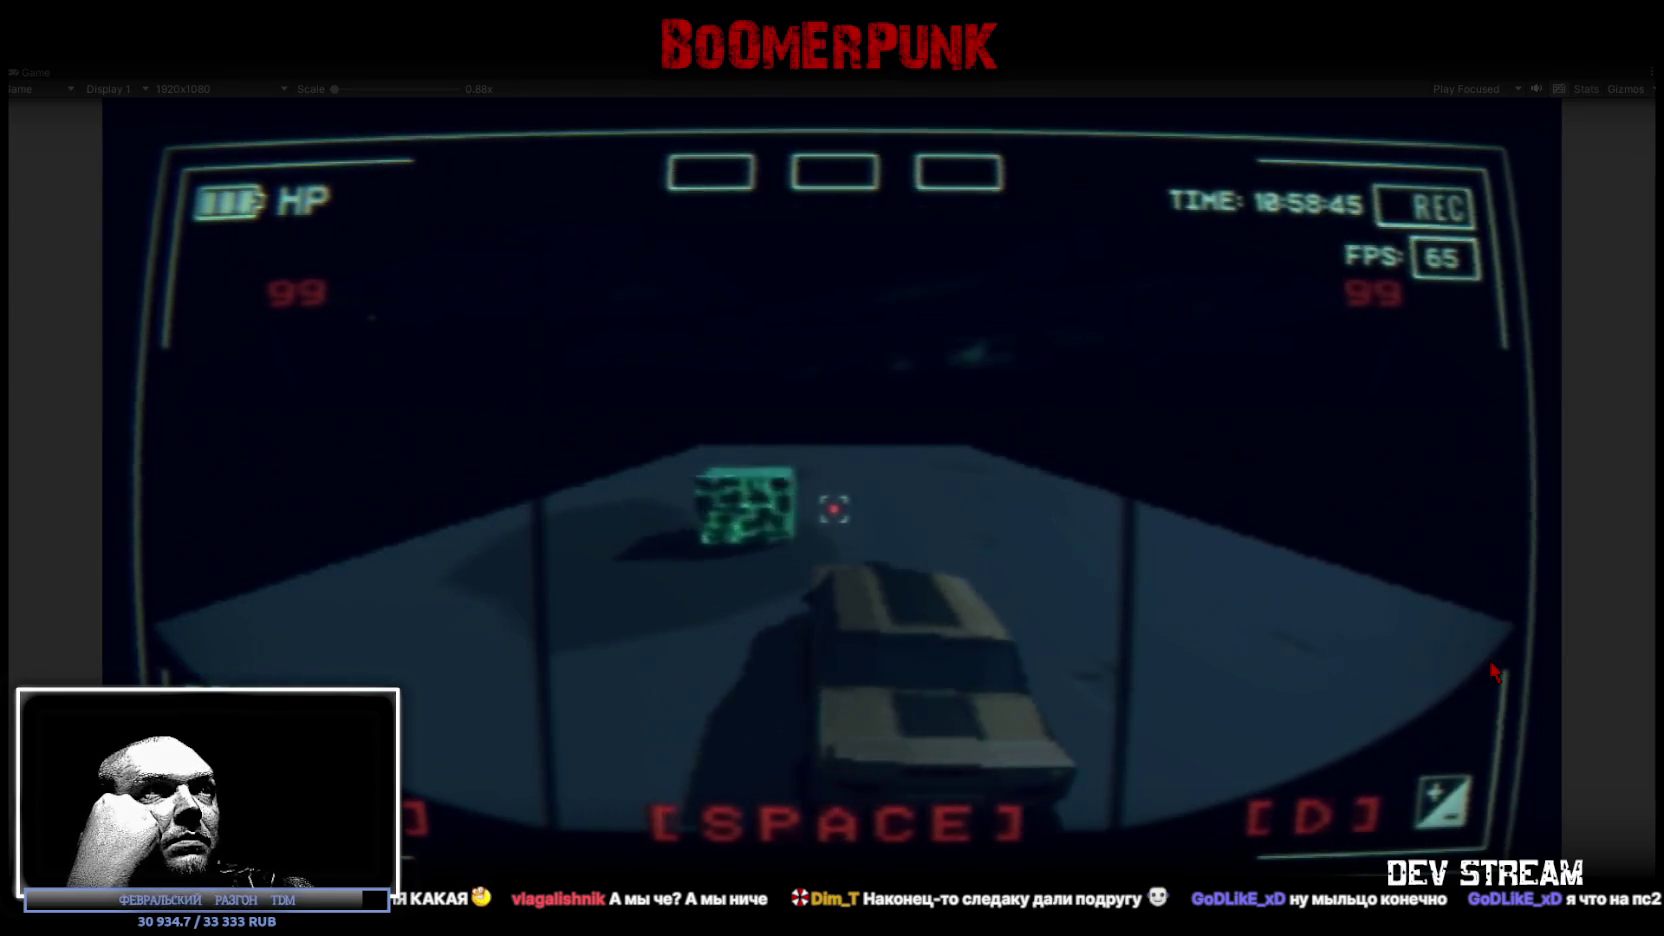
pyautogui.press('a')
pyautogui.press('d')
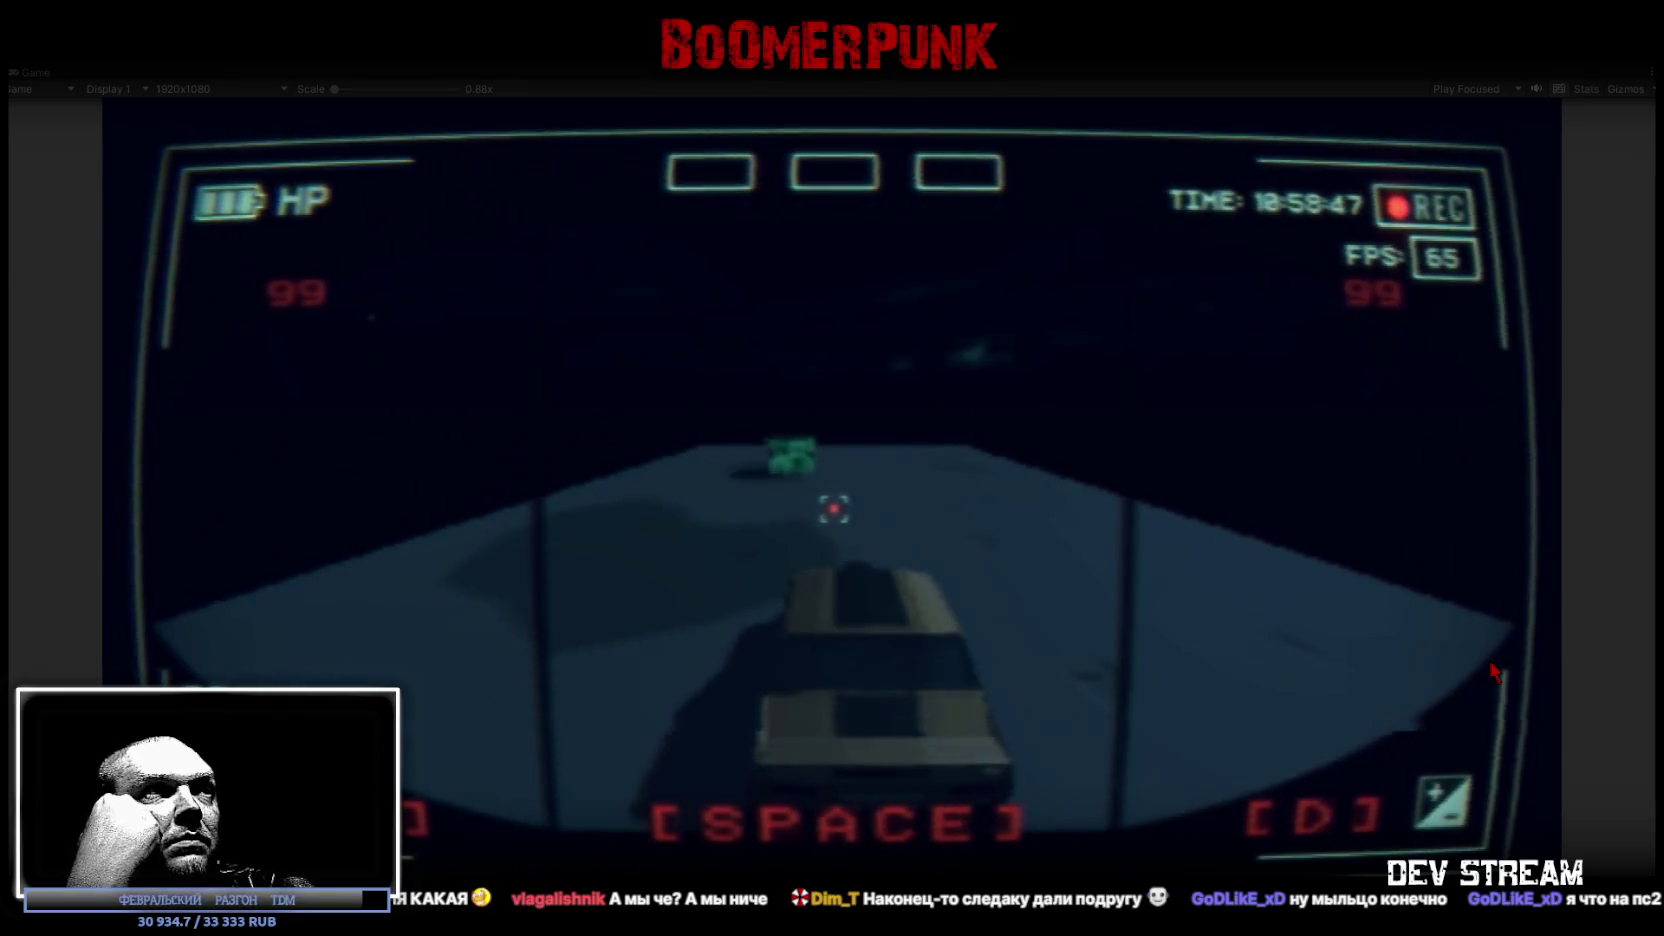
pyautogui.press('d')
pyautogui.press('a')
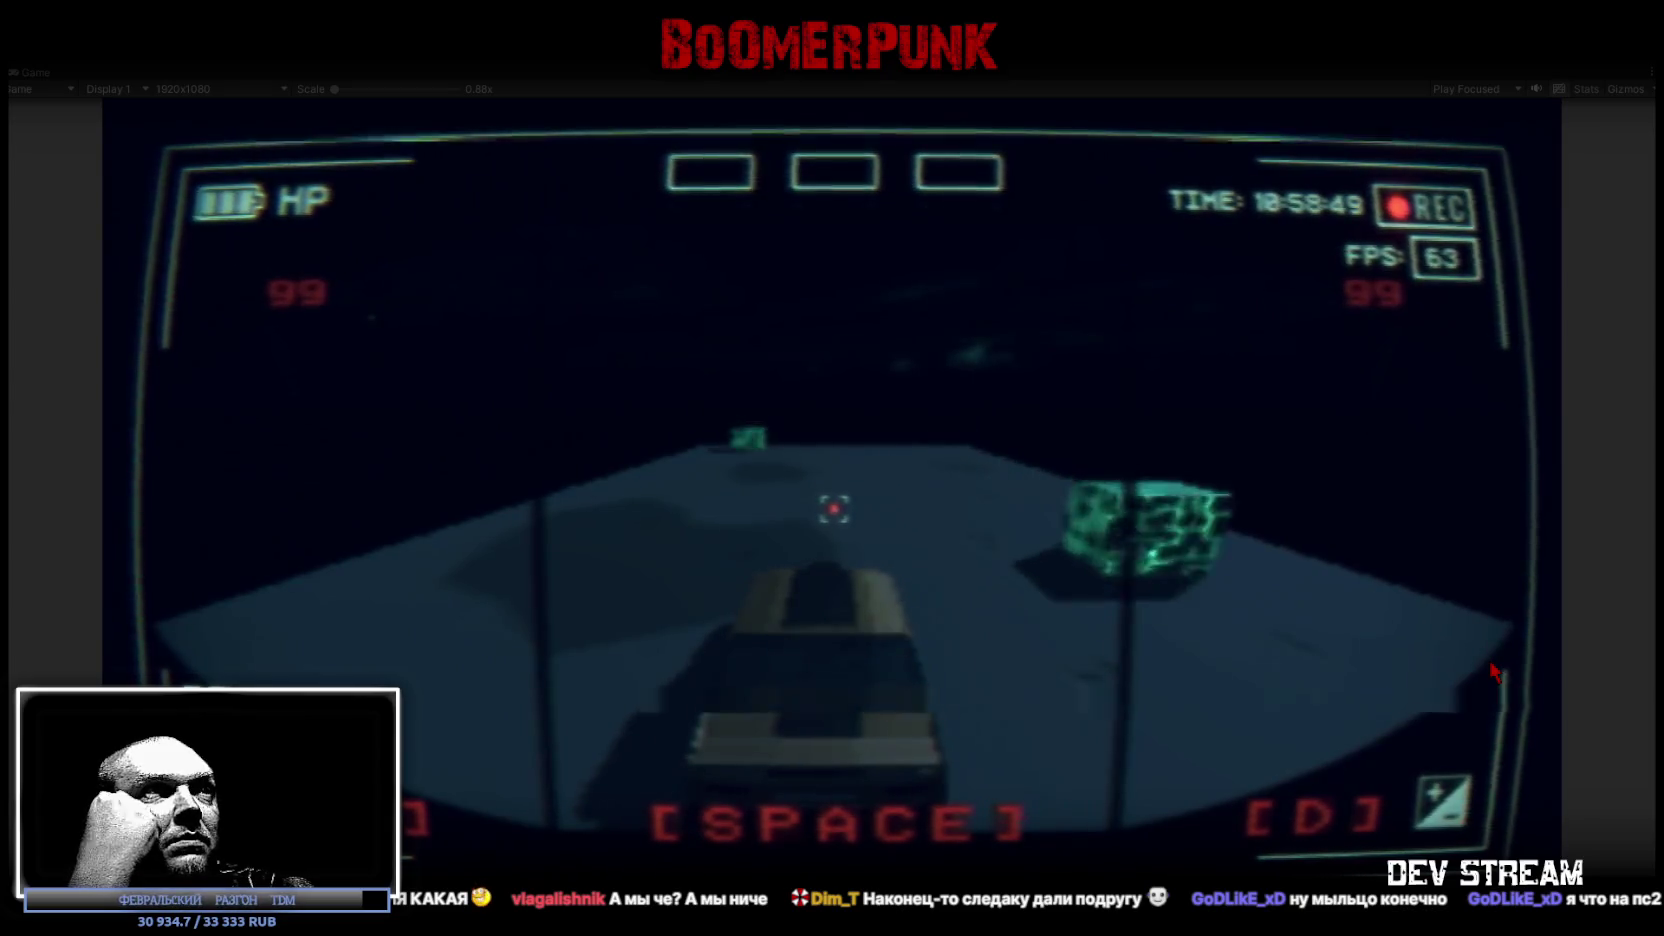
pyautogui.press('d')
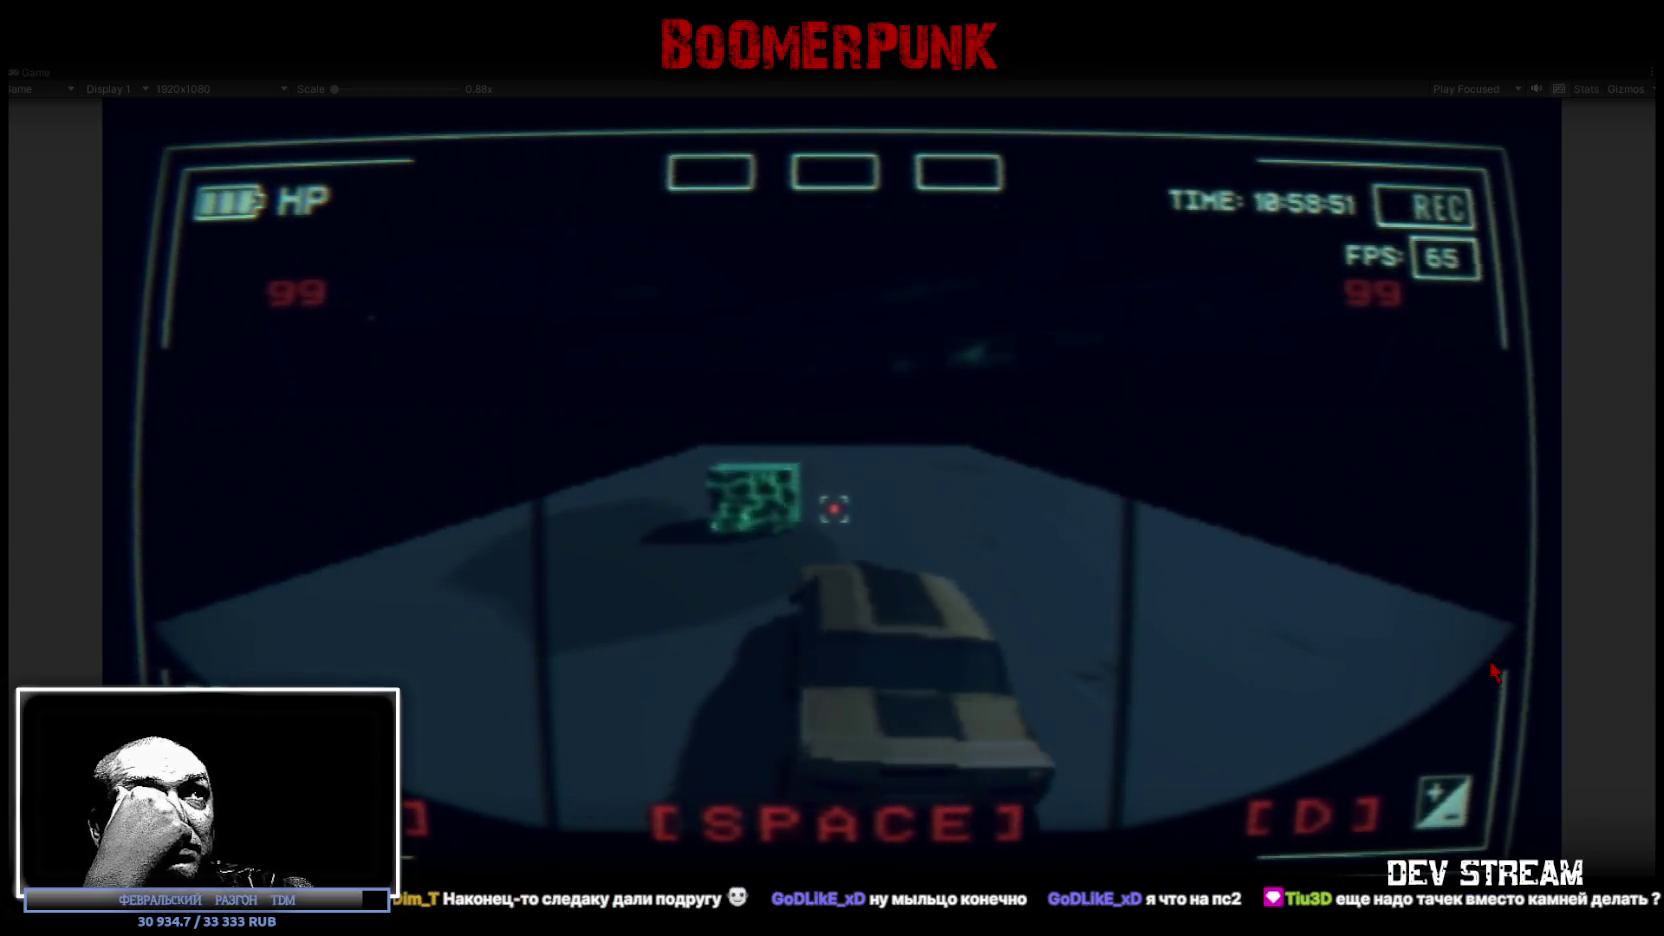
pyautogui.press('a')
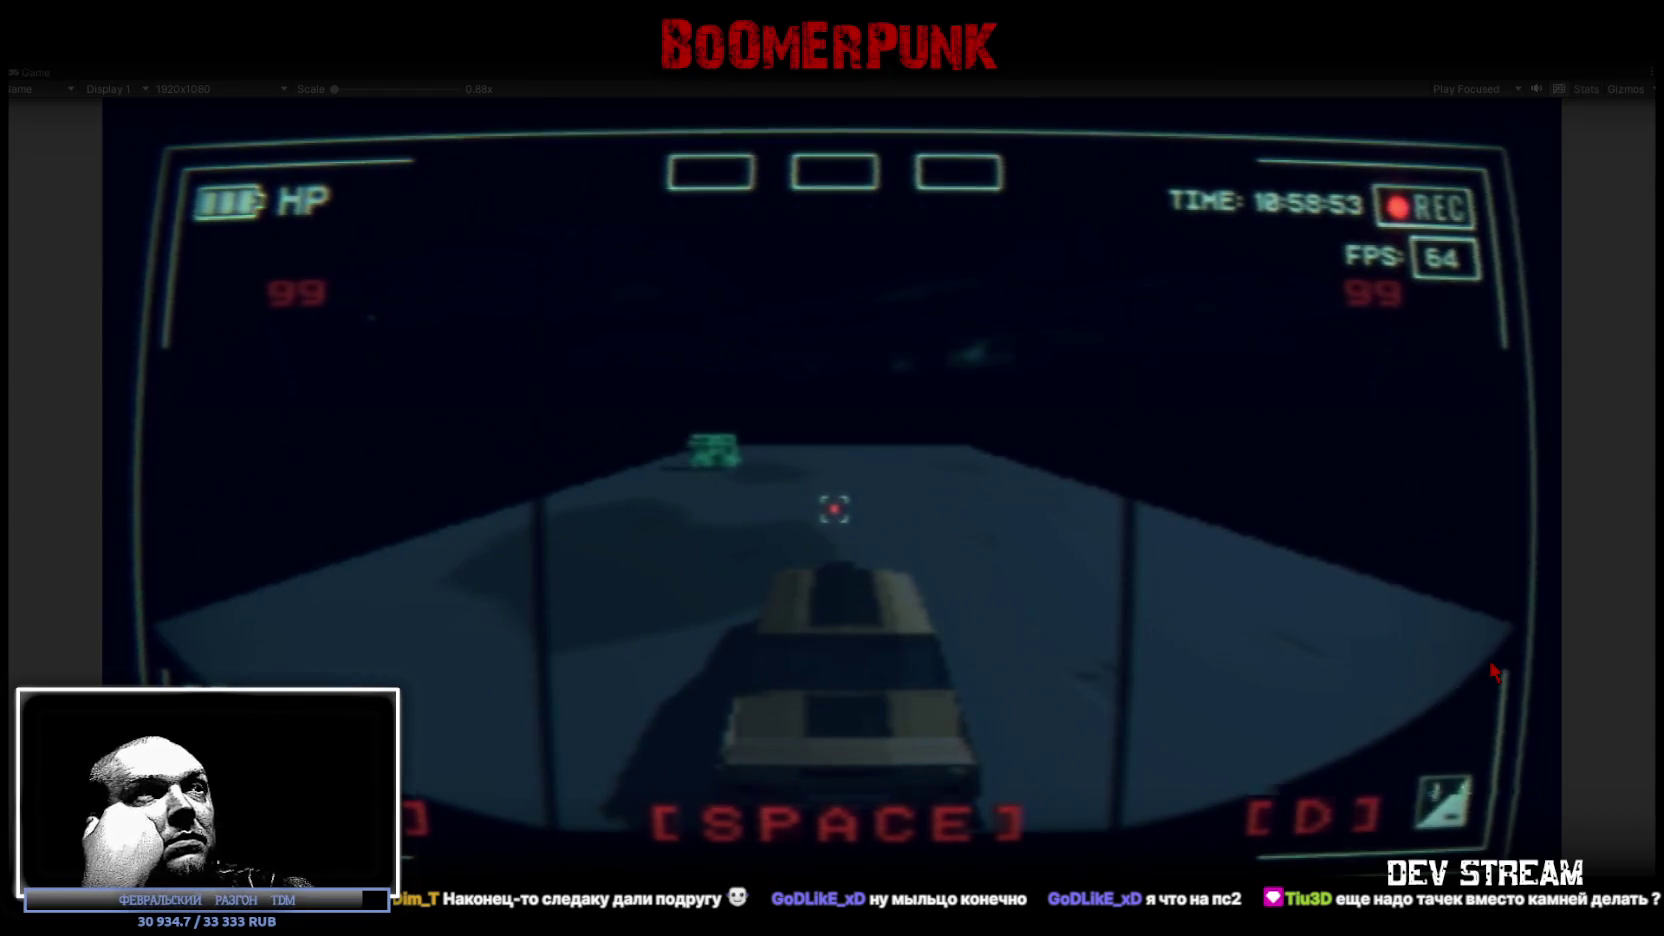
pyautogui.press('a')
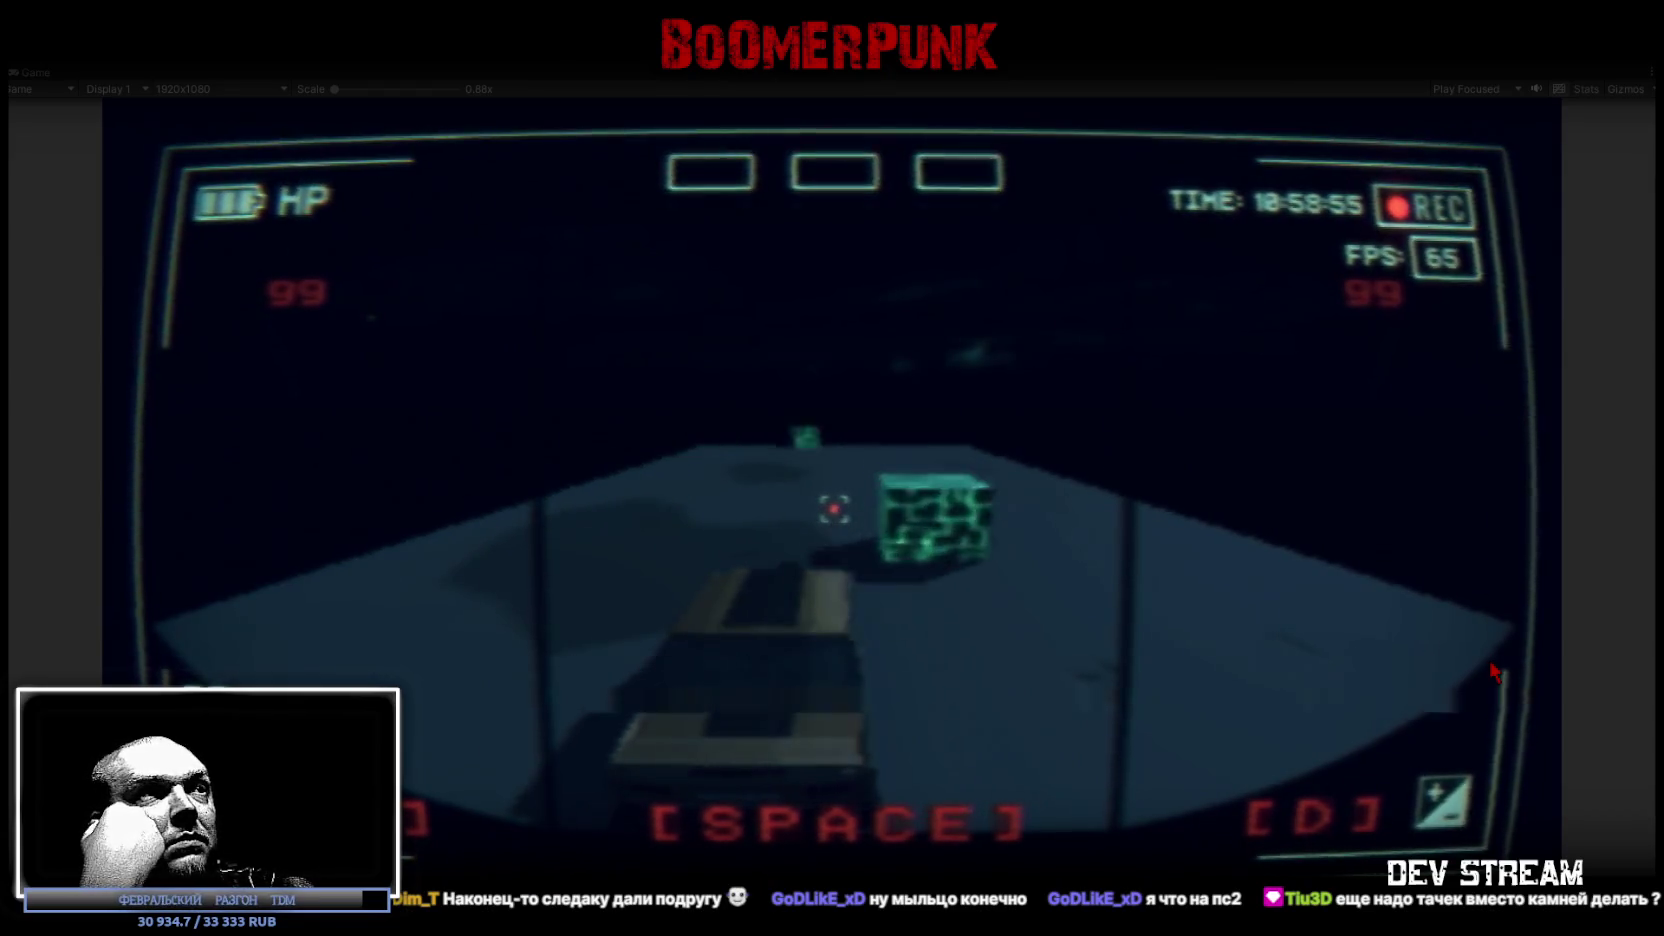
pyautogui.press('d')
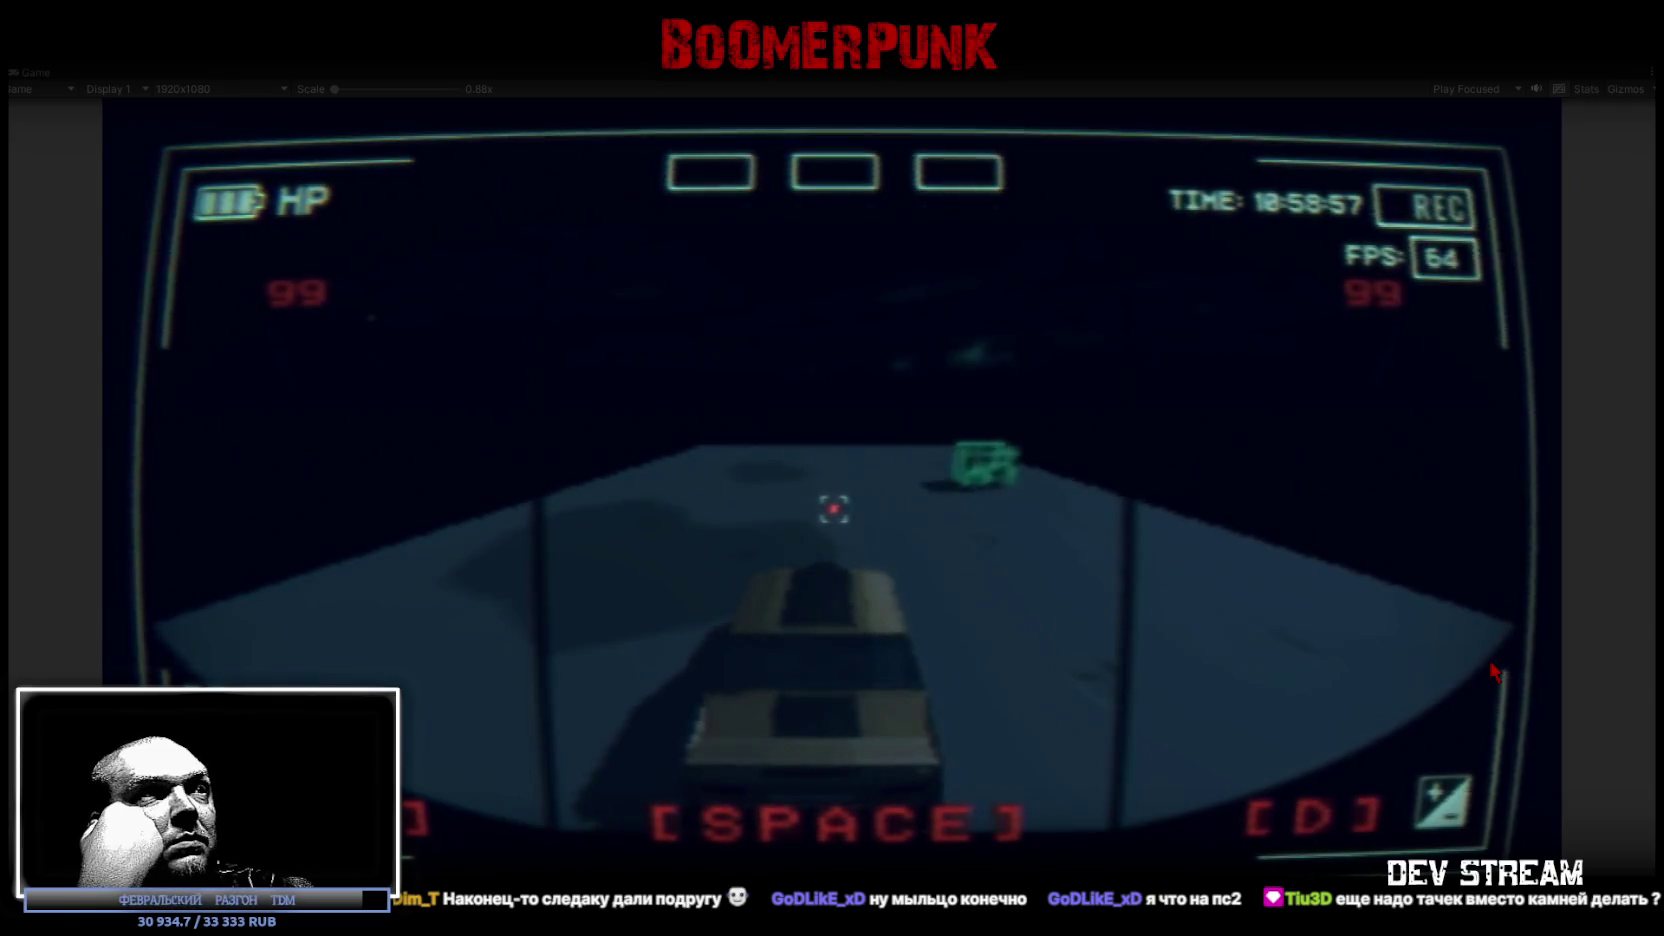
pyautogui.press('d')
pyautogui.press('a')
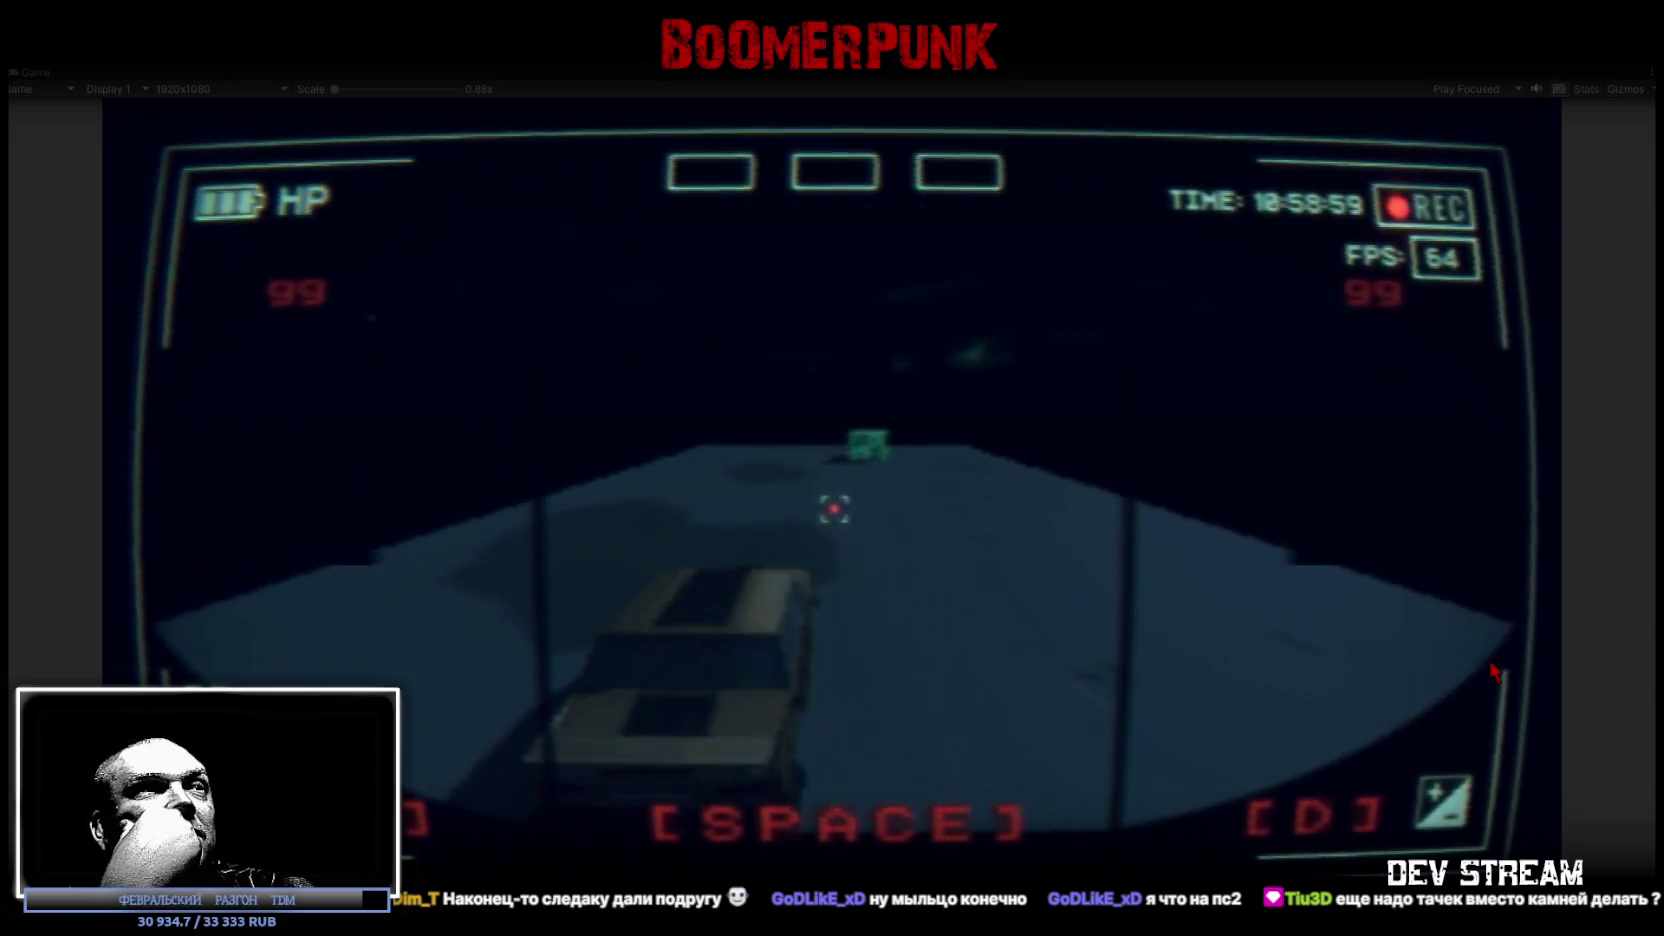
pyautogui.press('d')
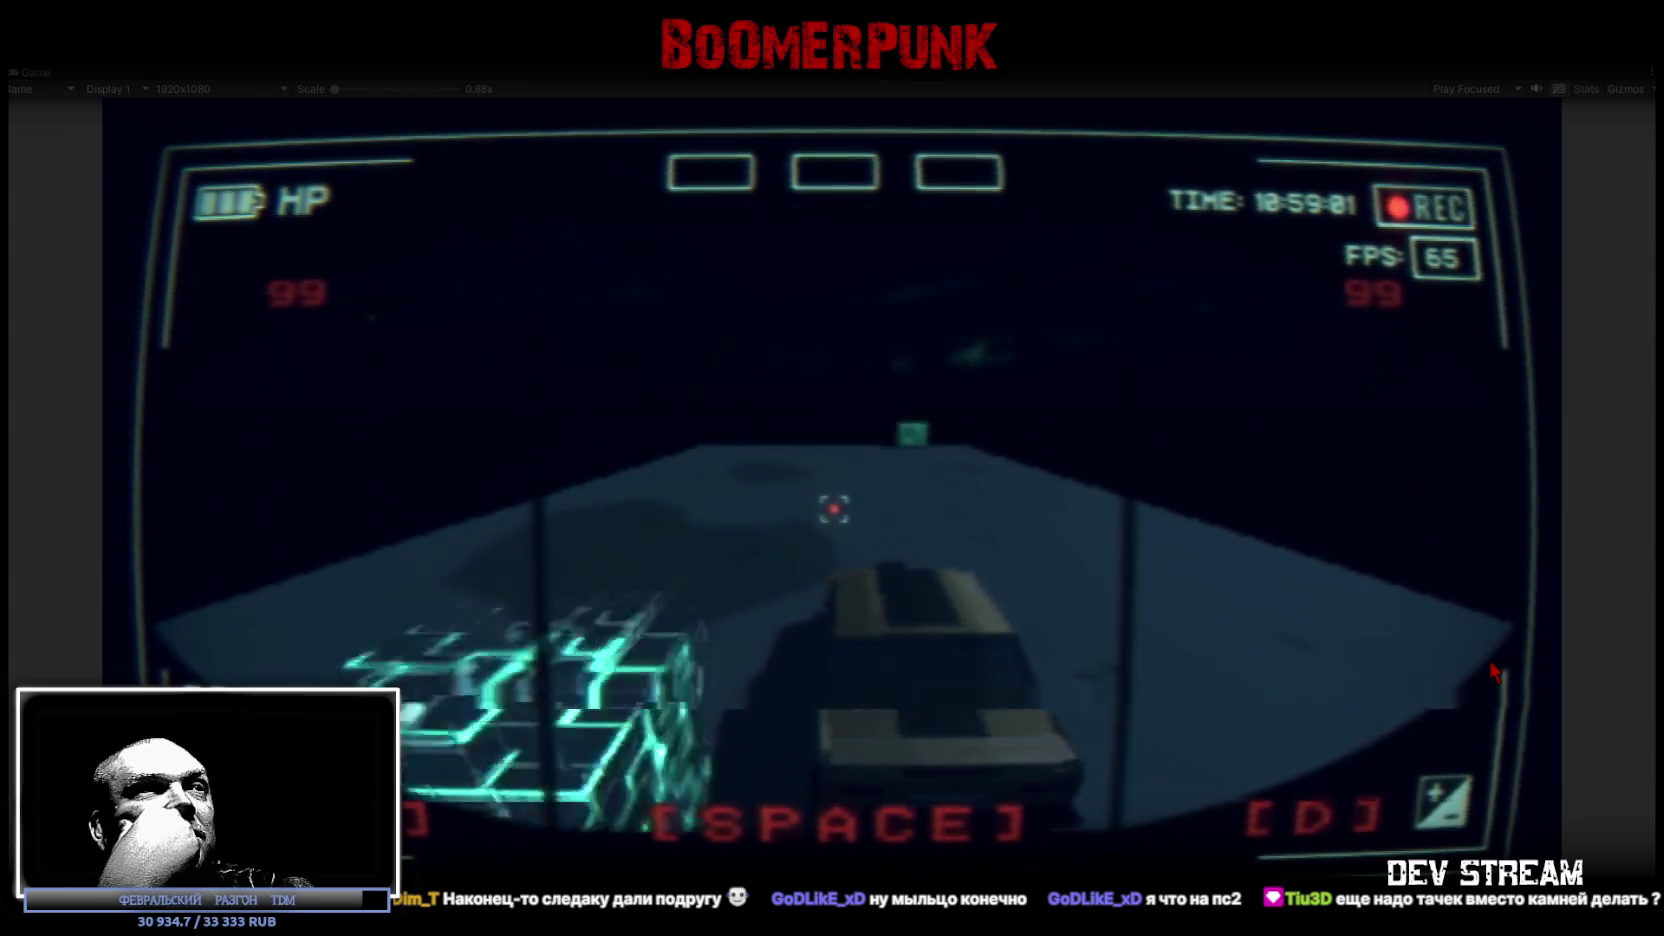
pyautogui.press('a')
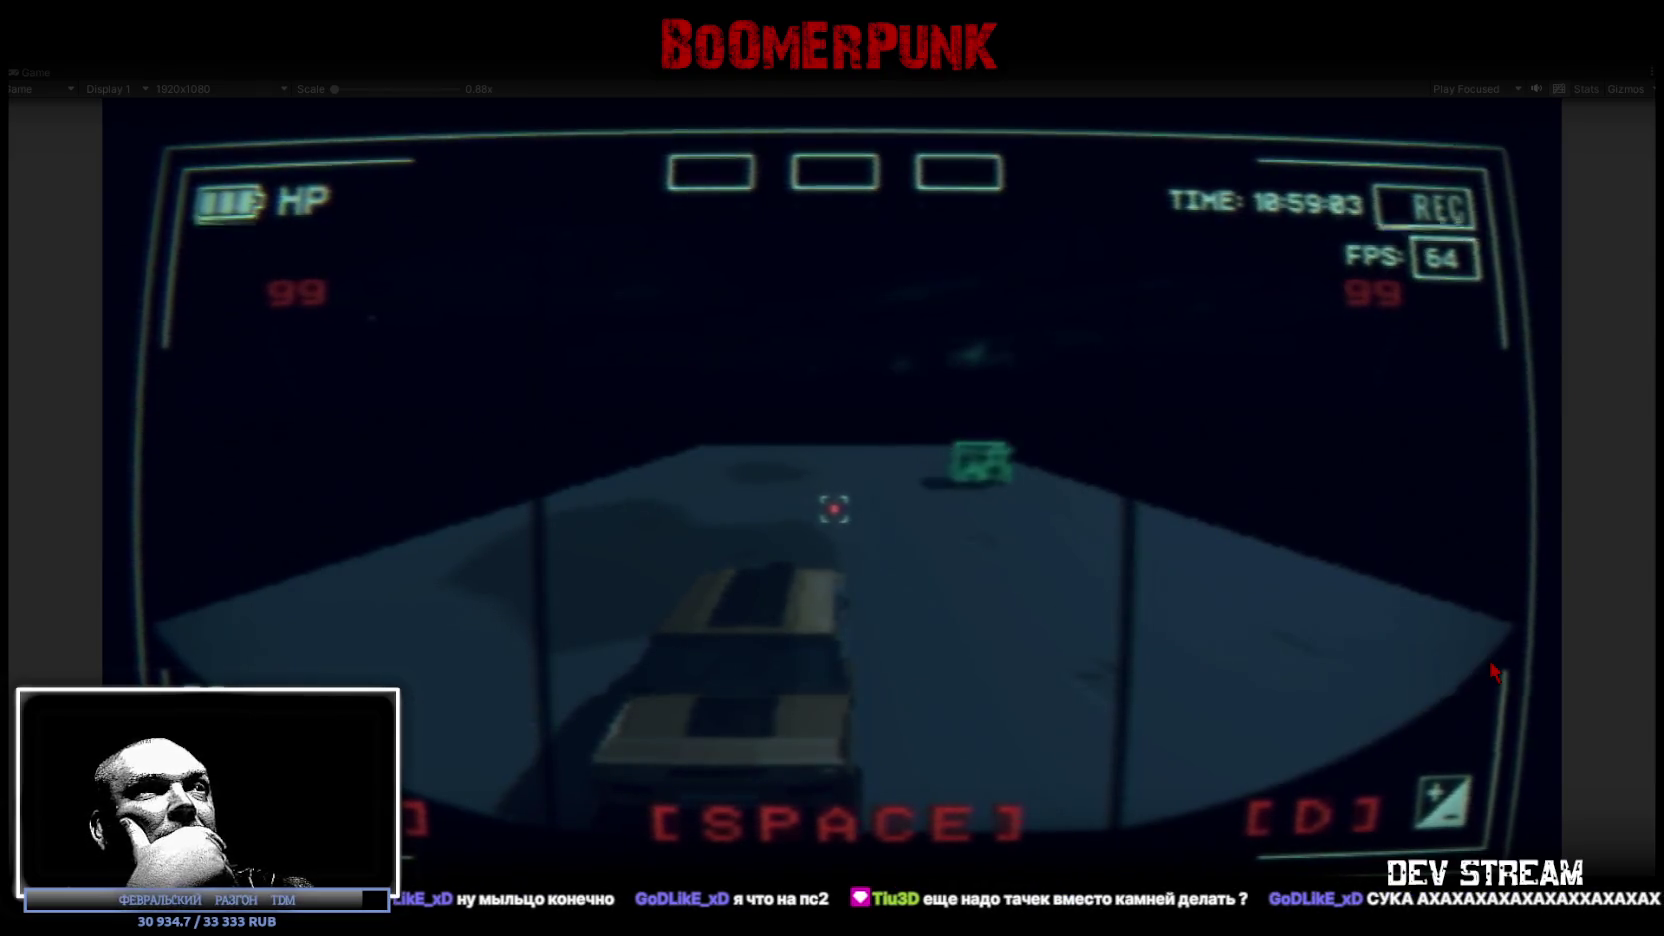
pyautogui.press('d')
pyautogui.press('a')
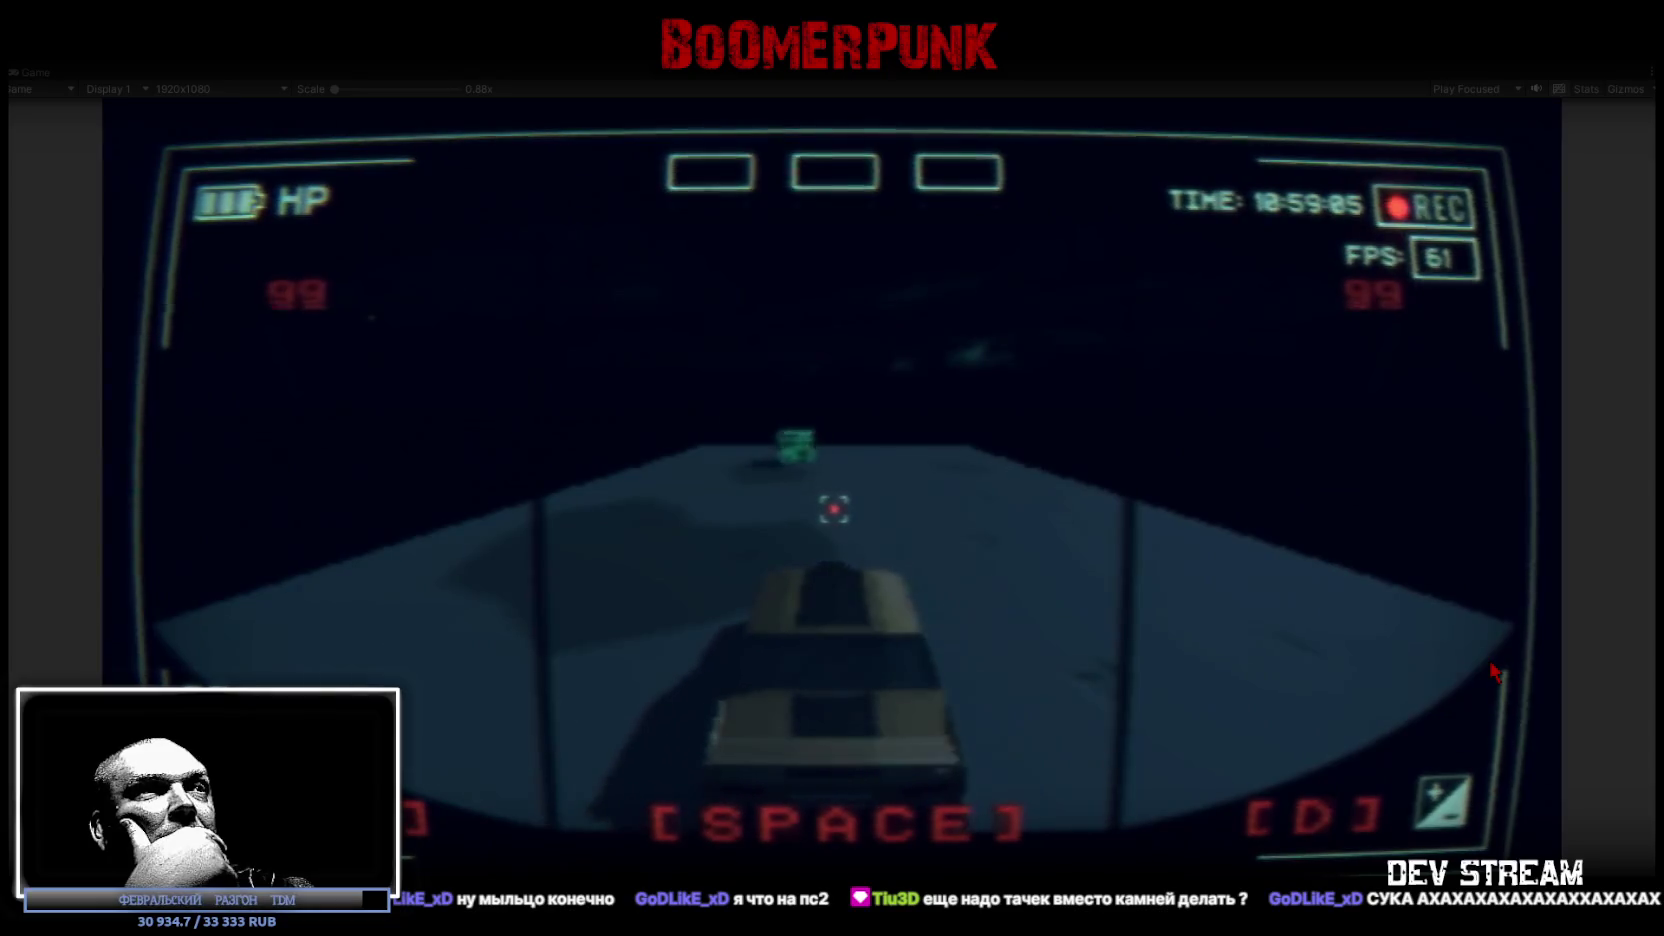
pyautogui.press('d')
pyautogui.press('d')
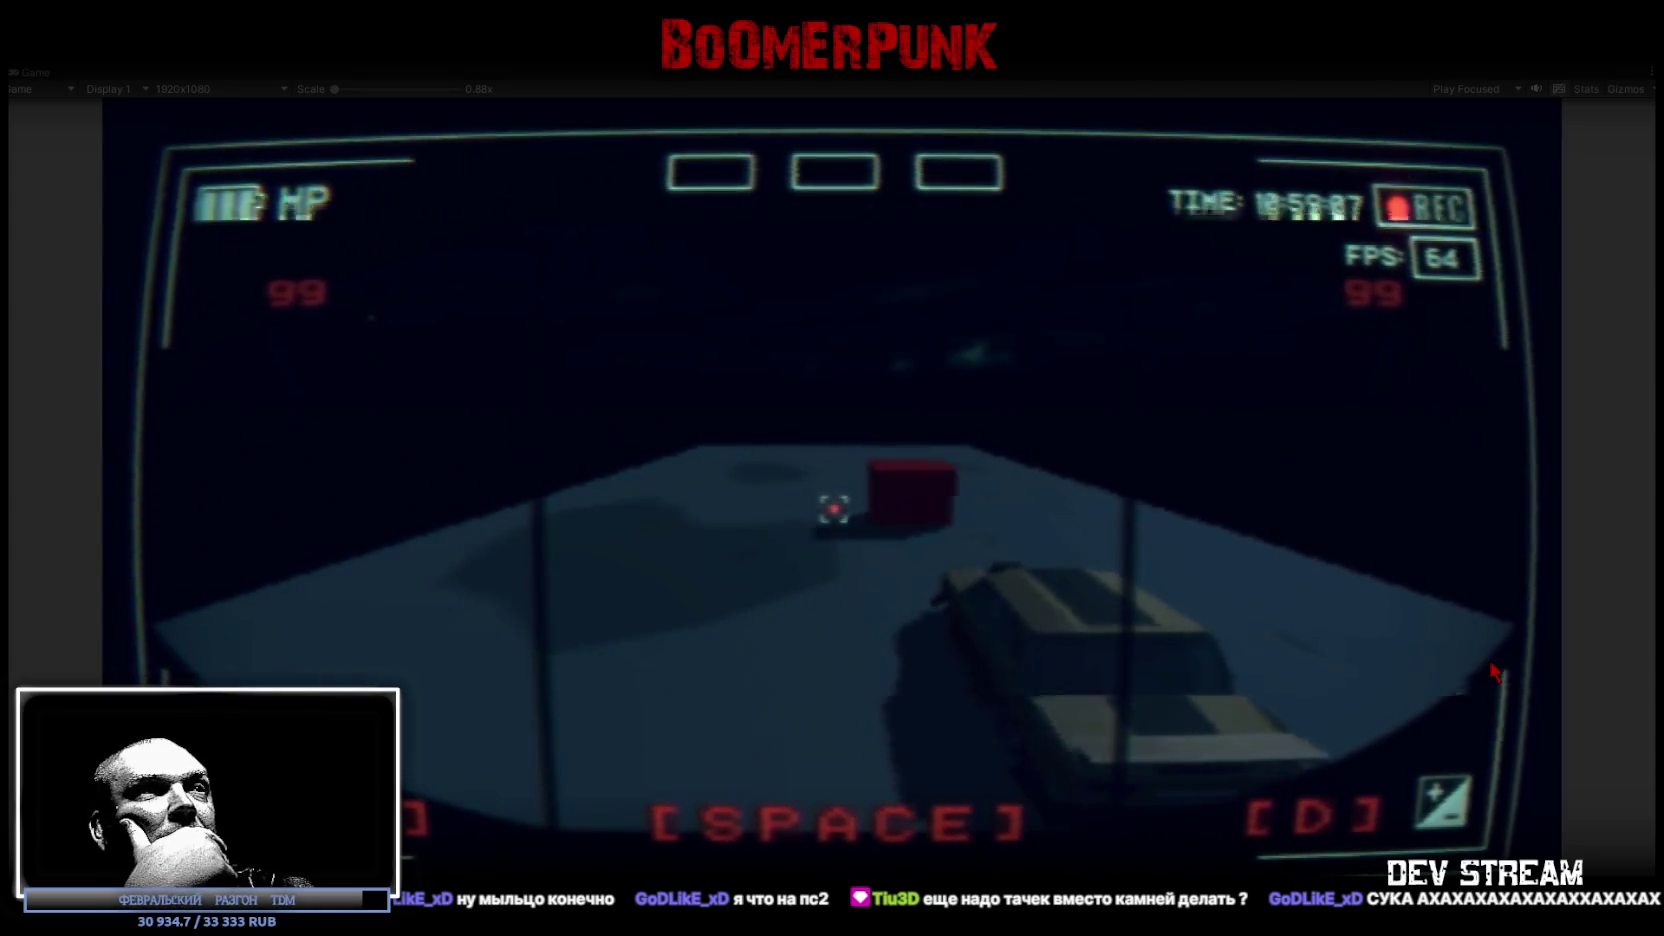
pyautogui.press('a')
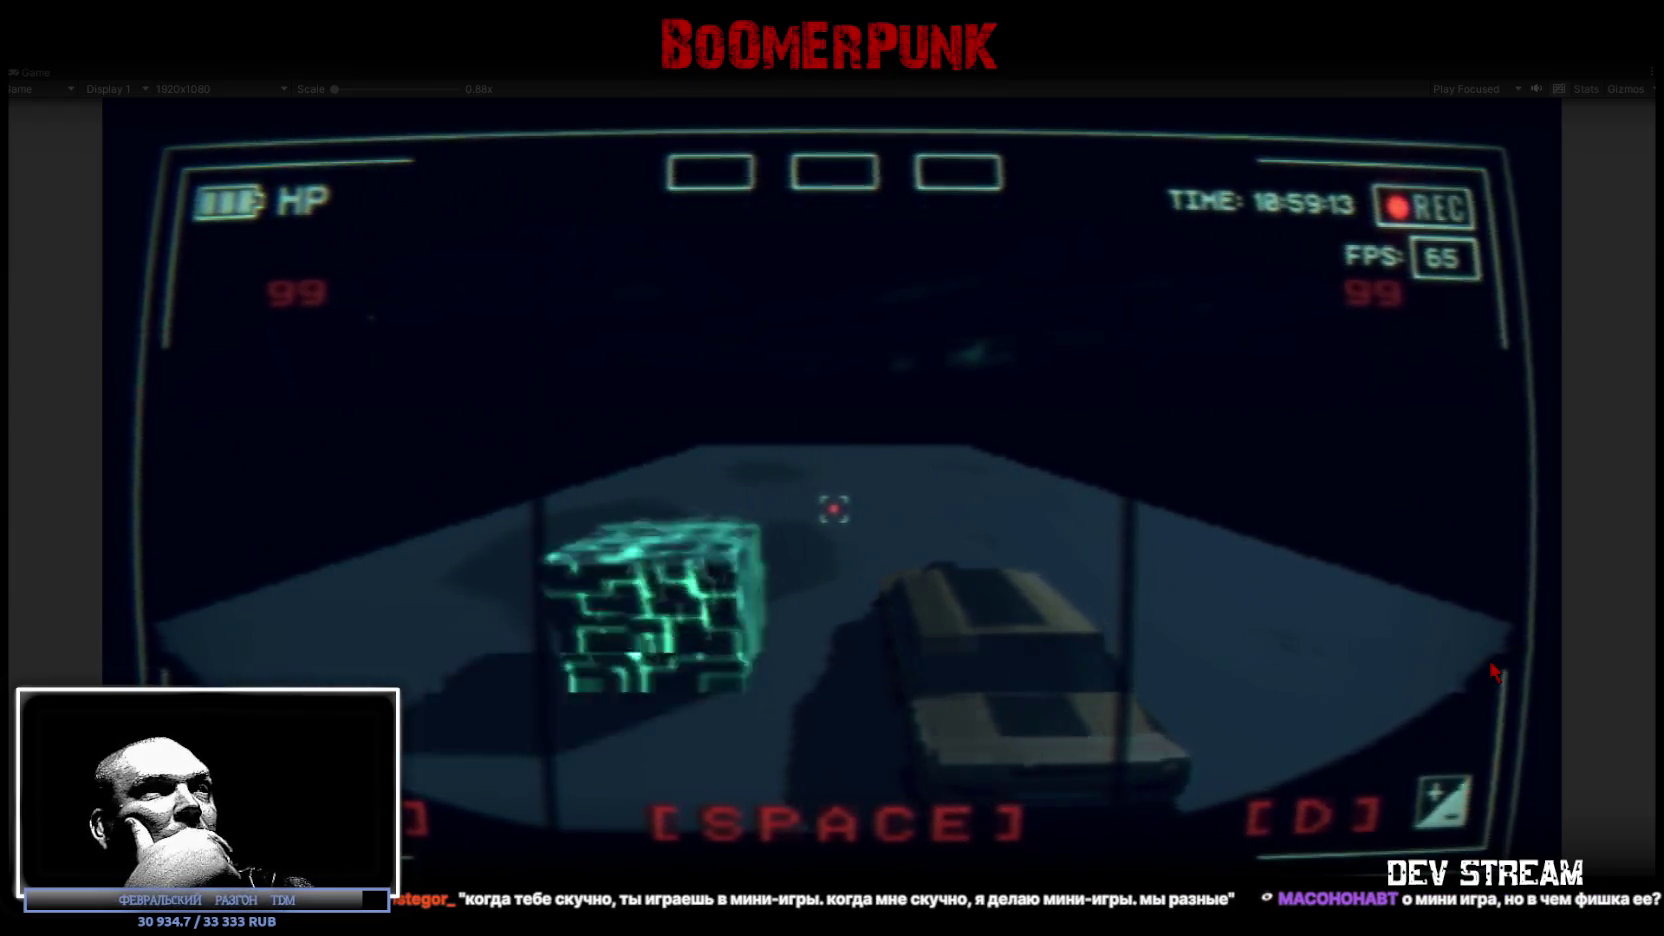
# Step: Continue dodging the glowing cubes and the red block, keeping both counters at 99
pyautogui.press('a')
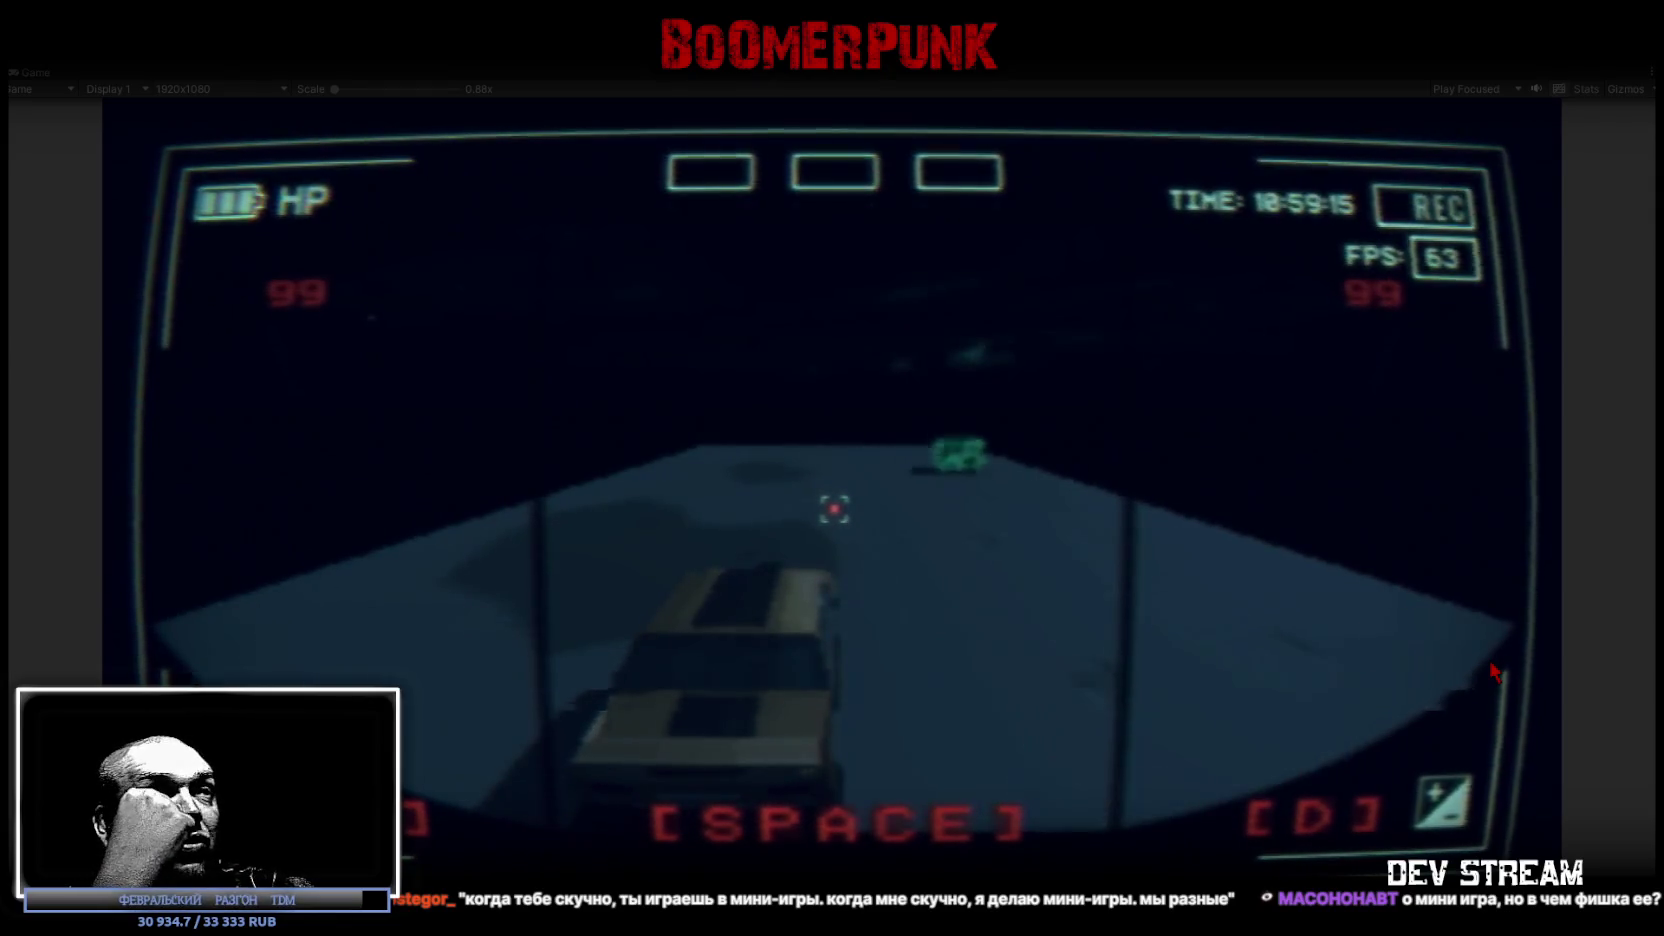
pyautogui.press('d')
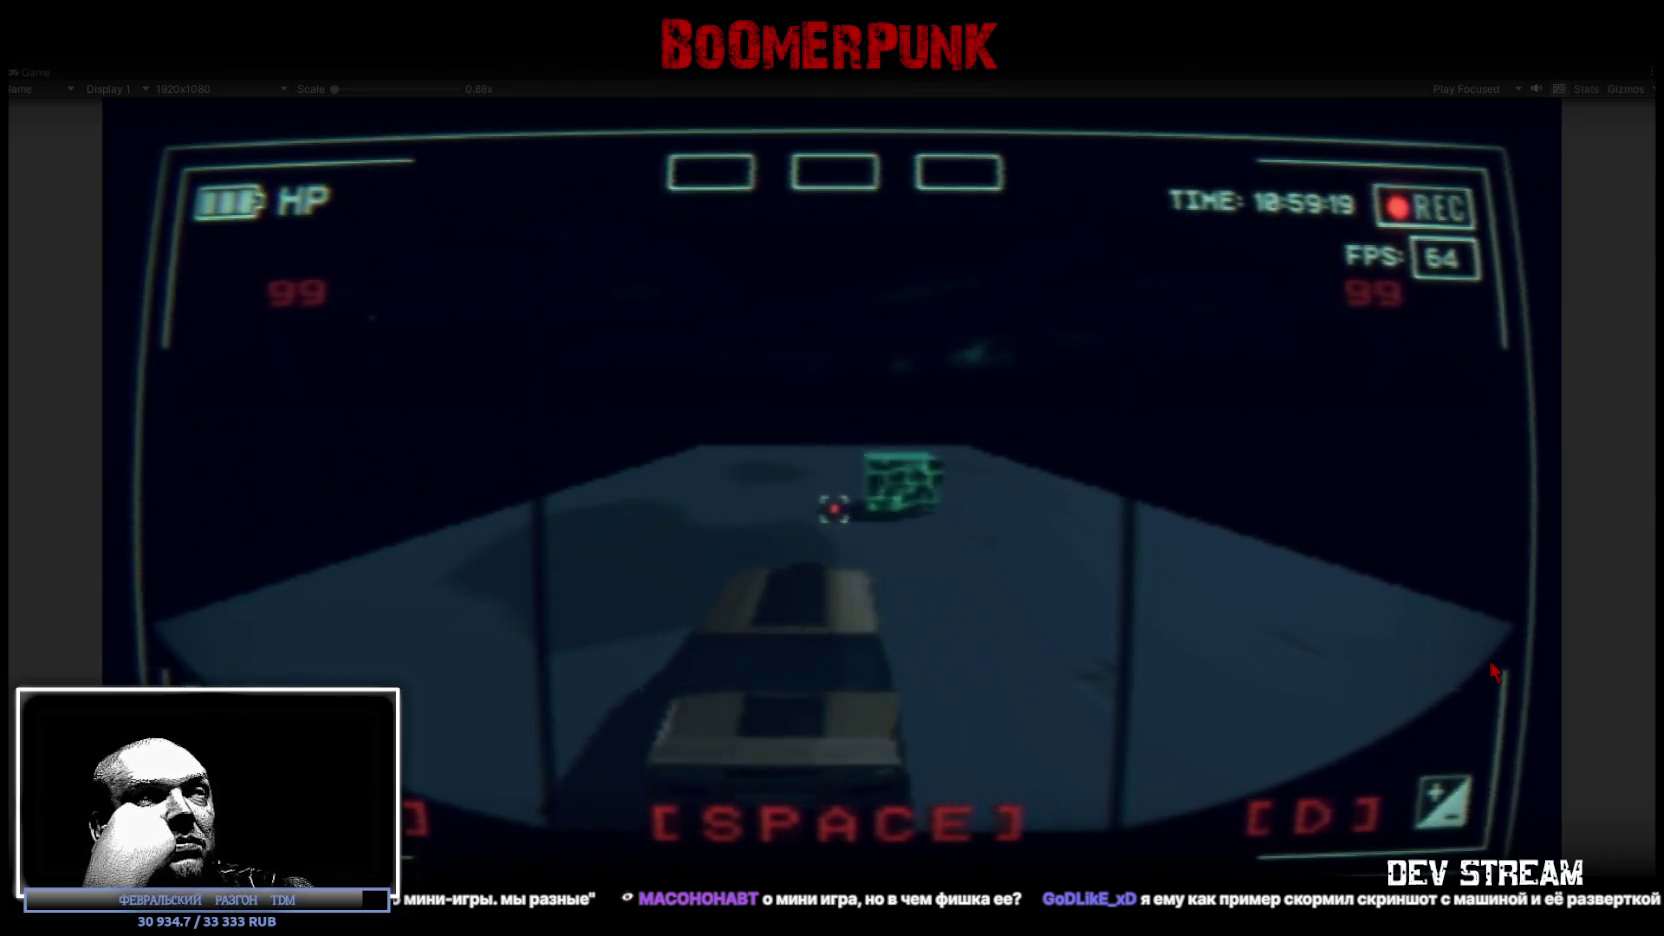
pyautogui.press('d')
pyautogui.press('a')
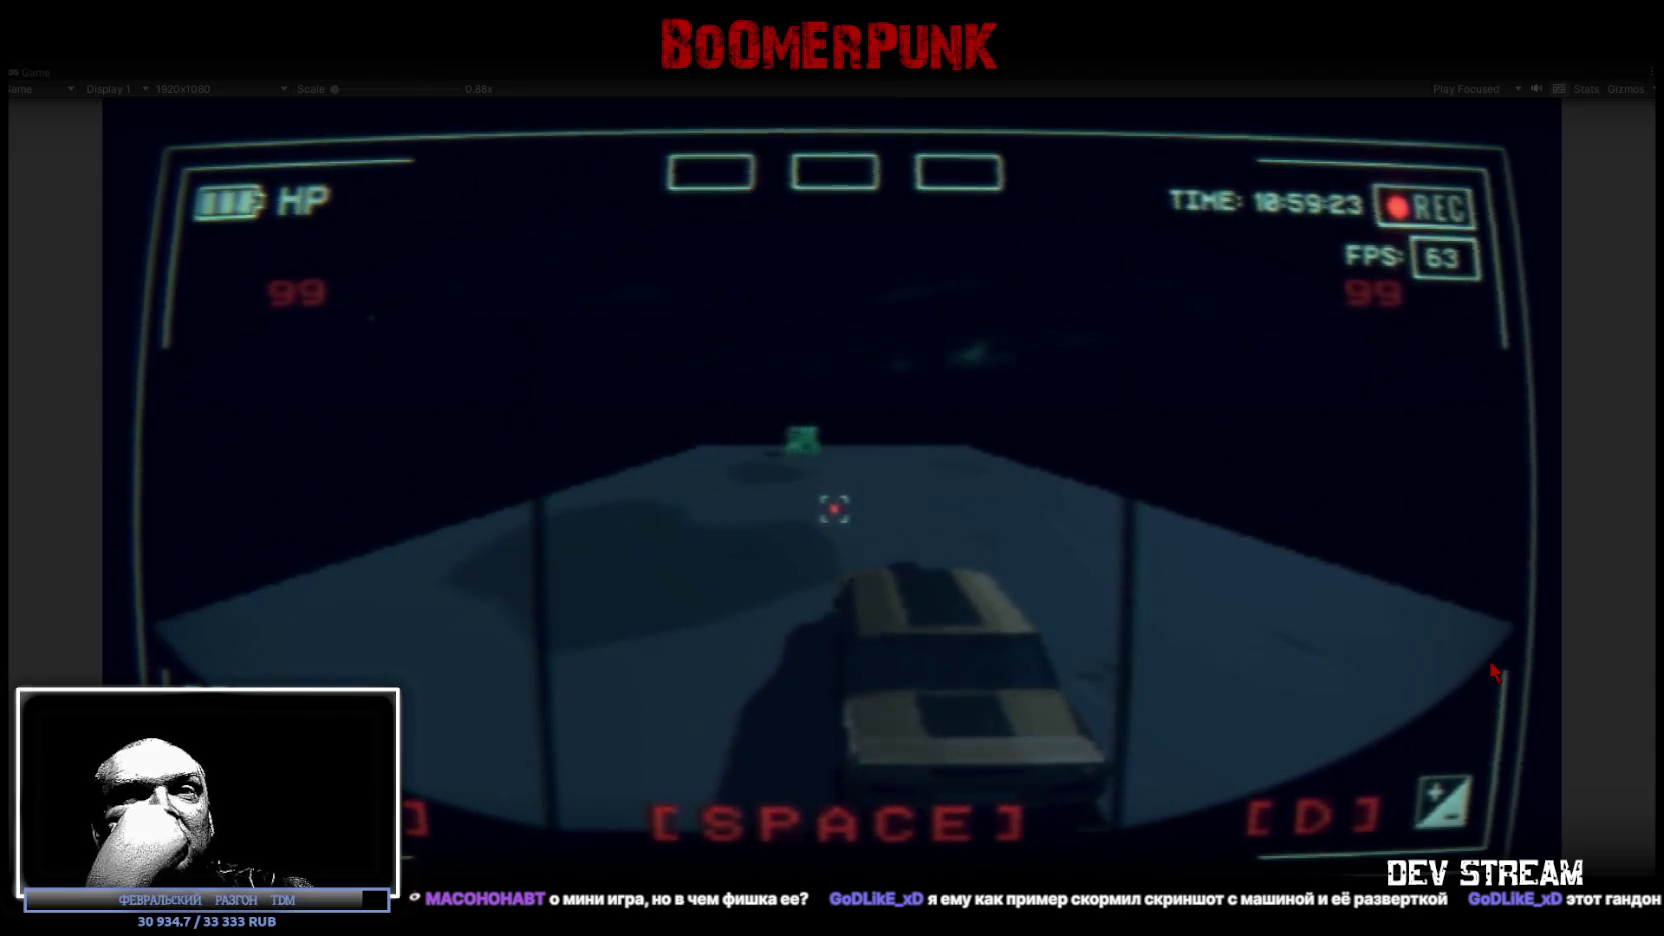
pyautogui.press('a')
pyautogui.press('d')
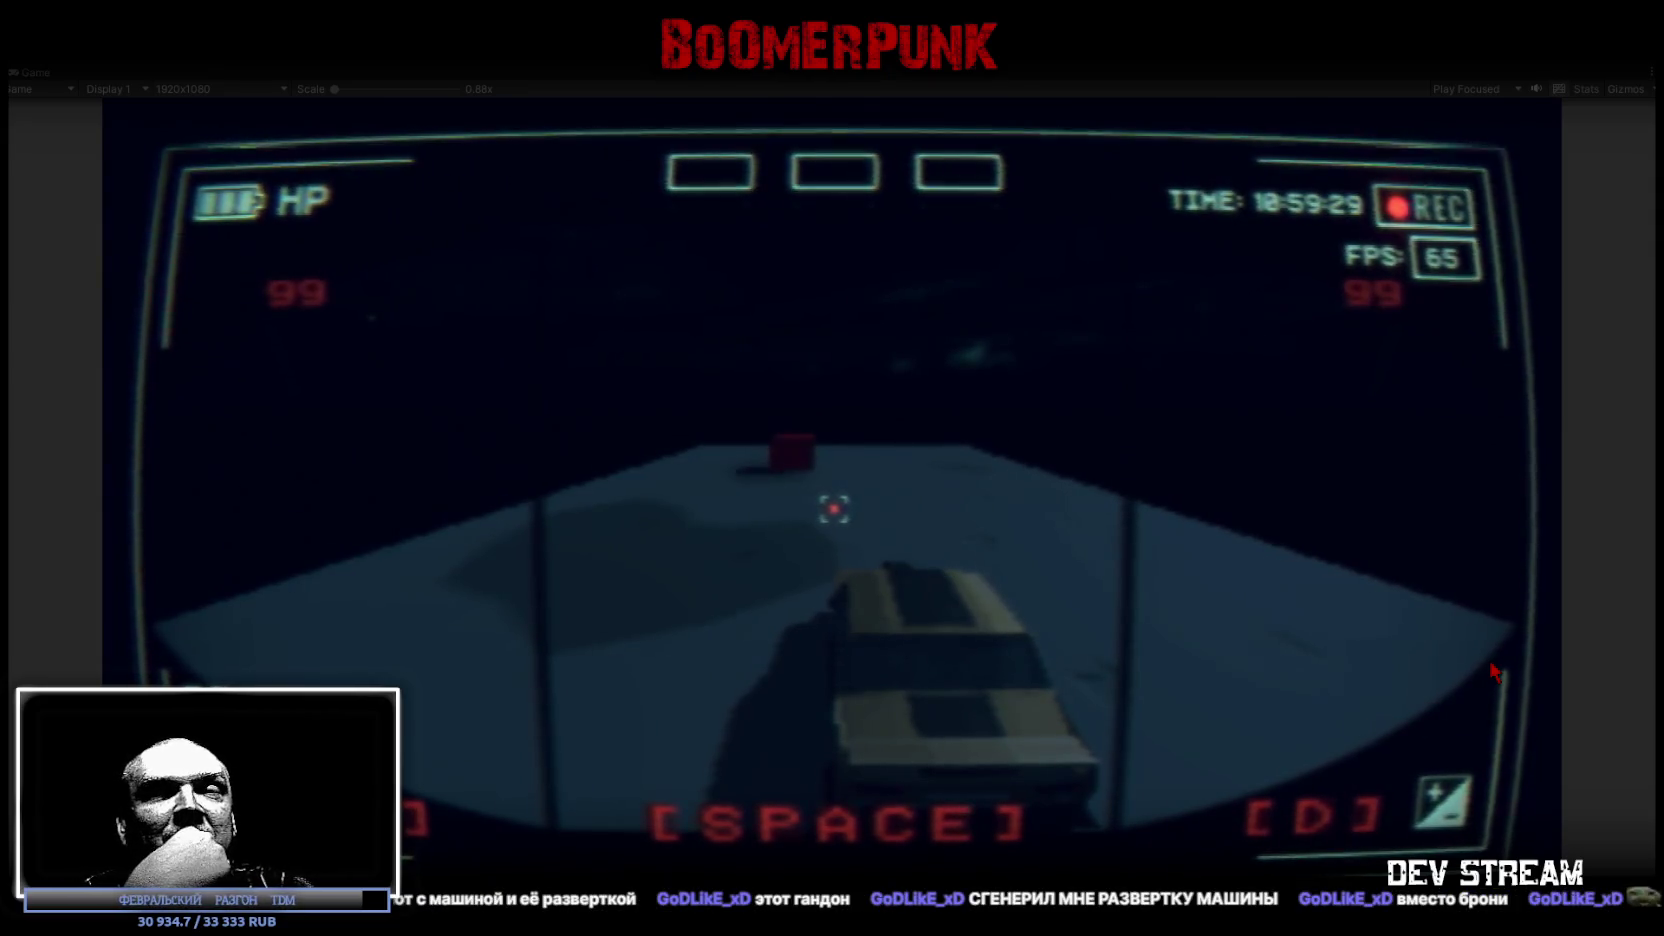
pyautogui.press('a')
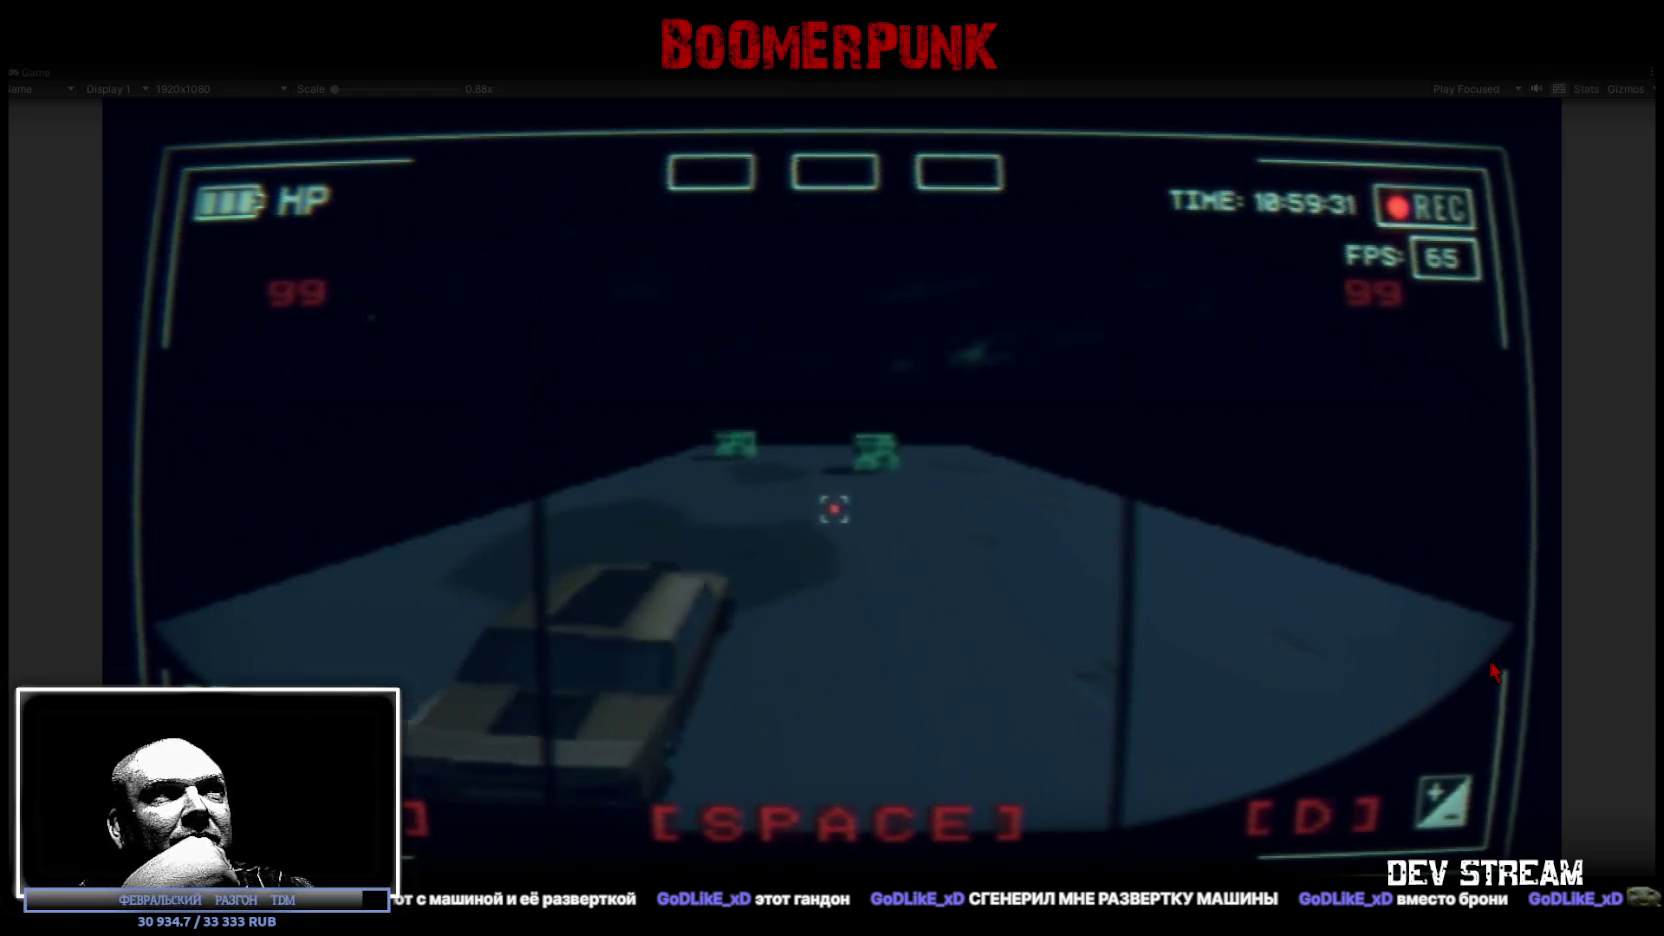
pyautogui.press('d')
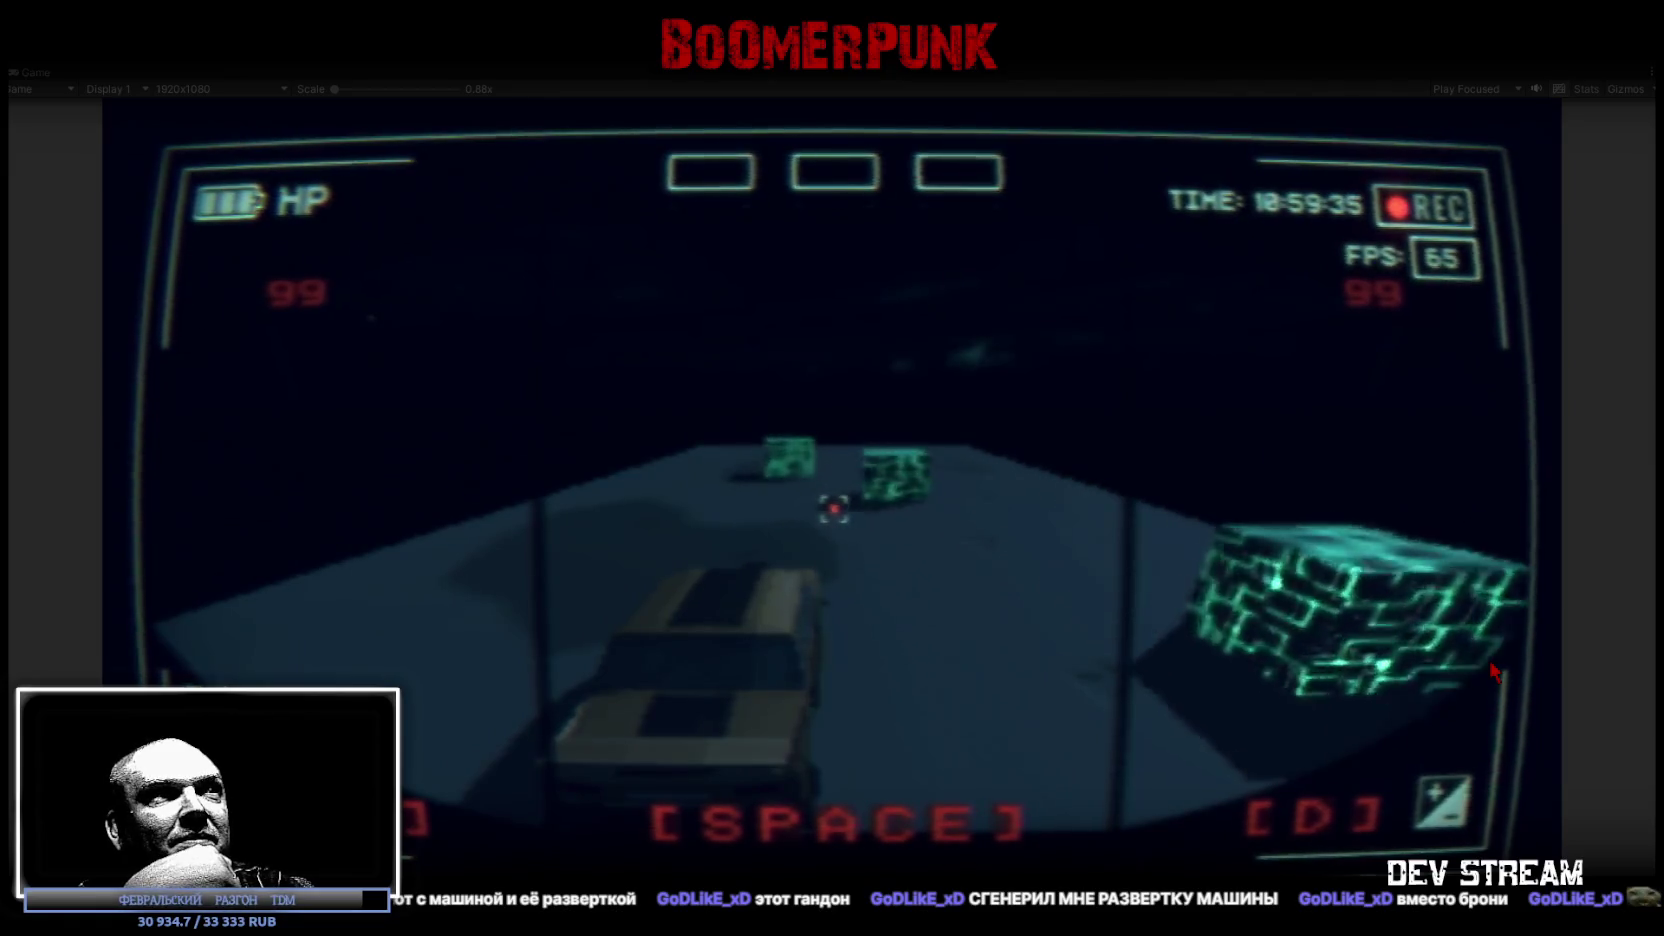
pyautogui.press('d')
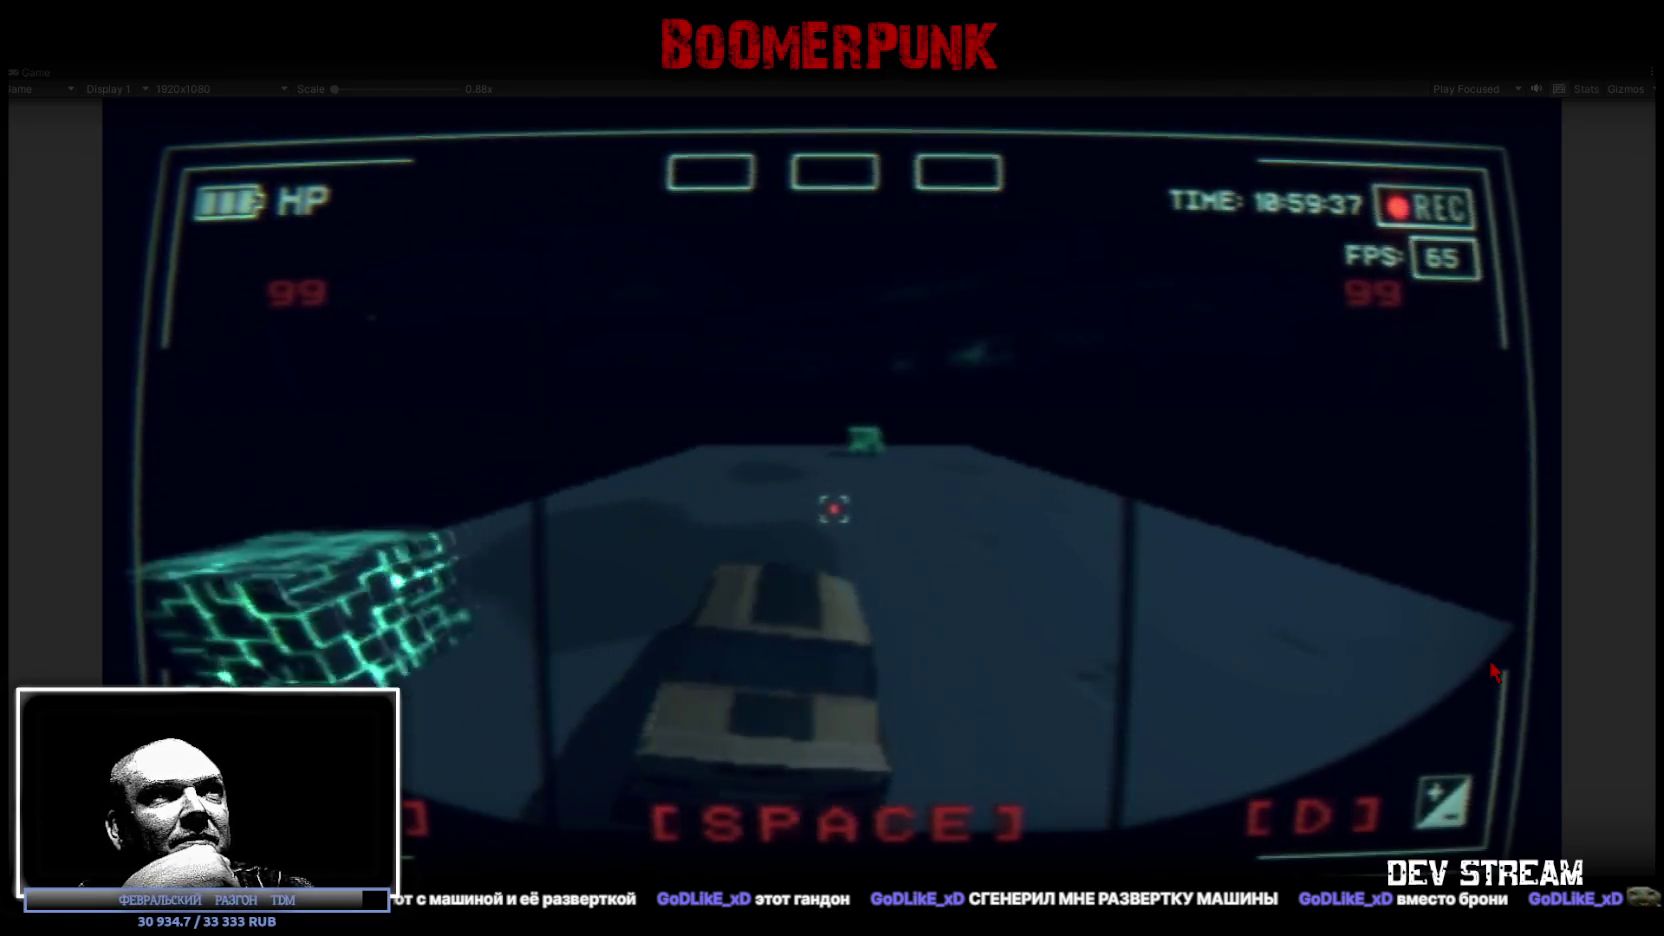
pyautogui.press('a')
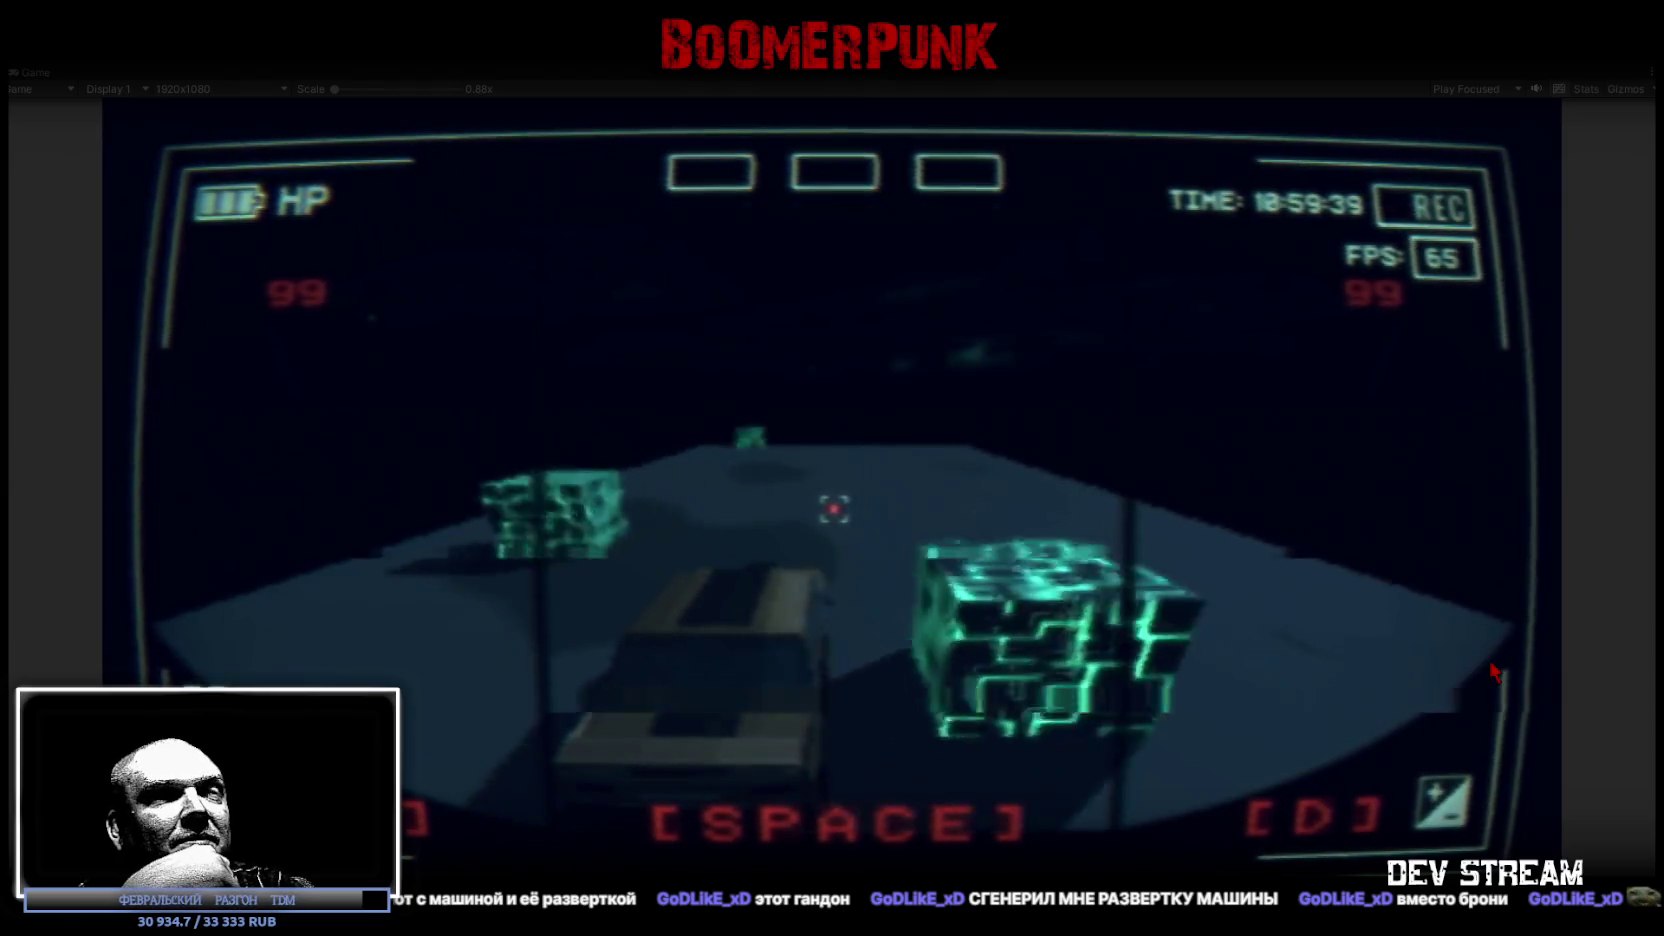
pyautogui.press('d')
pyautogui.press('a')
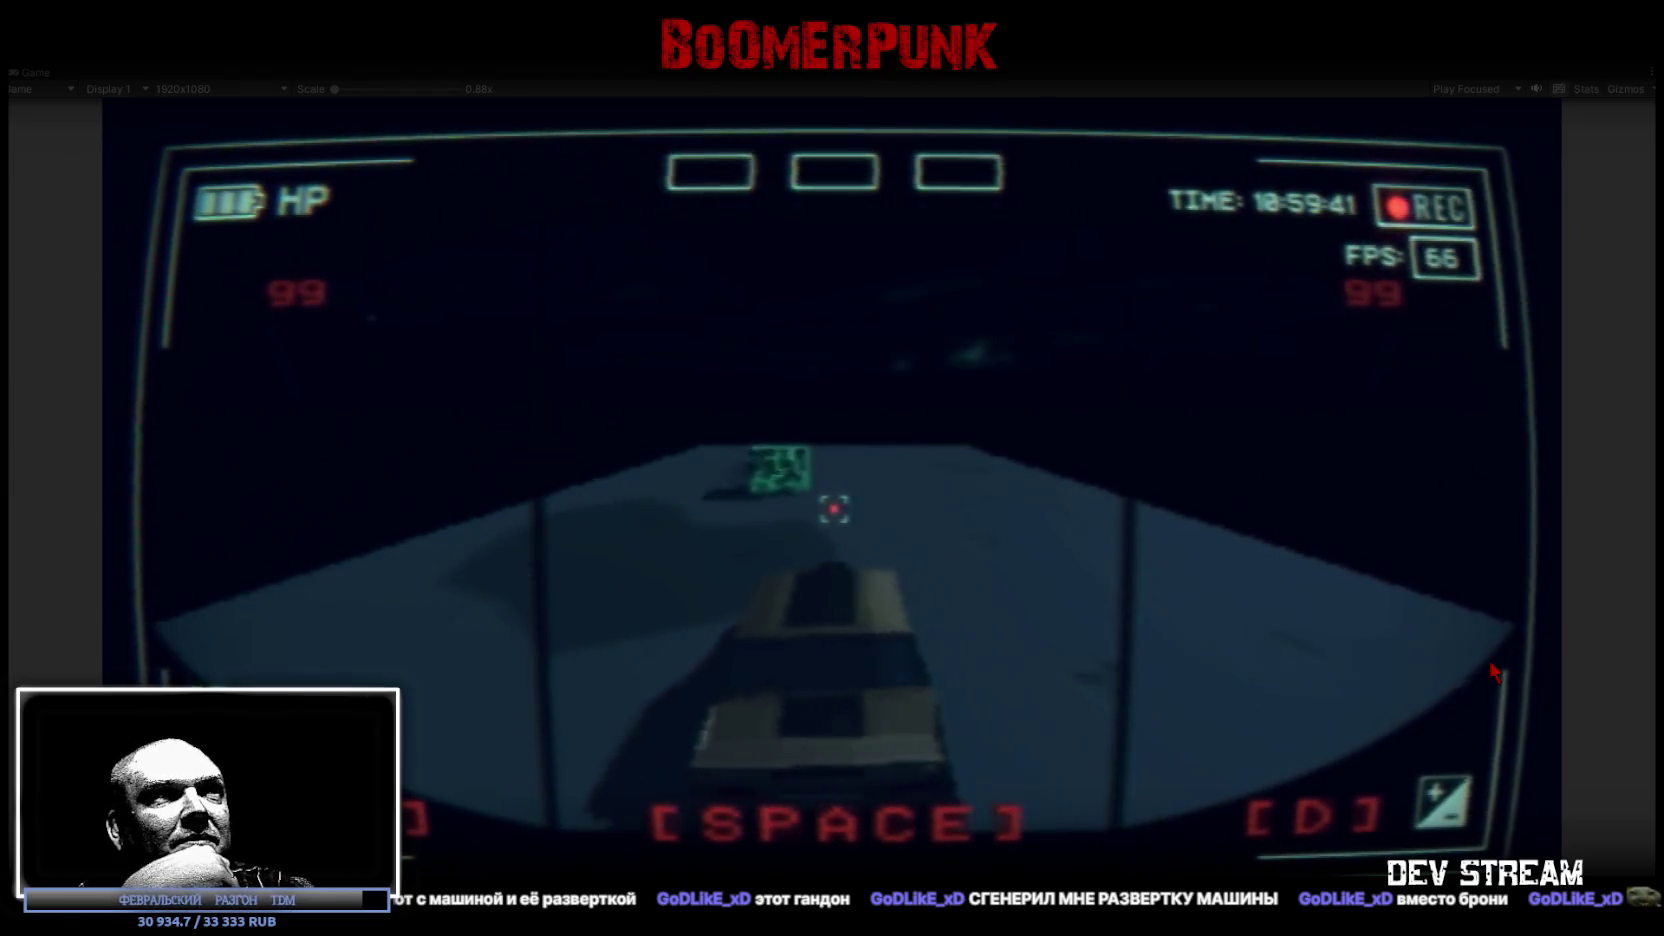
pyautogui.press('d')
pyautogui.press('a')
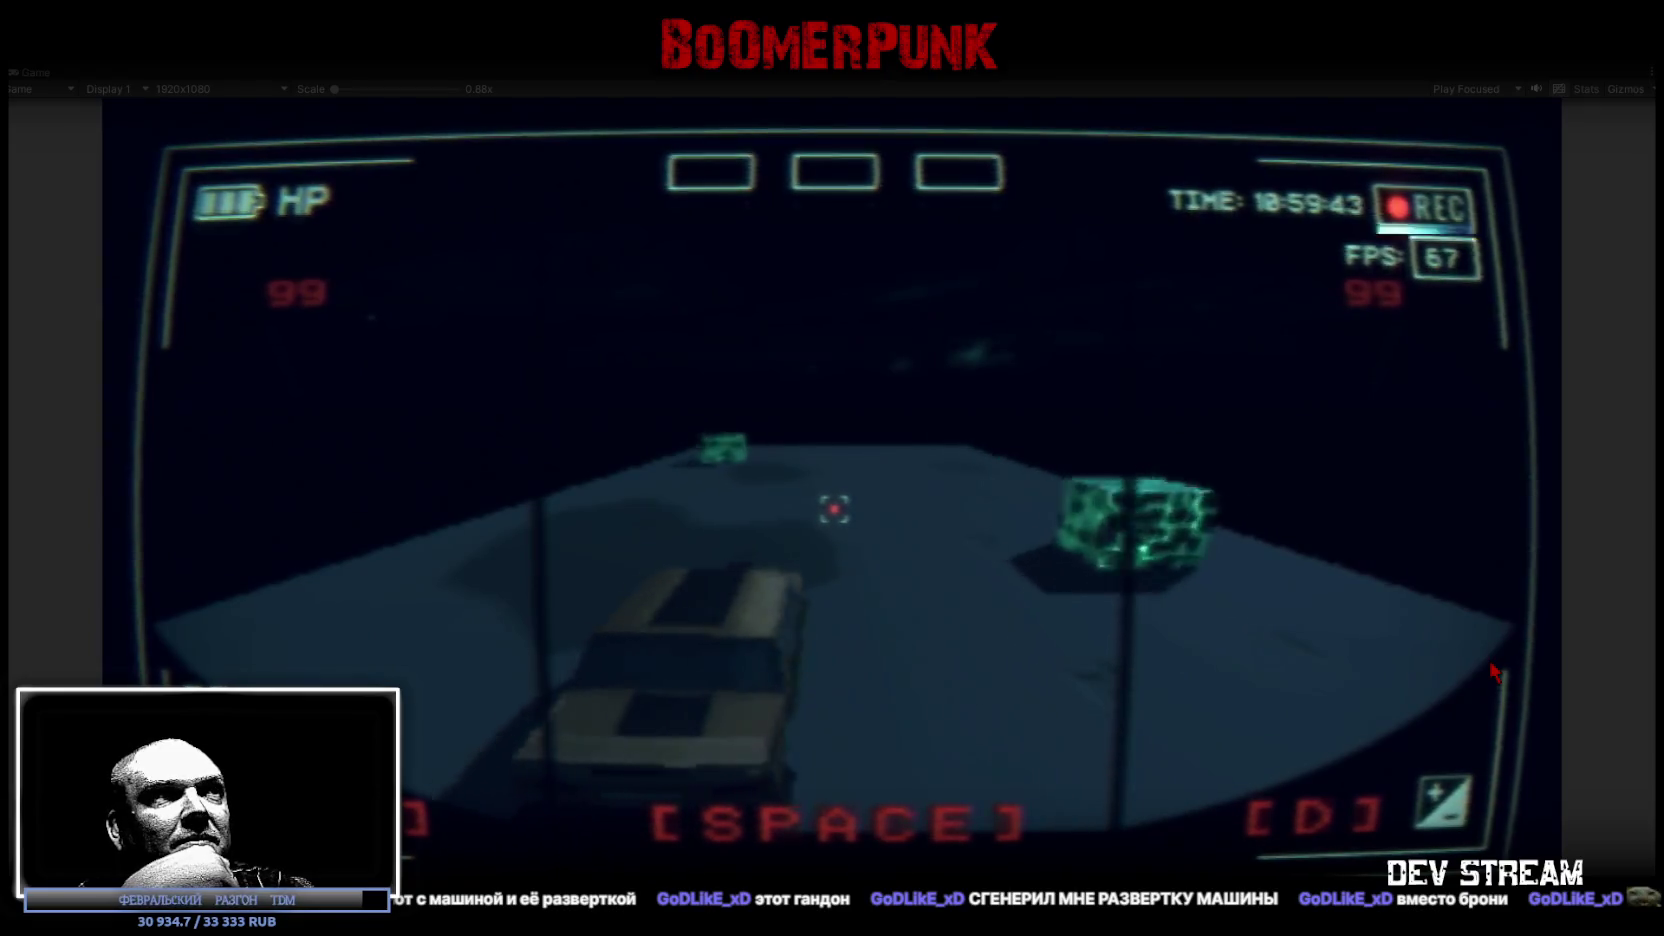
pyautogui.press('d')
pyautogui.press('a')
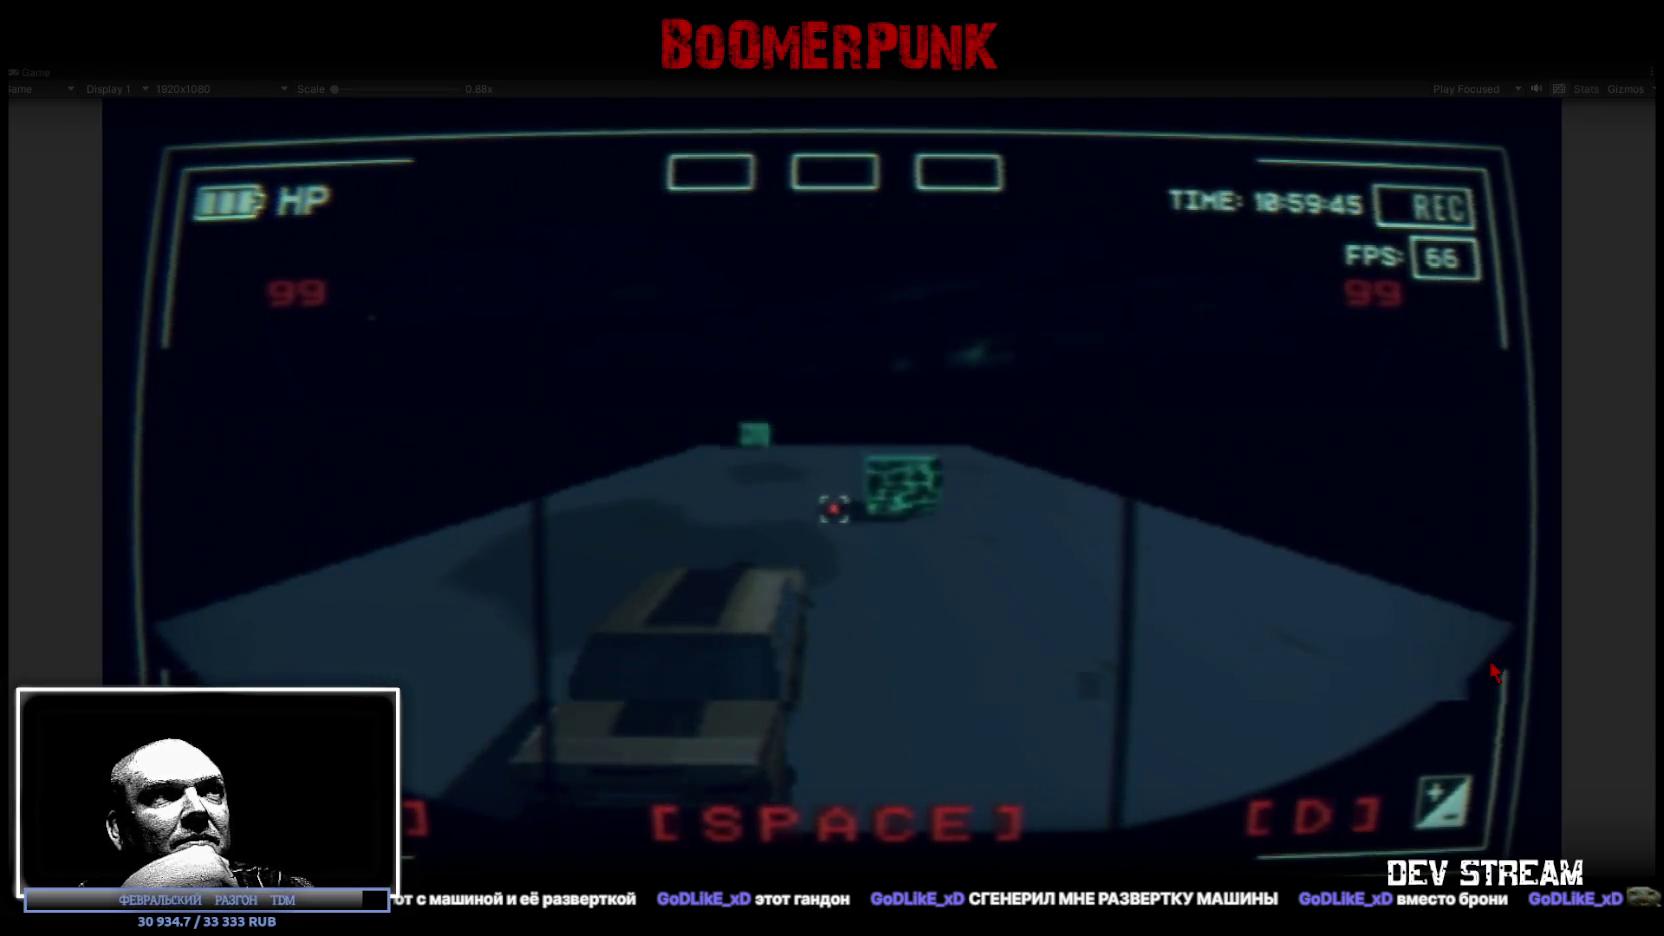
pyautogui.press('d')
pyautogui.press('a')
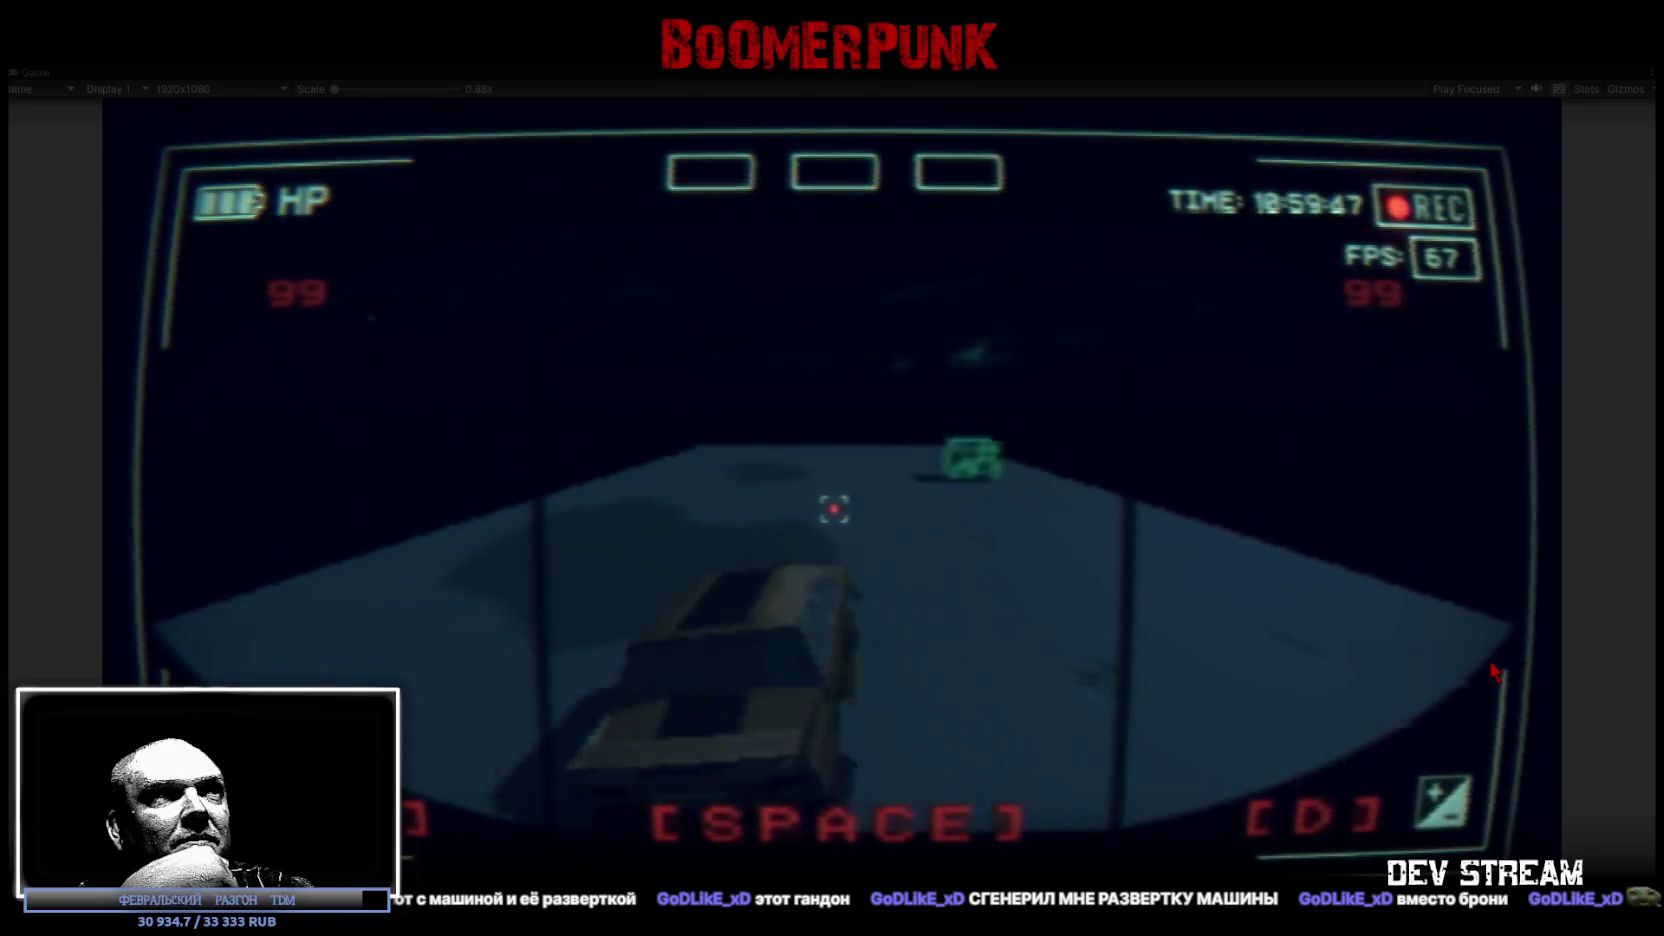
pyautogui.press('d')
pyautogui.press('a')
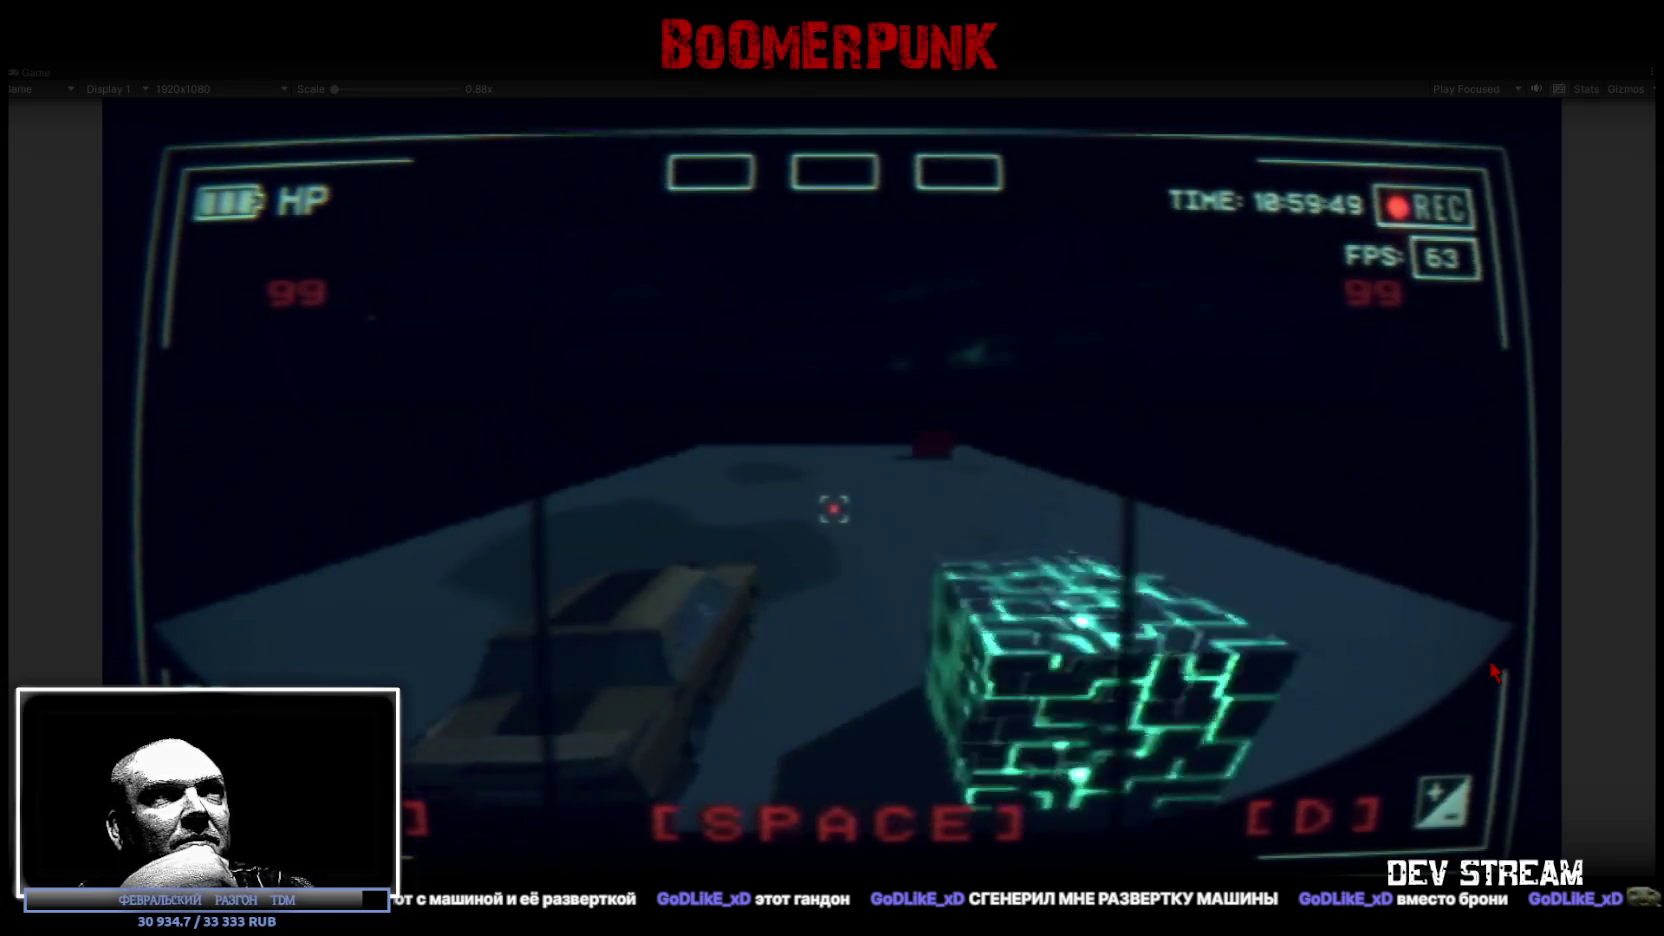
pyautogui.press('d')
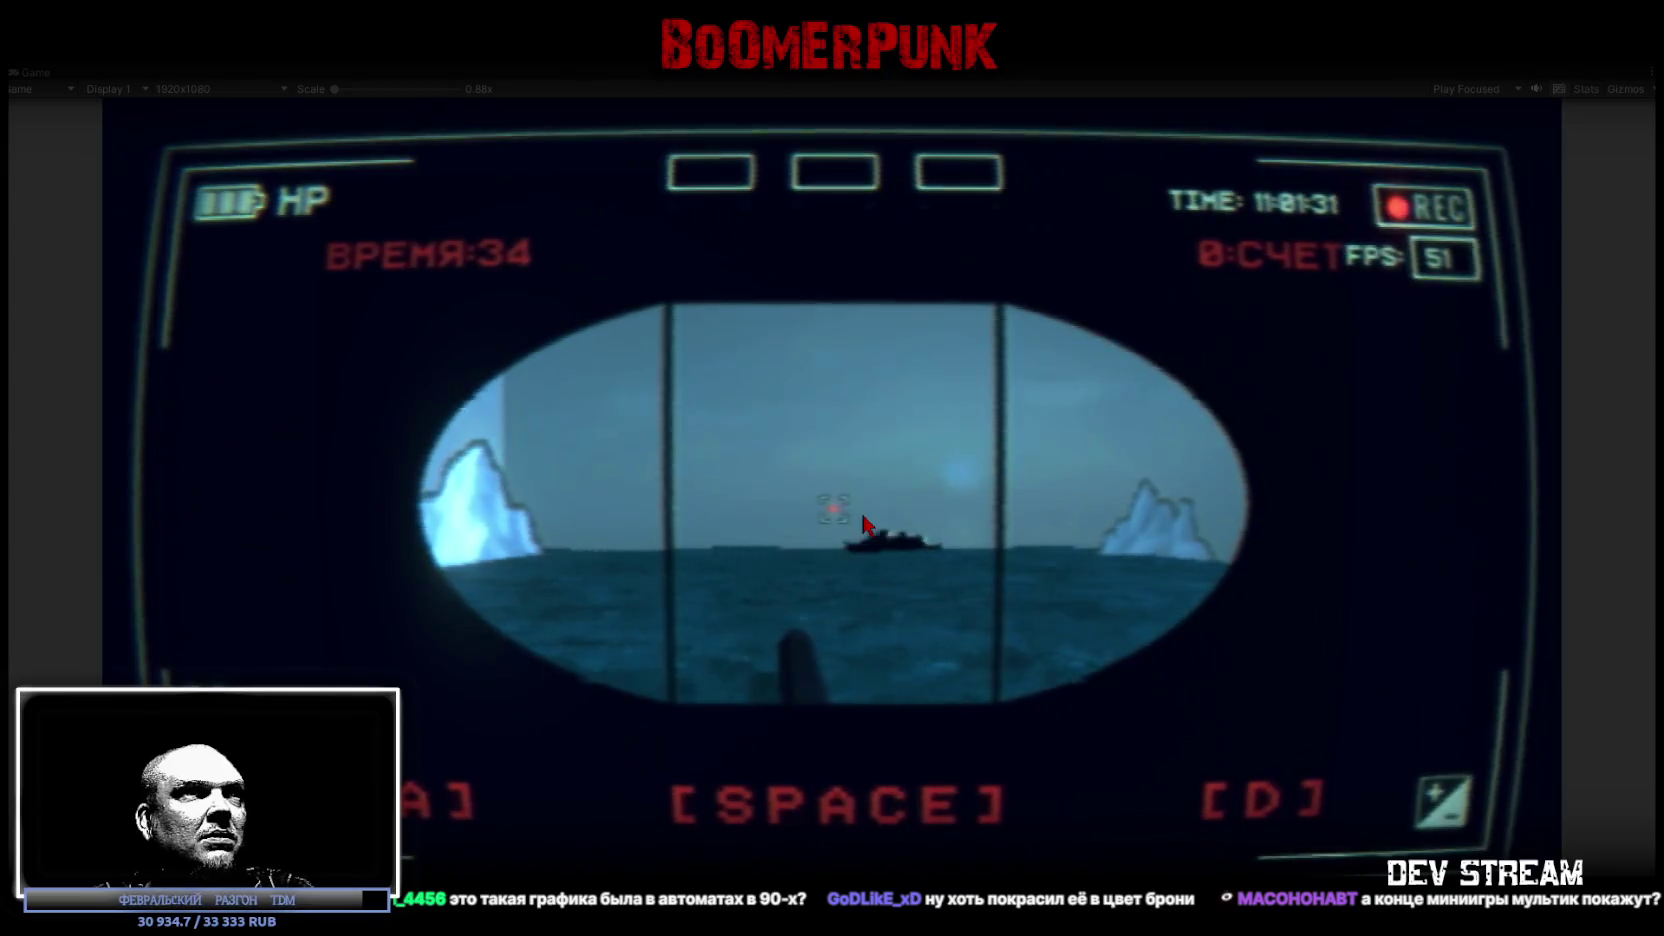
# Step: Fire eight torpedoes at the passing ships with Space, raising the score to 6
pyautogui.press('space')
pyautogui.press('space')
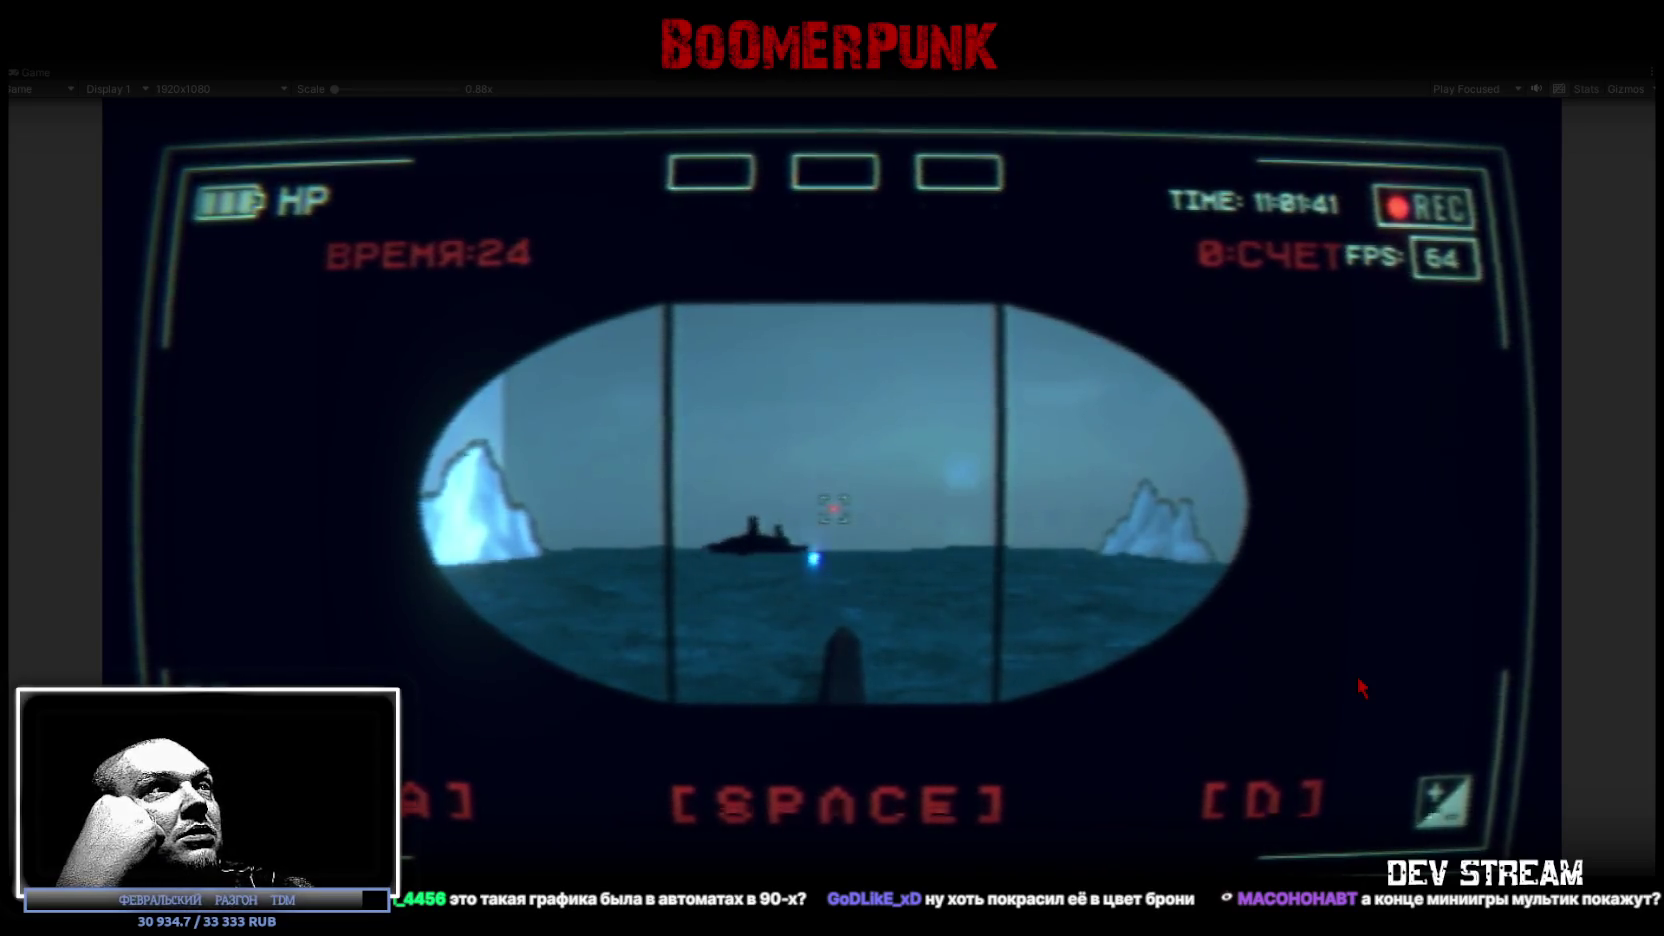
pyautogui.press('space')
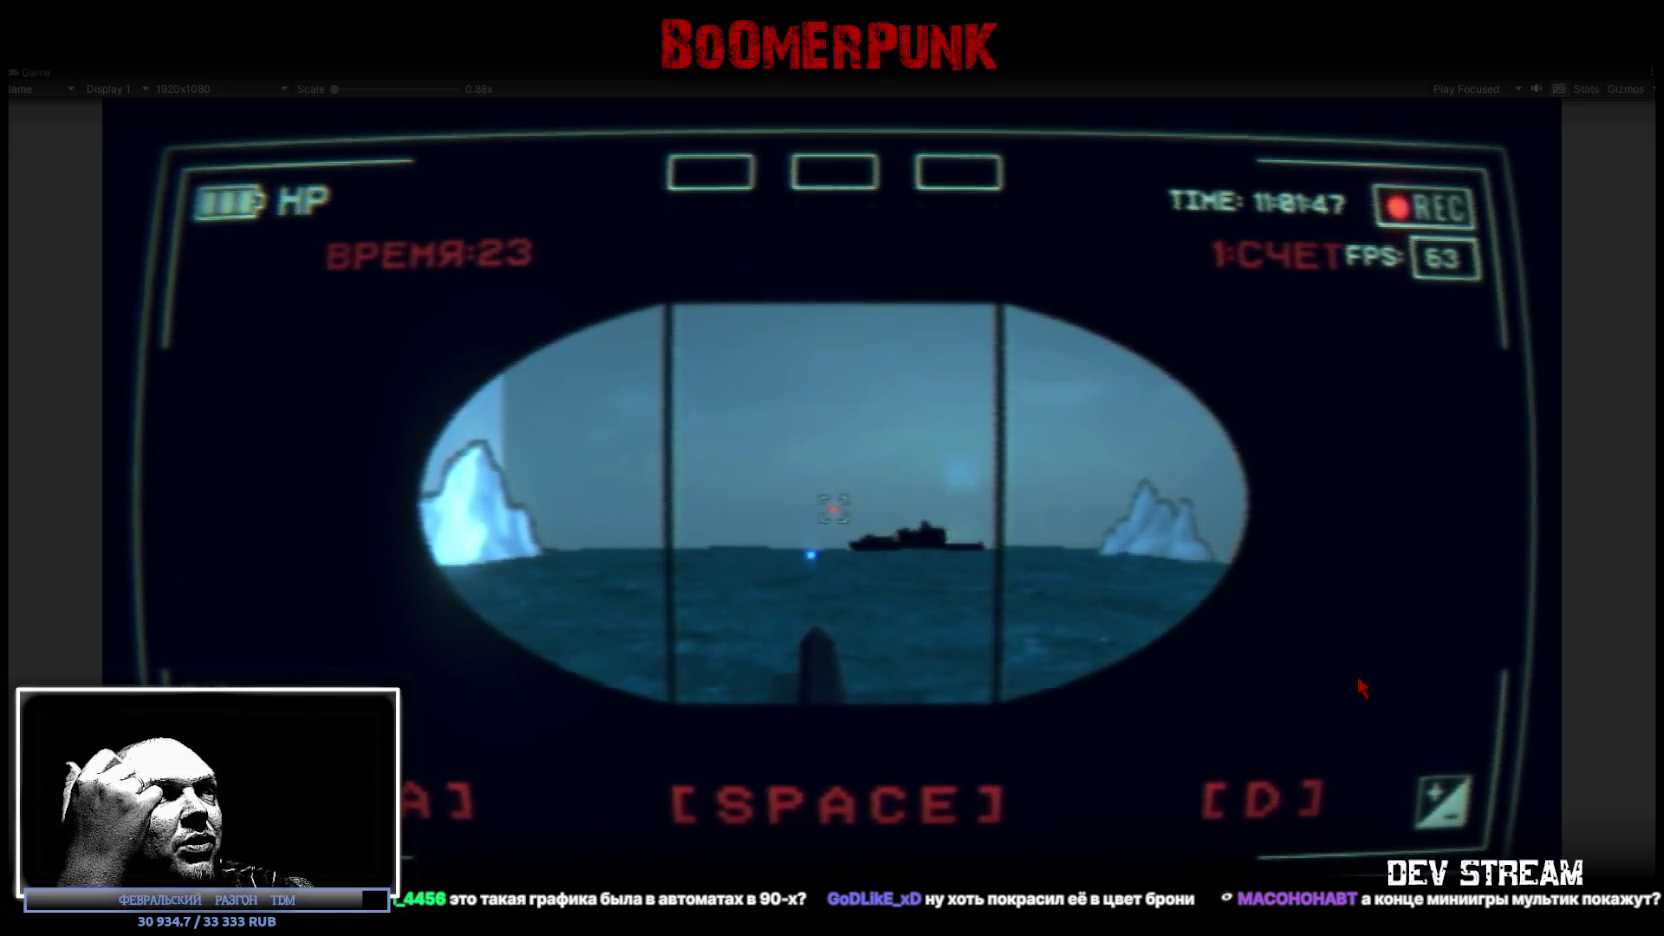
pyautogui.press('space')
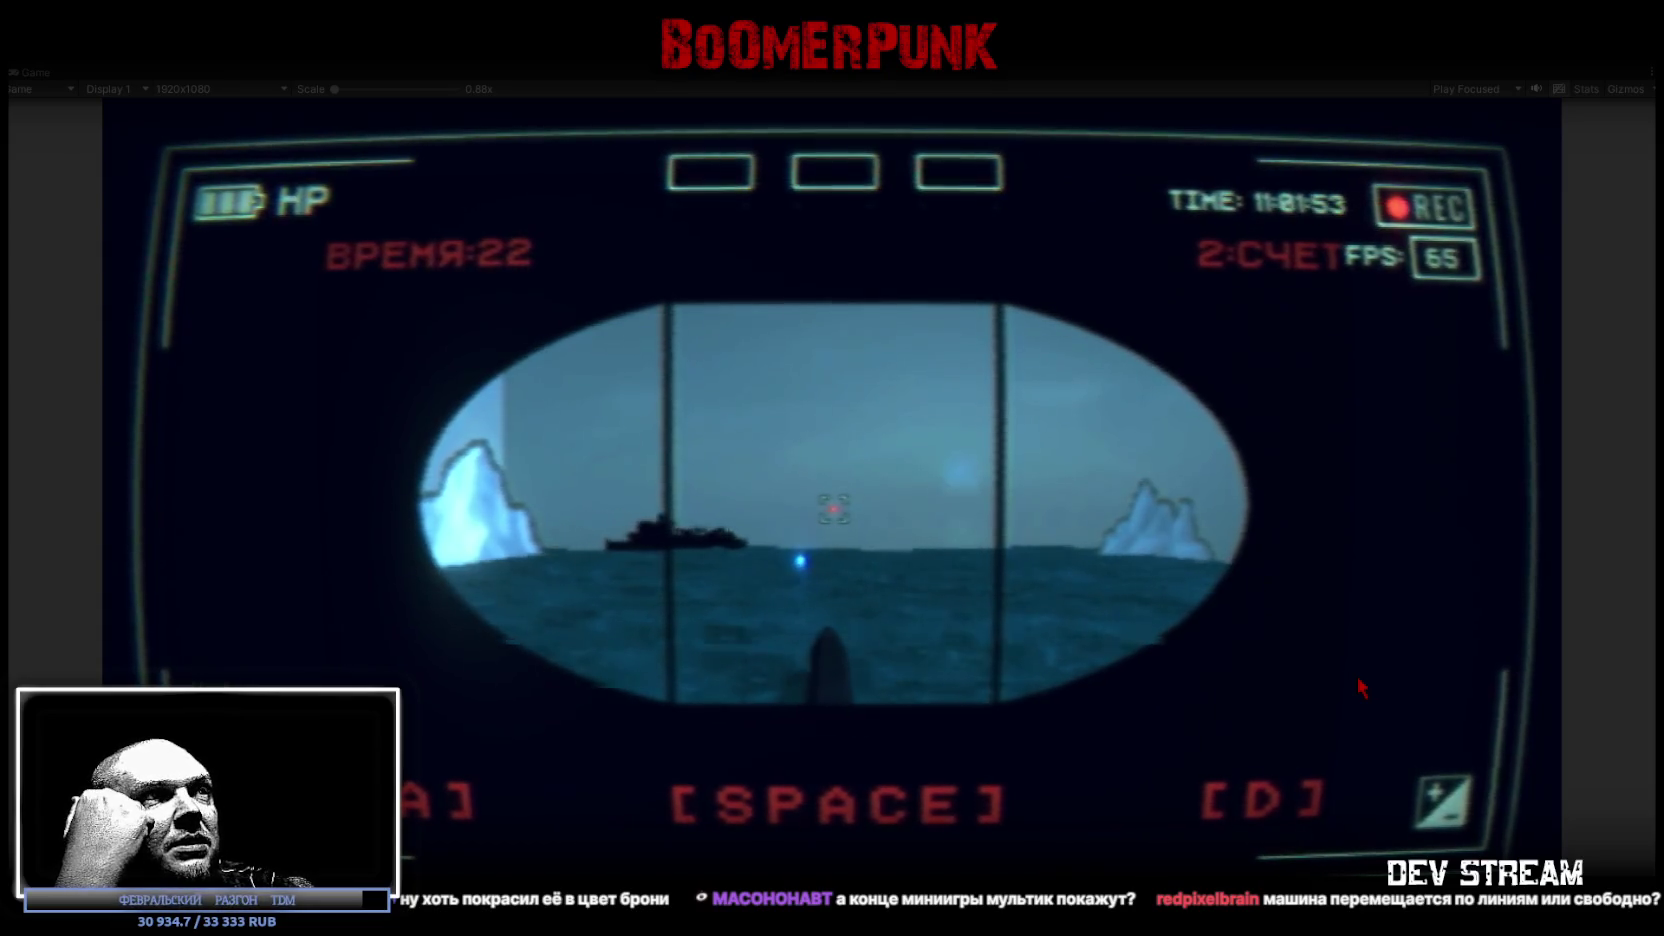
pyautogui.press('space')
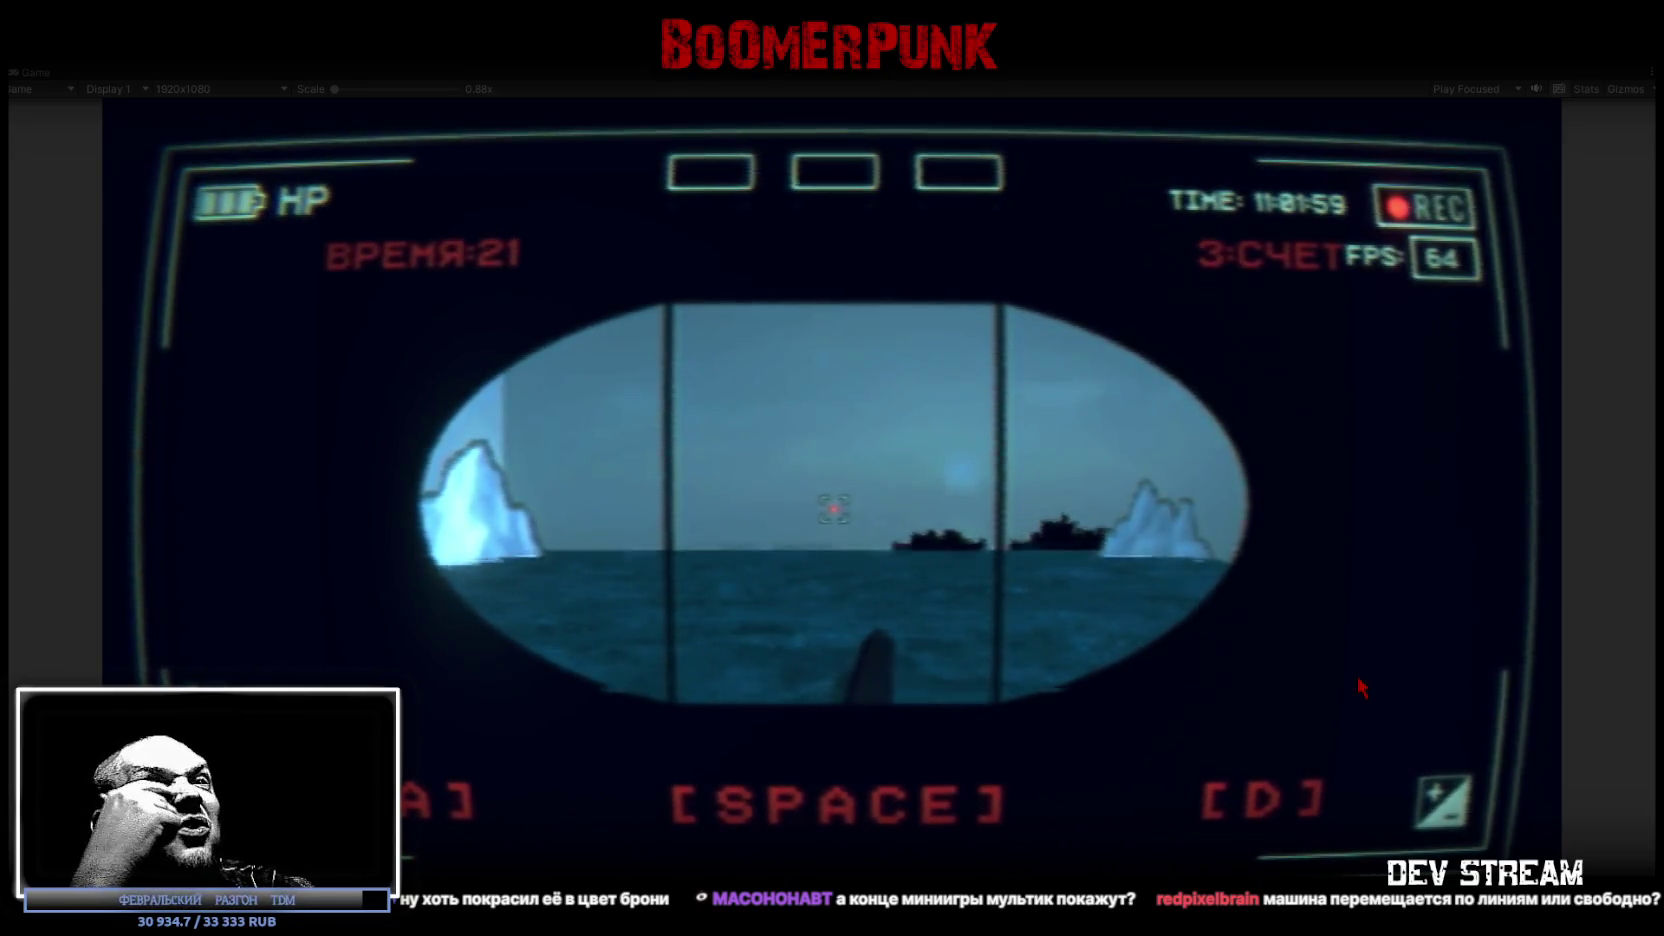
pyautogui.press('space')
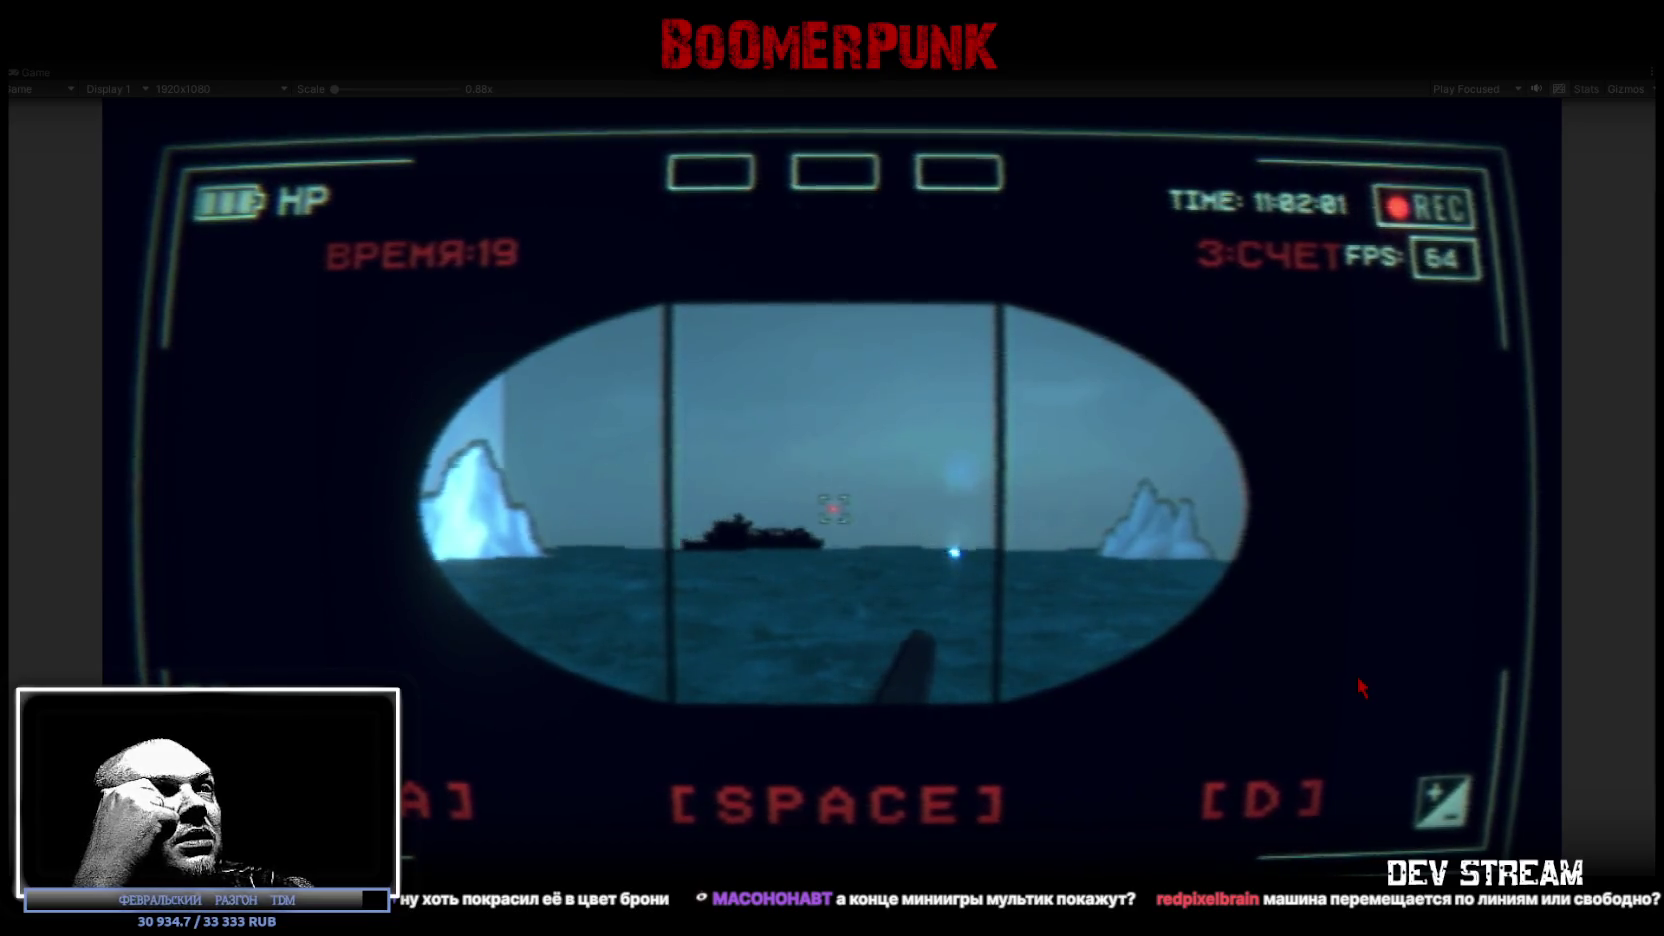
pyautogui.press('space')
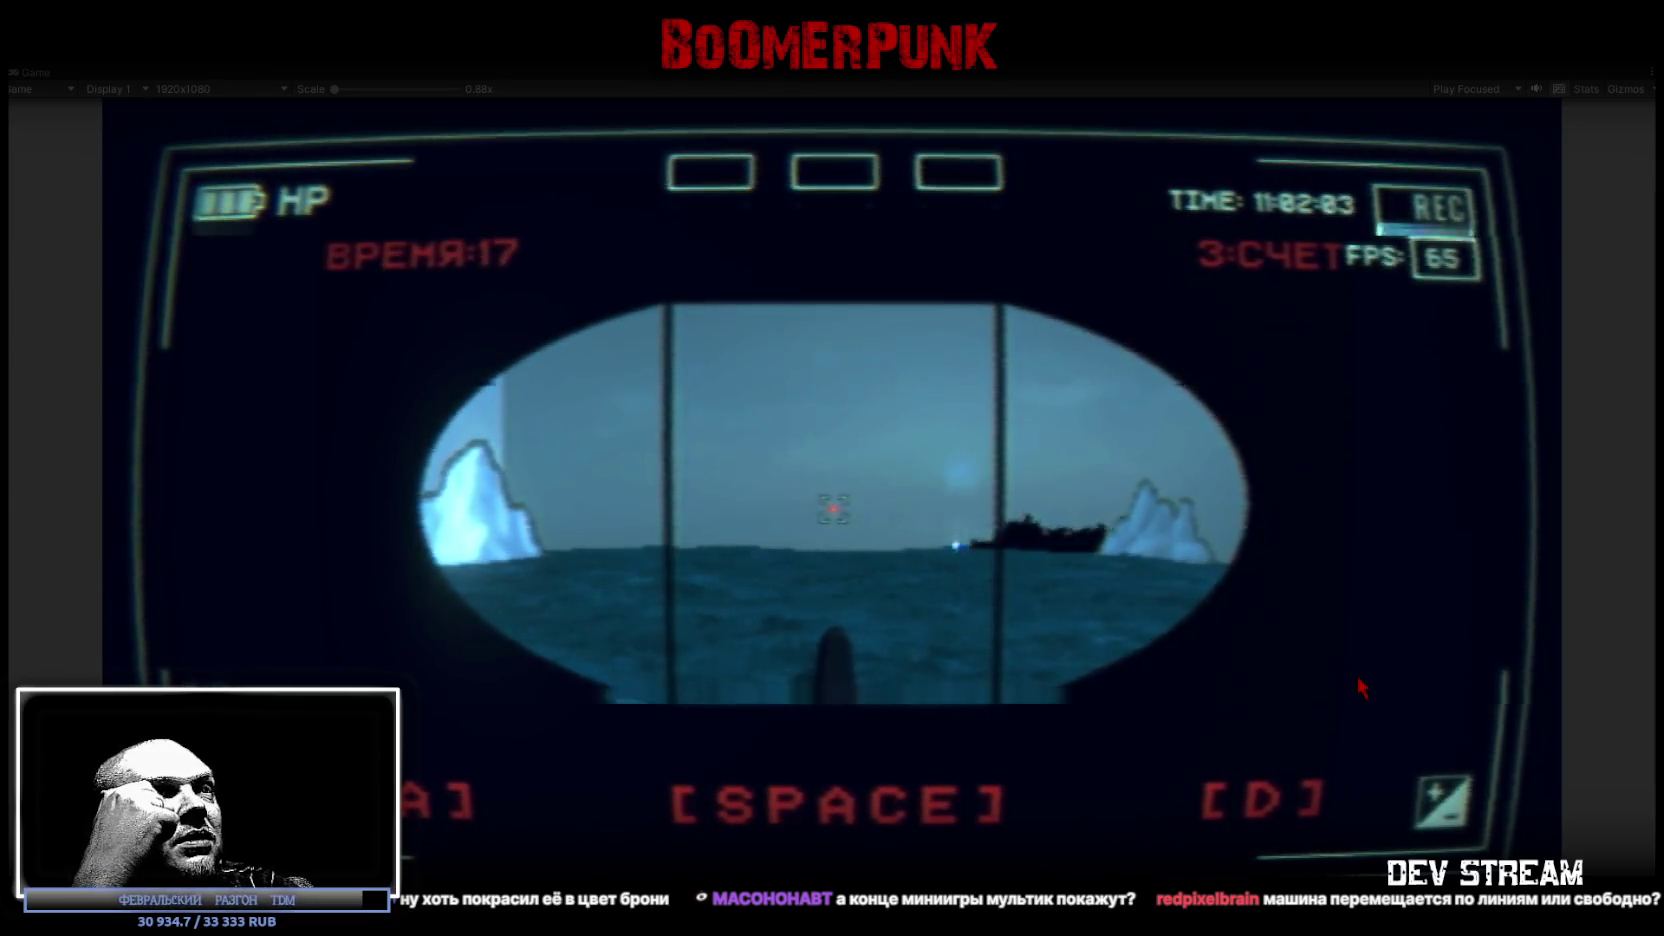
pyautogui.press('space')
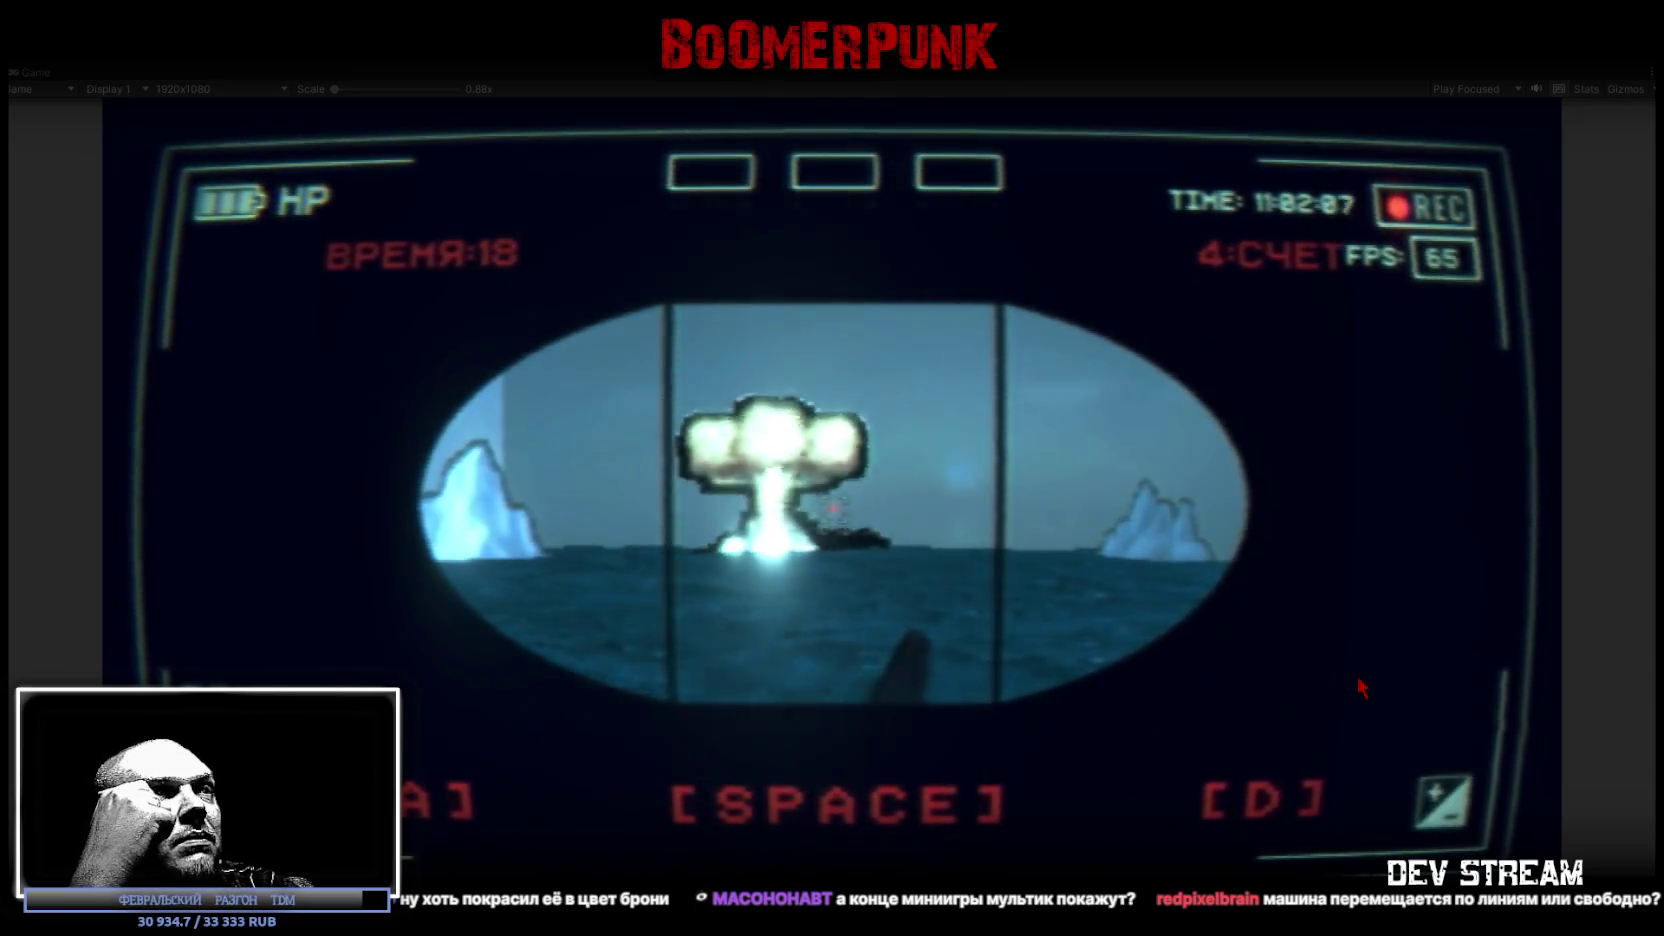
pyautogui.press('space')
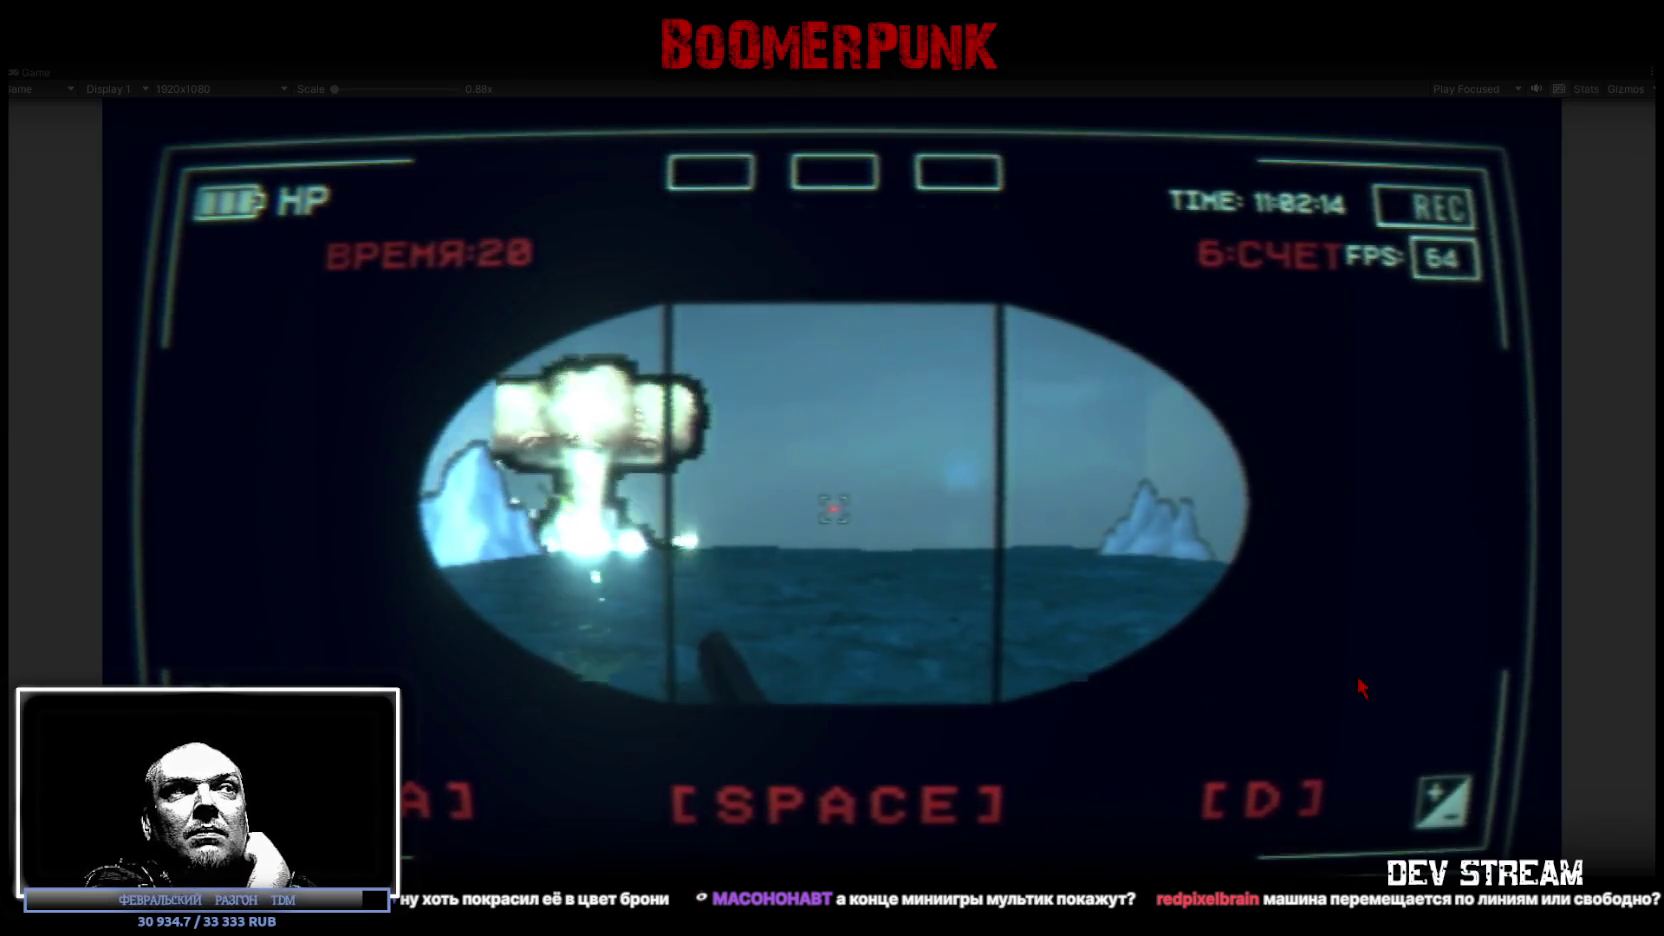
# Step: Torpedo the next several ships with Space, then swing the launcher left and back right
pyautogui.press('space')
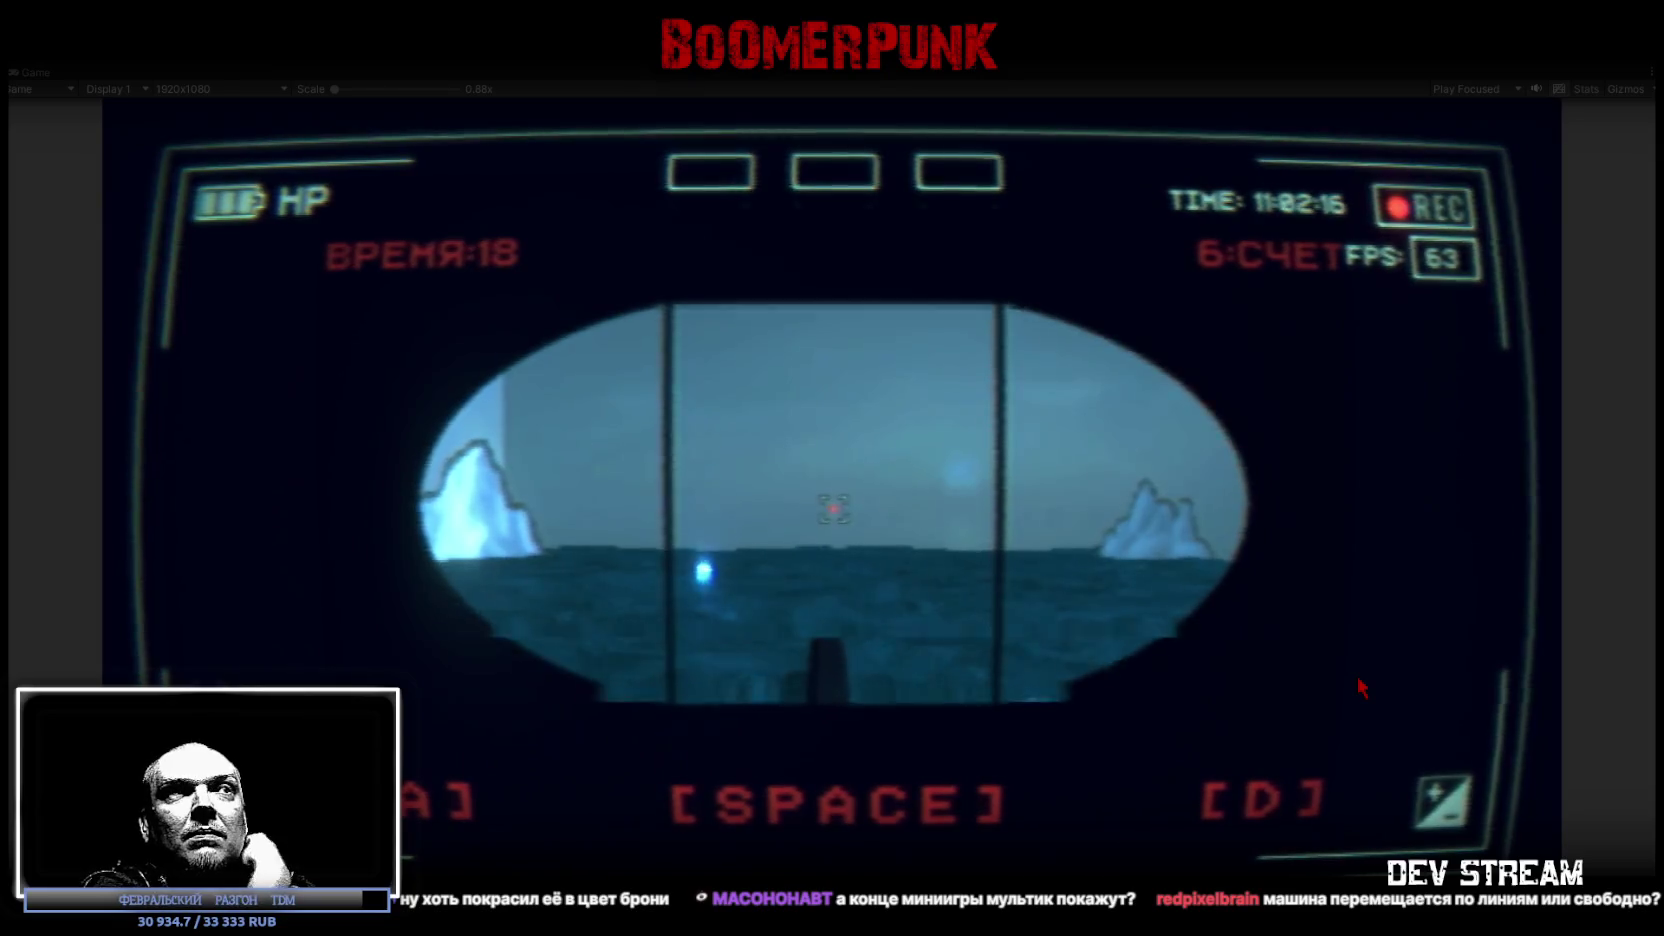
pyautogui.press('space')
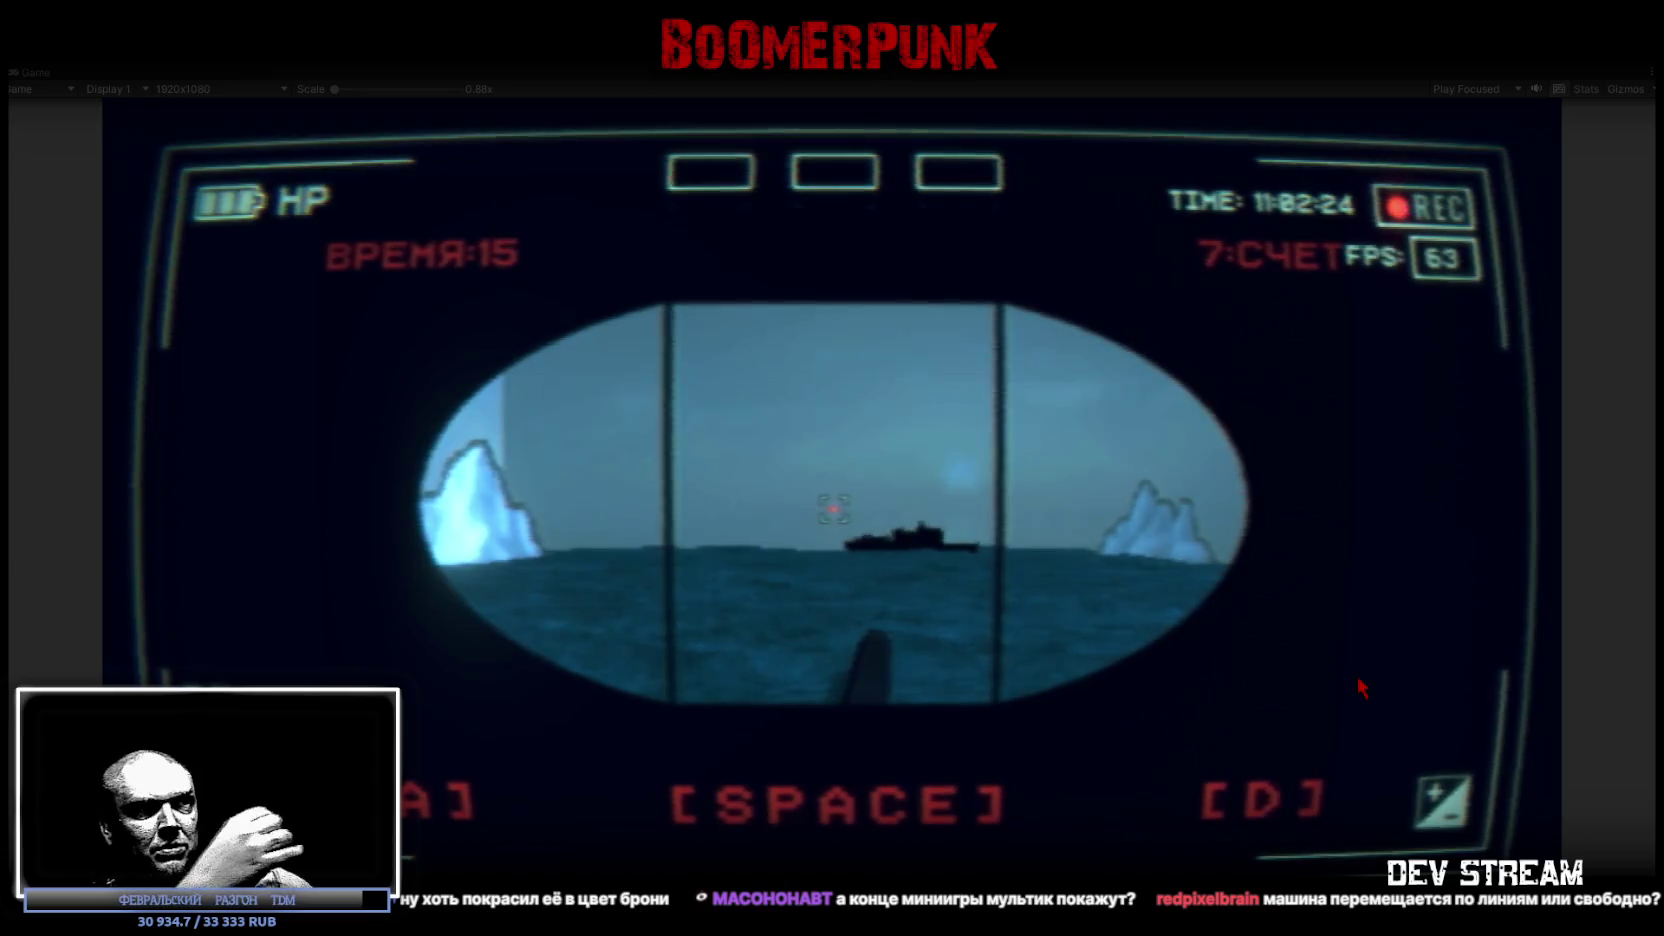
pyautogui.press('space')
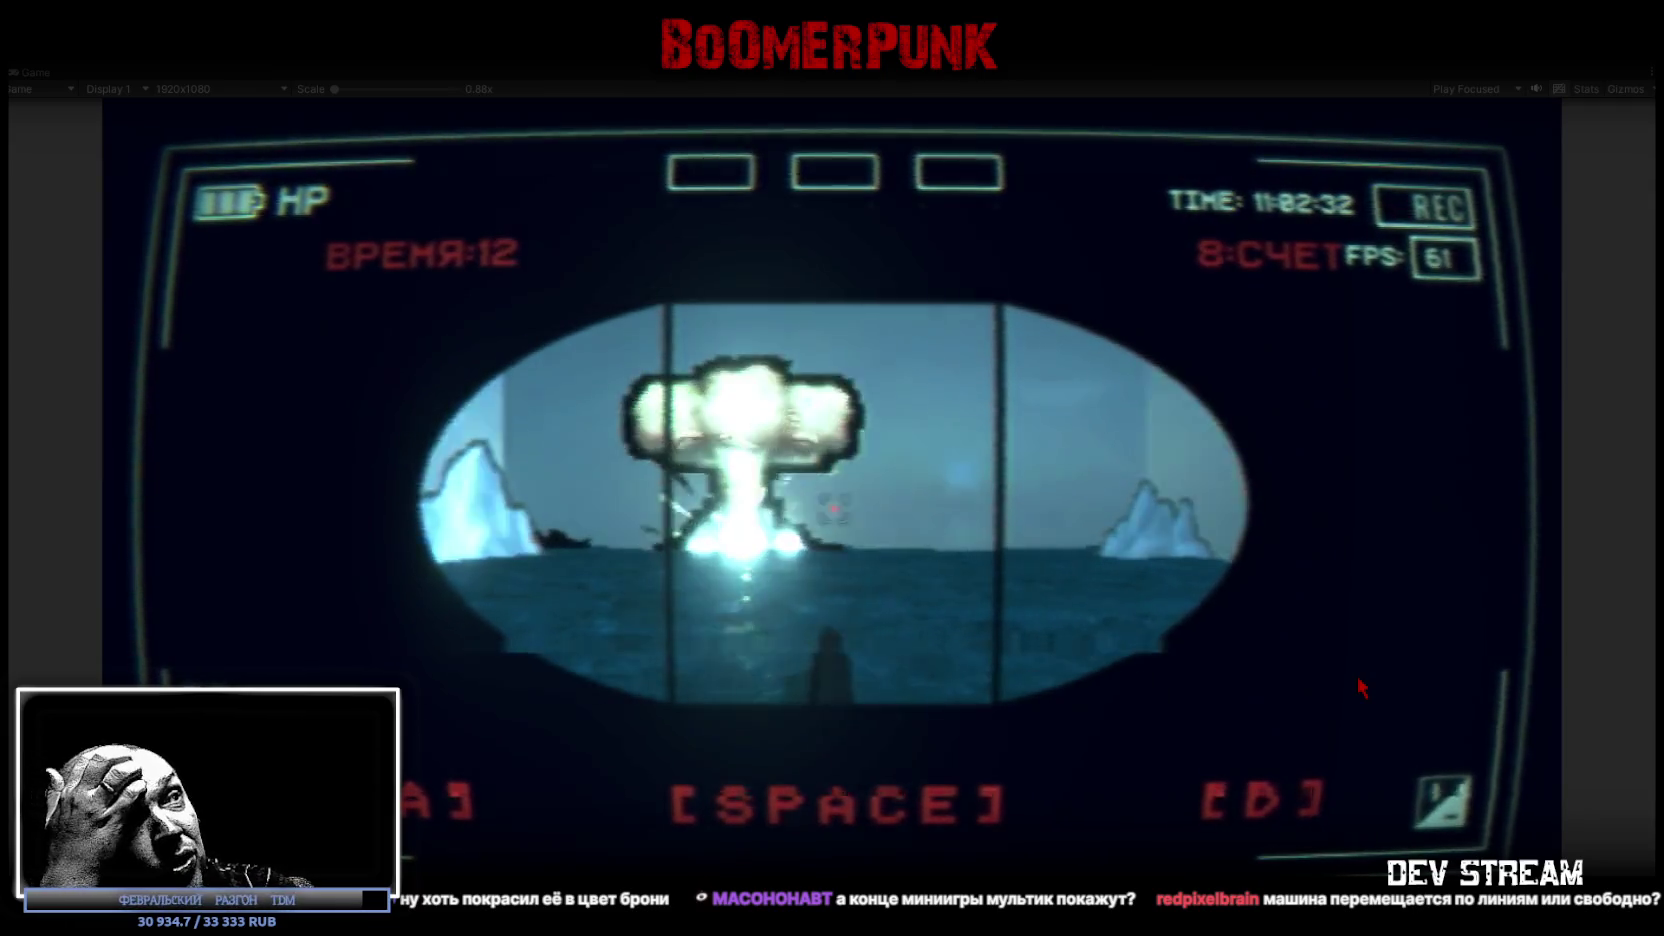
pyautogui.press('space')
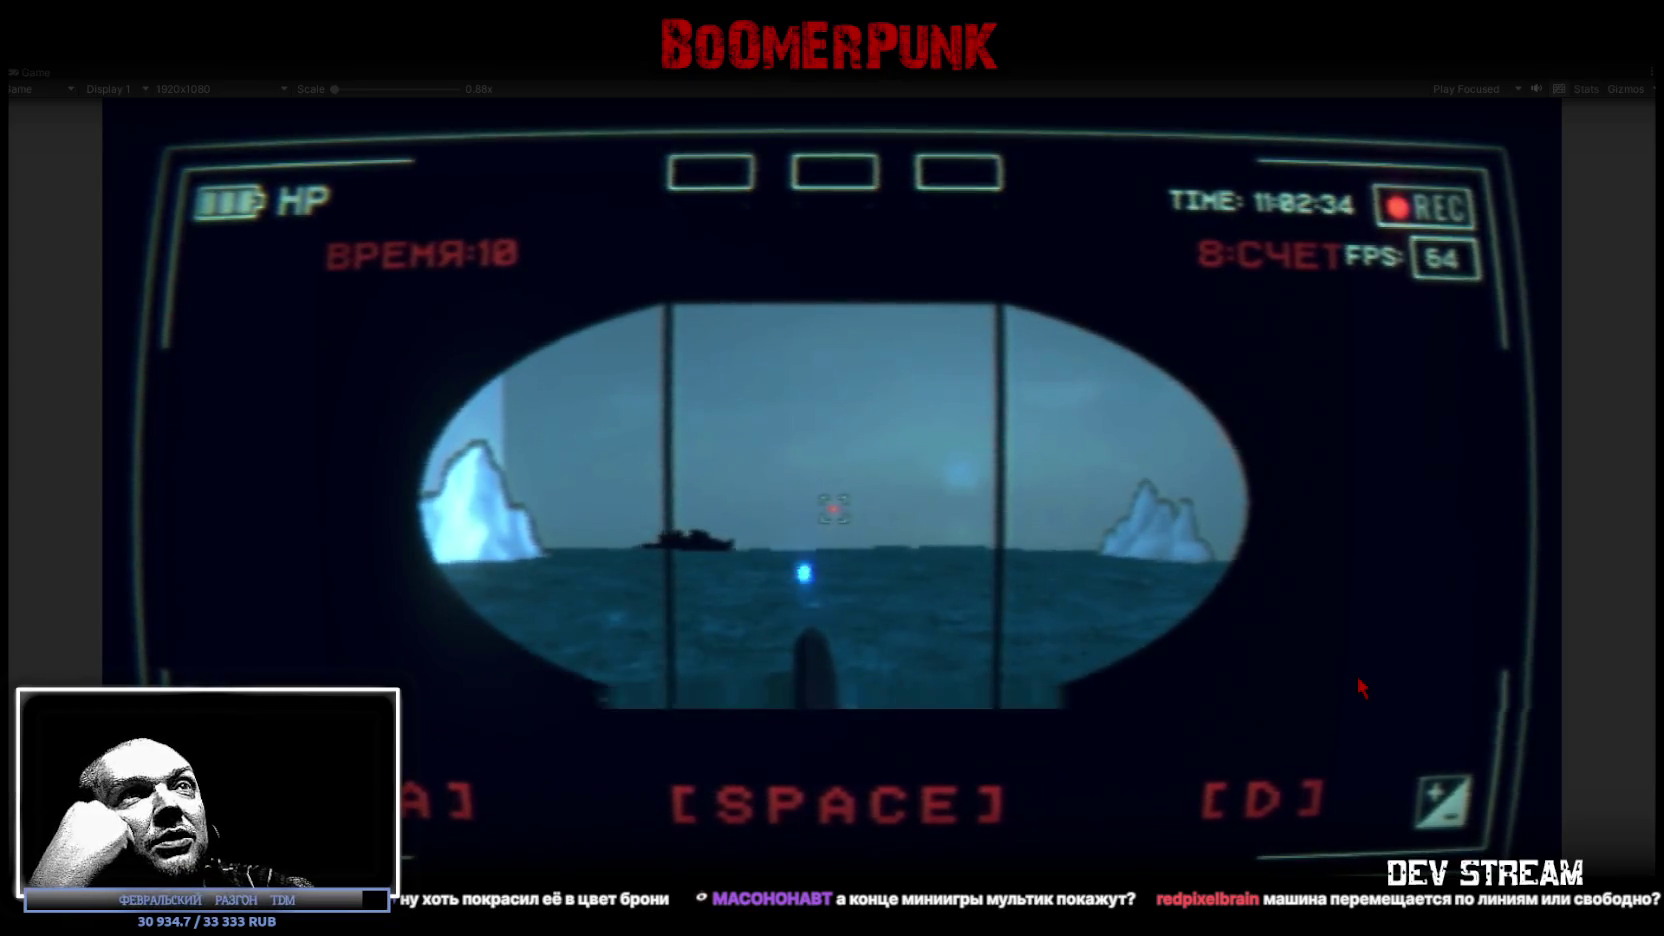
pyautogui.press('space')
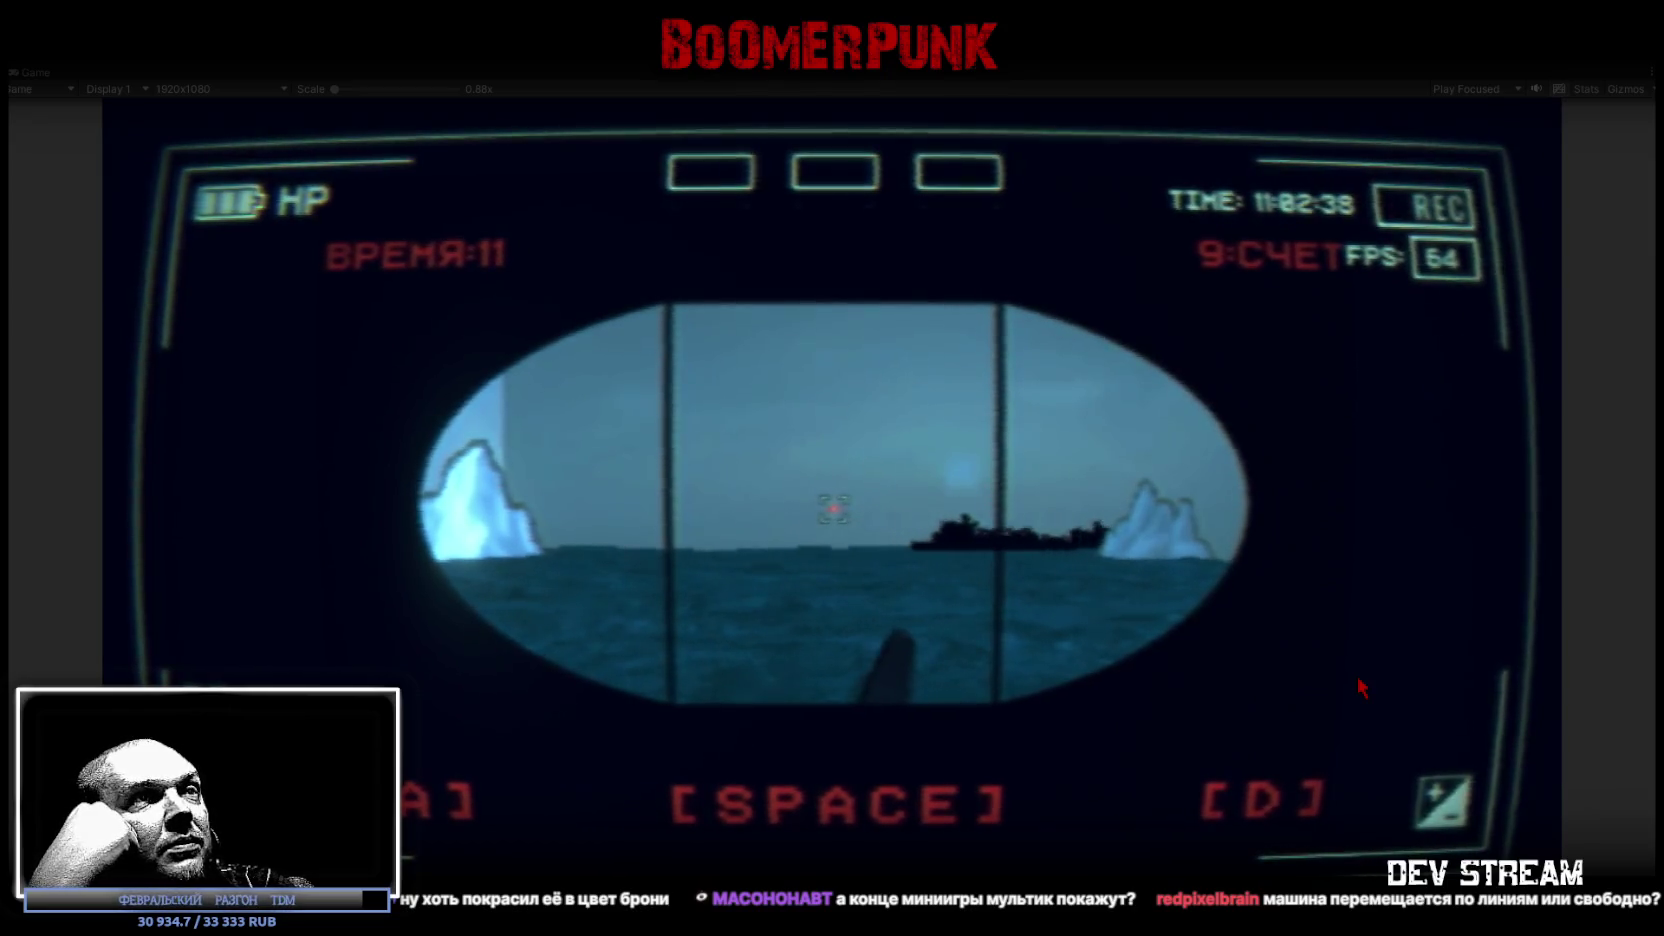
pyautogui.press('space')
pyautogui.press('a')
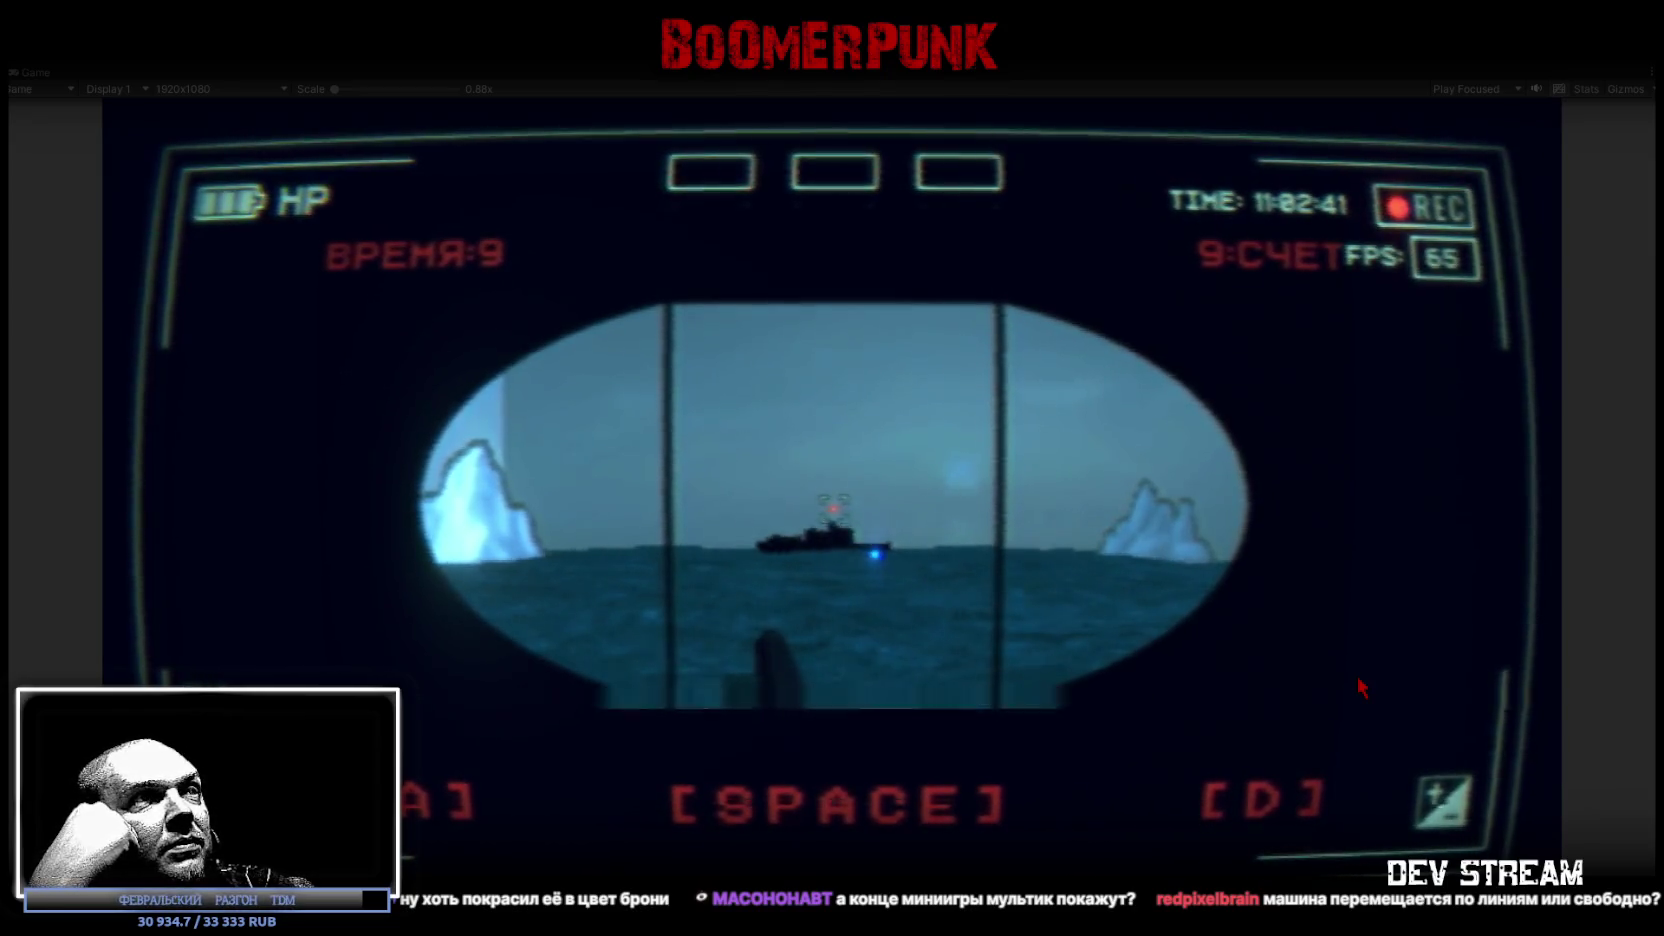
pyautogui.press('d')
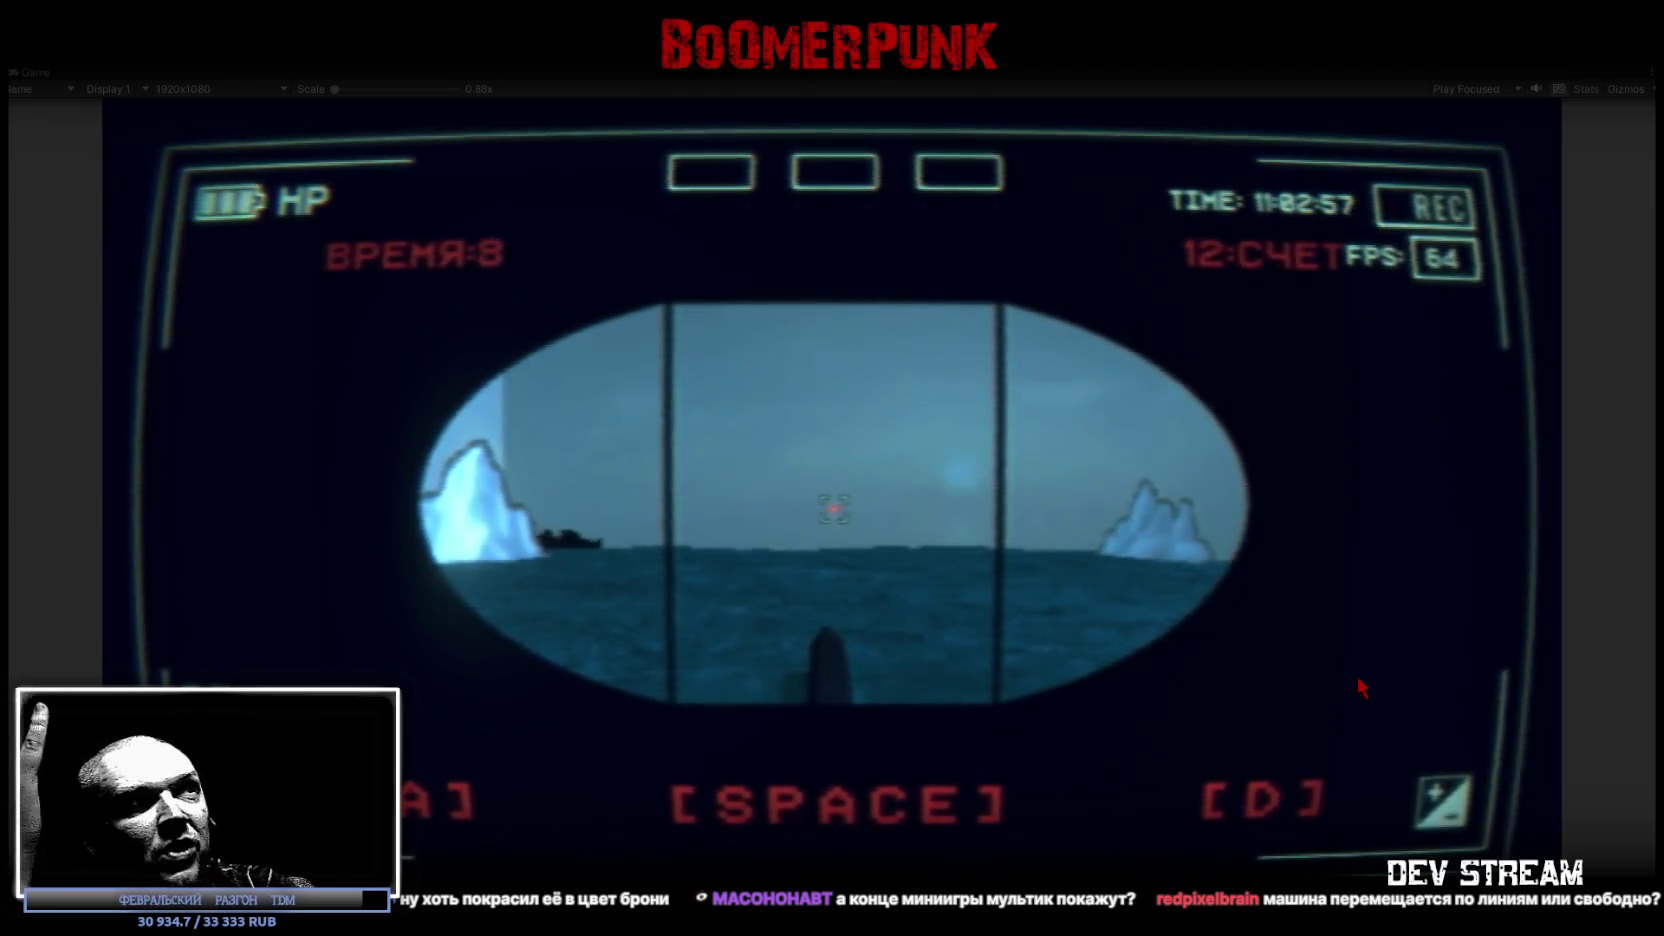
# Step: Keep firing torpedoes at each new ship until the score counter reaches 24
pyautogui.press('space')
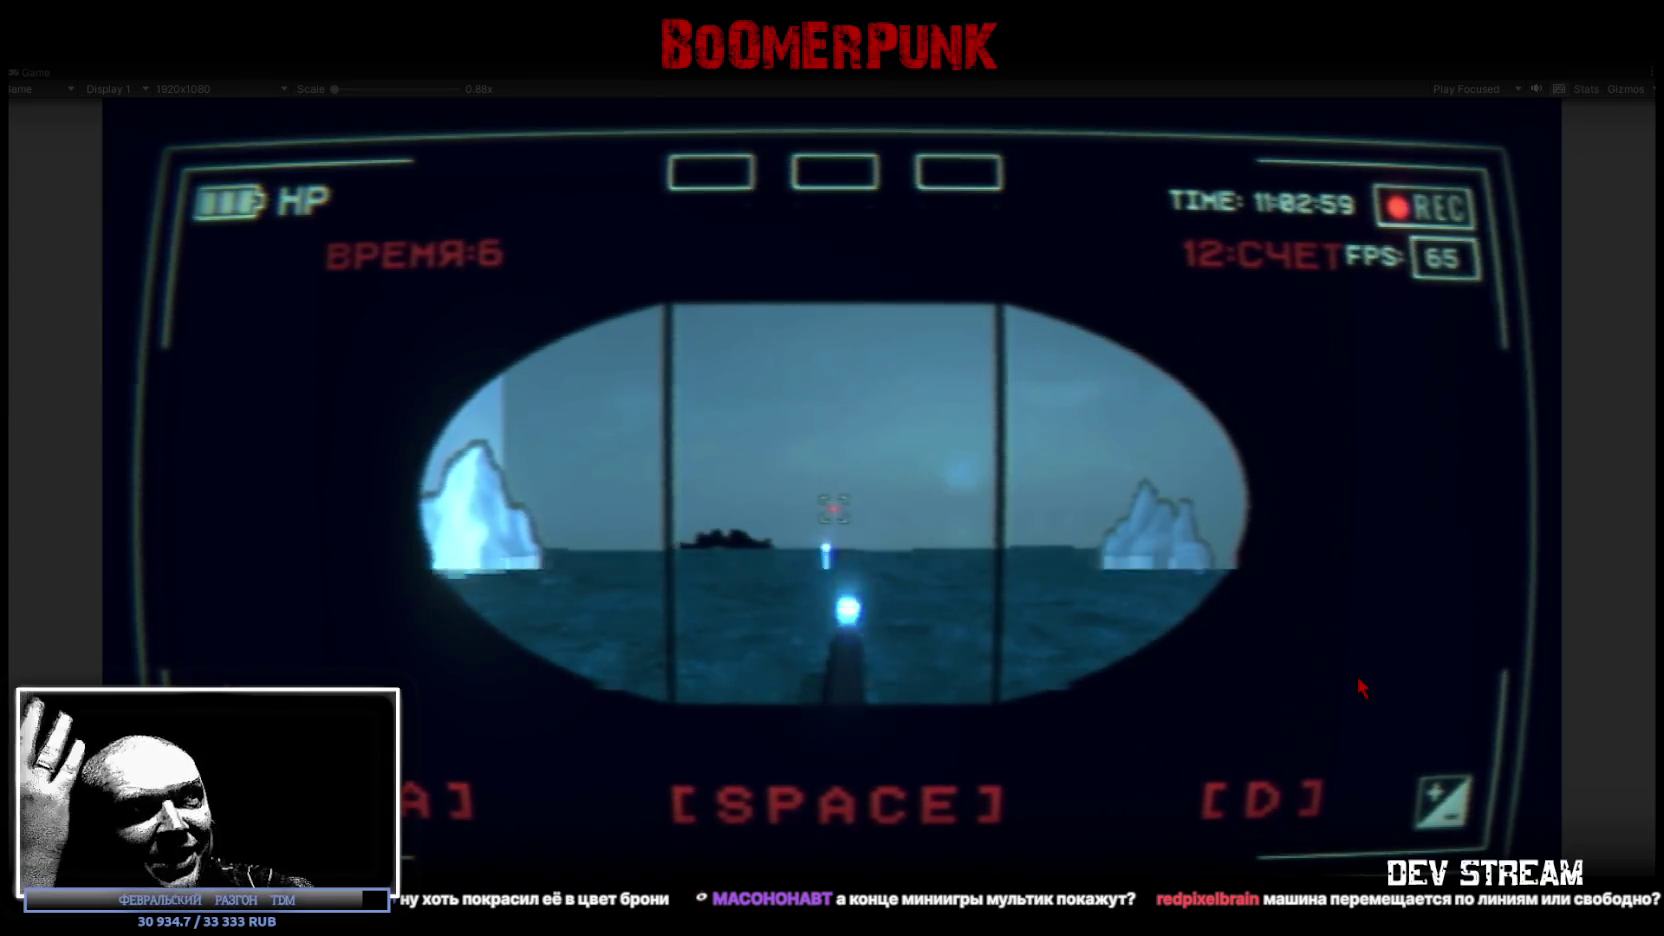
pyautogui.press('space')
pyautogui.press('a')
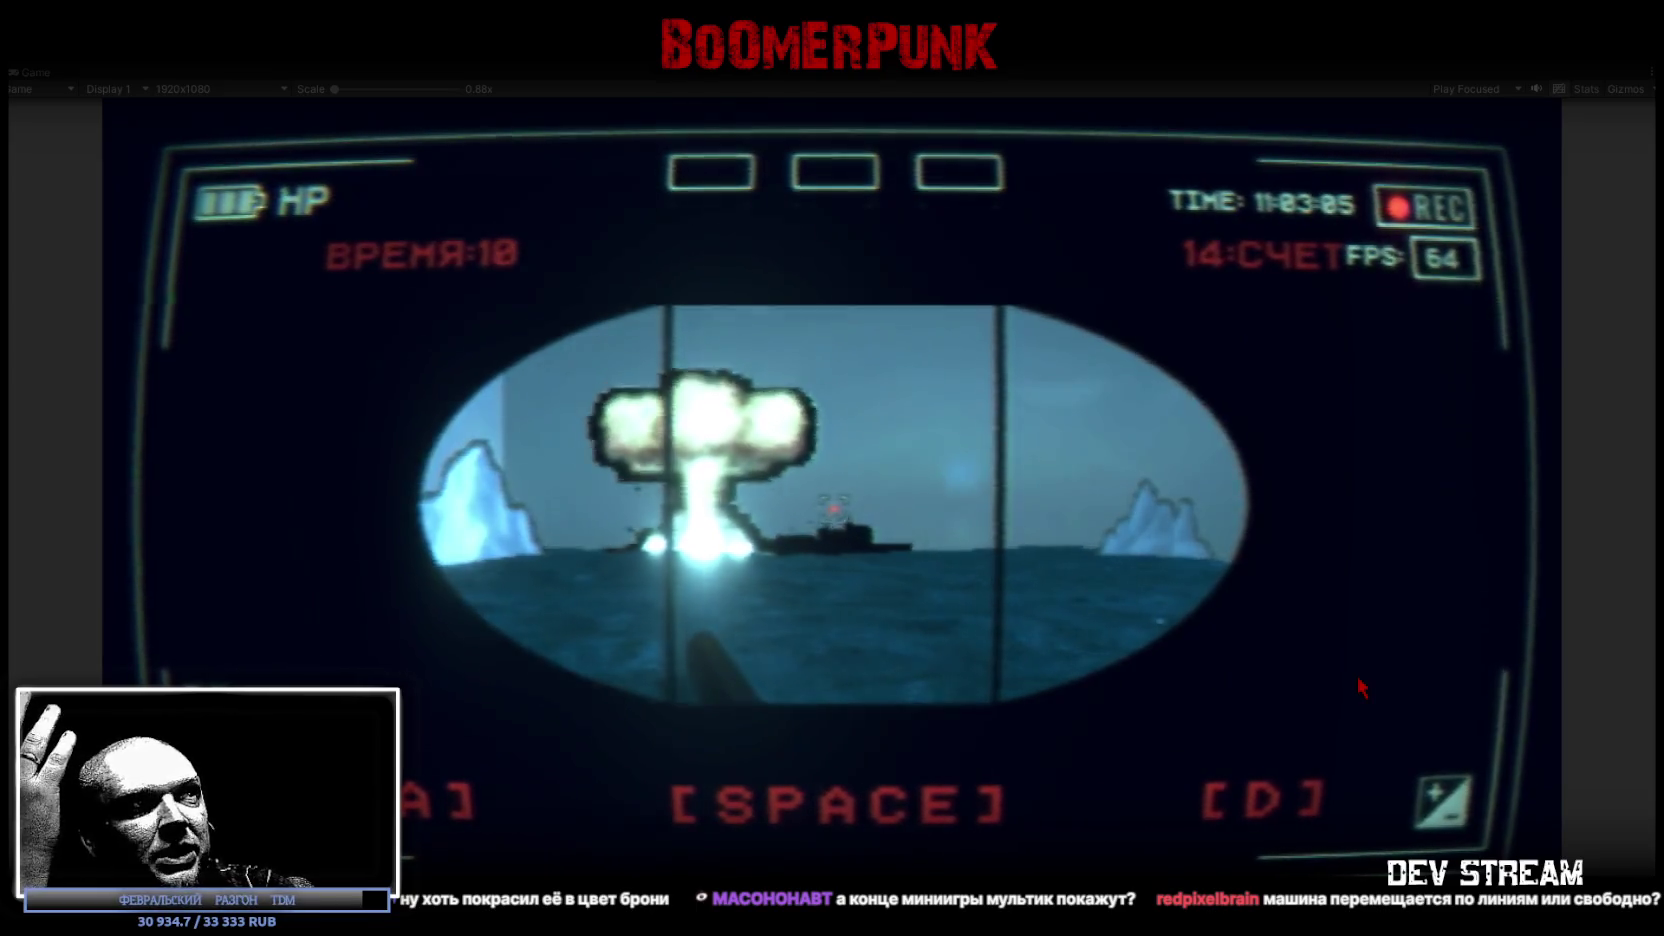
pyautogui.press('space')
pyautogui.press('d')
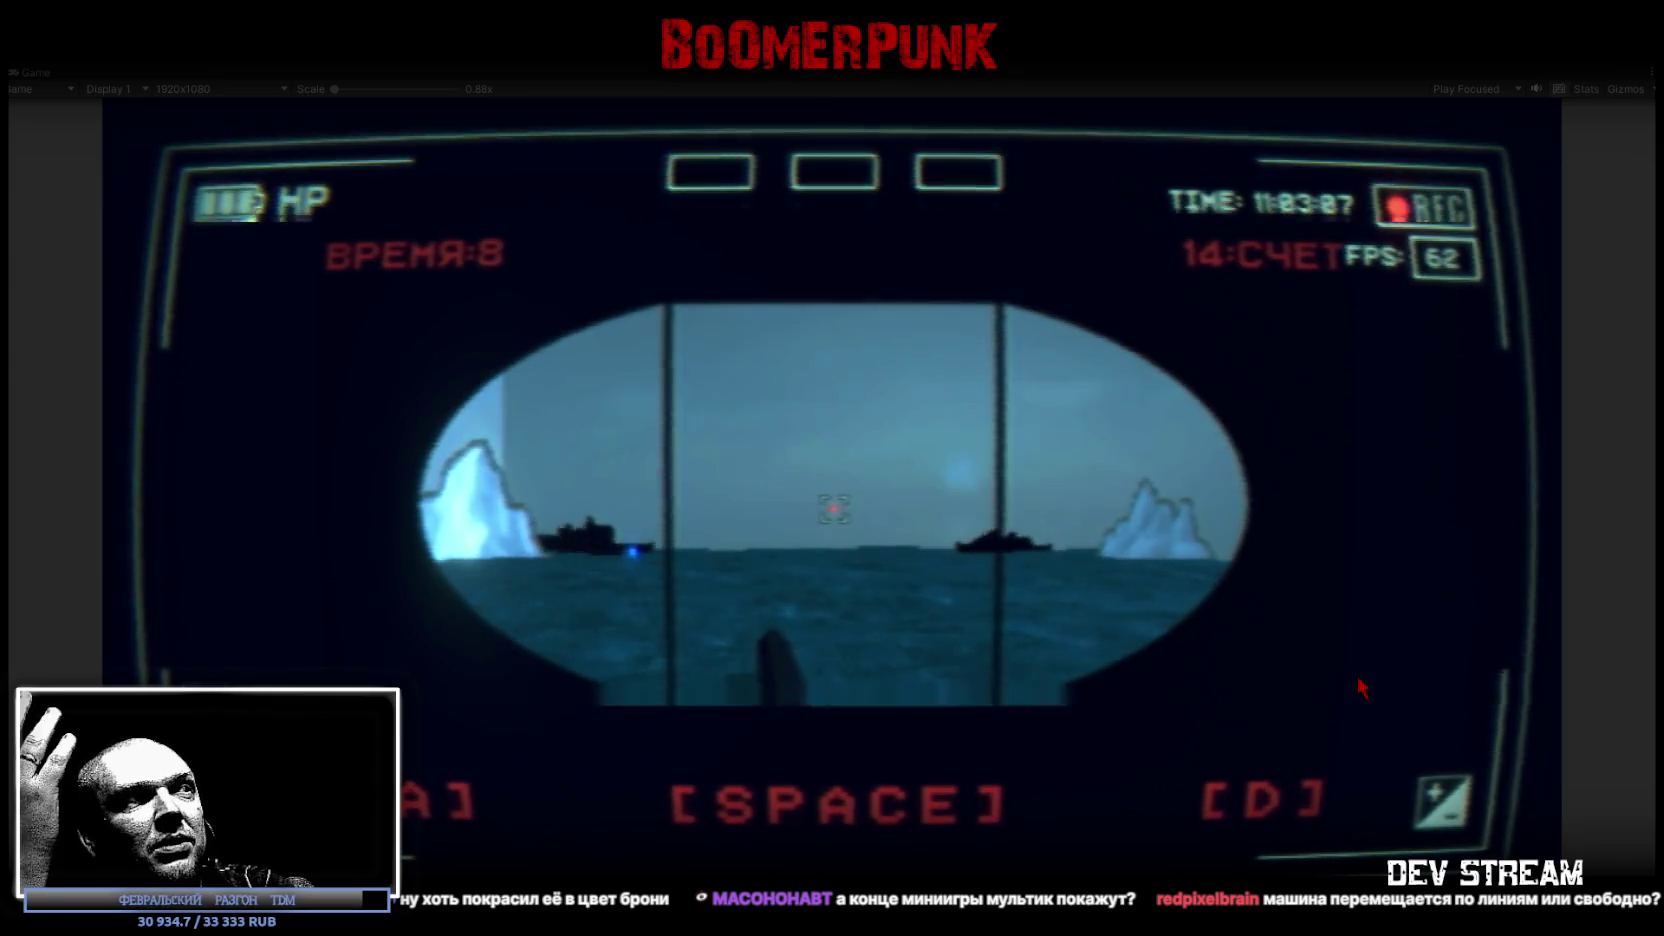
pyautogui.press('space')
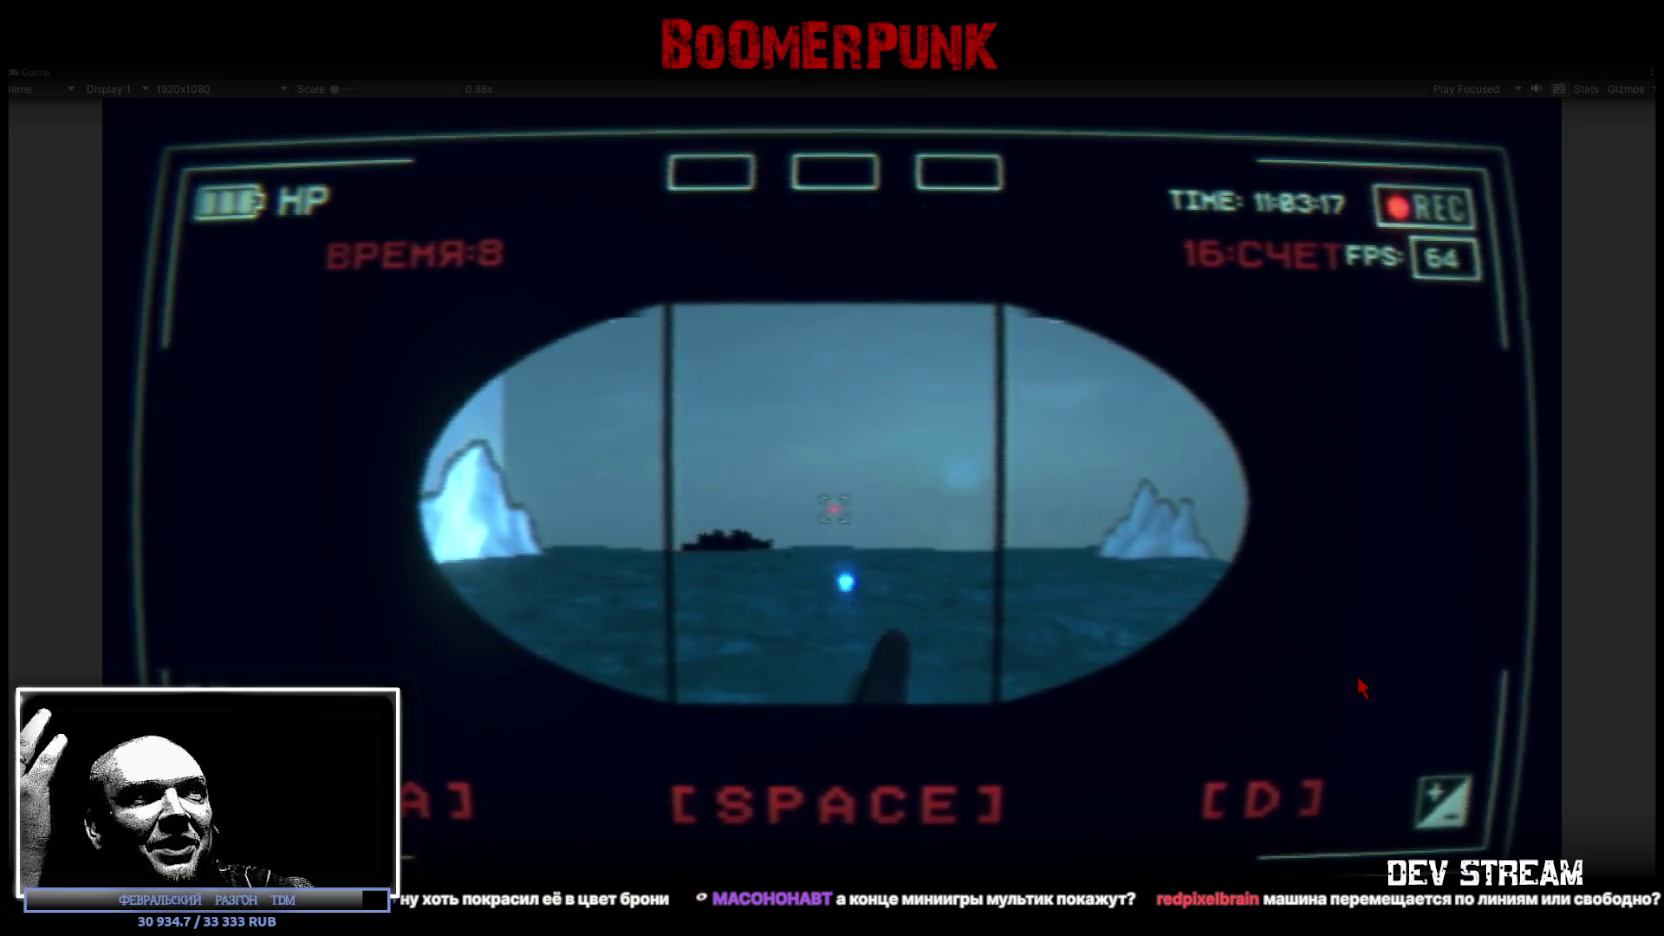
pyautogui.press('space')
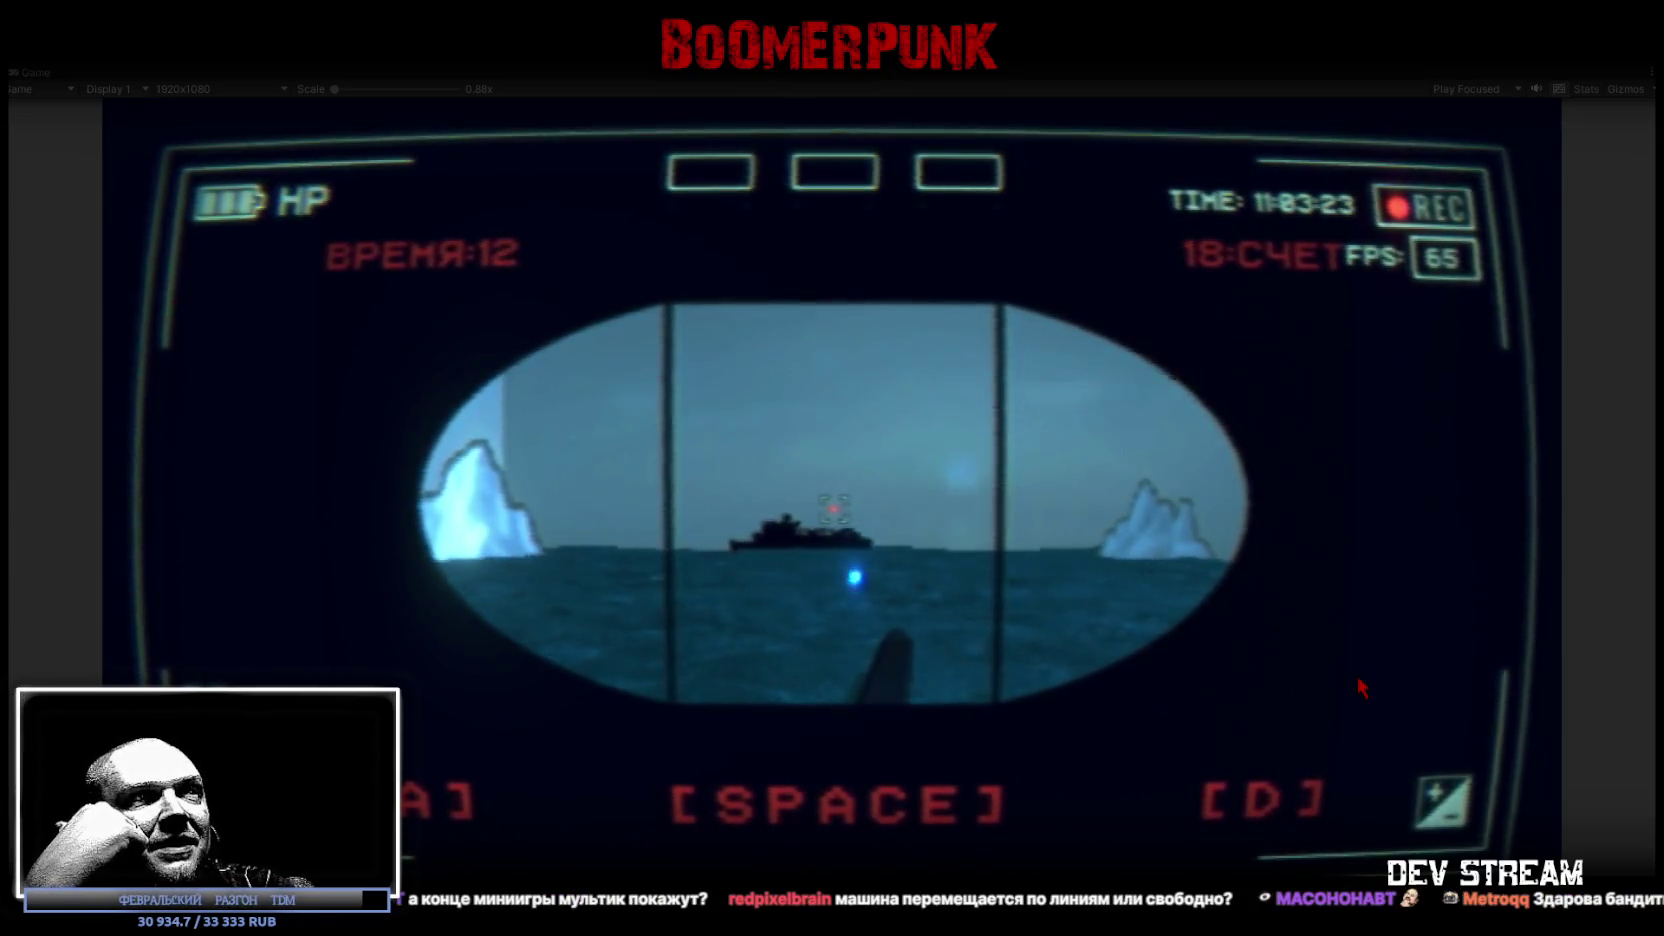
pyautogui.press('space')
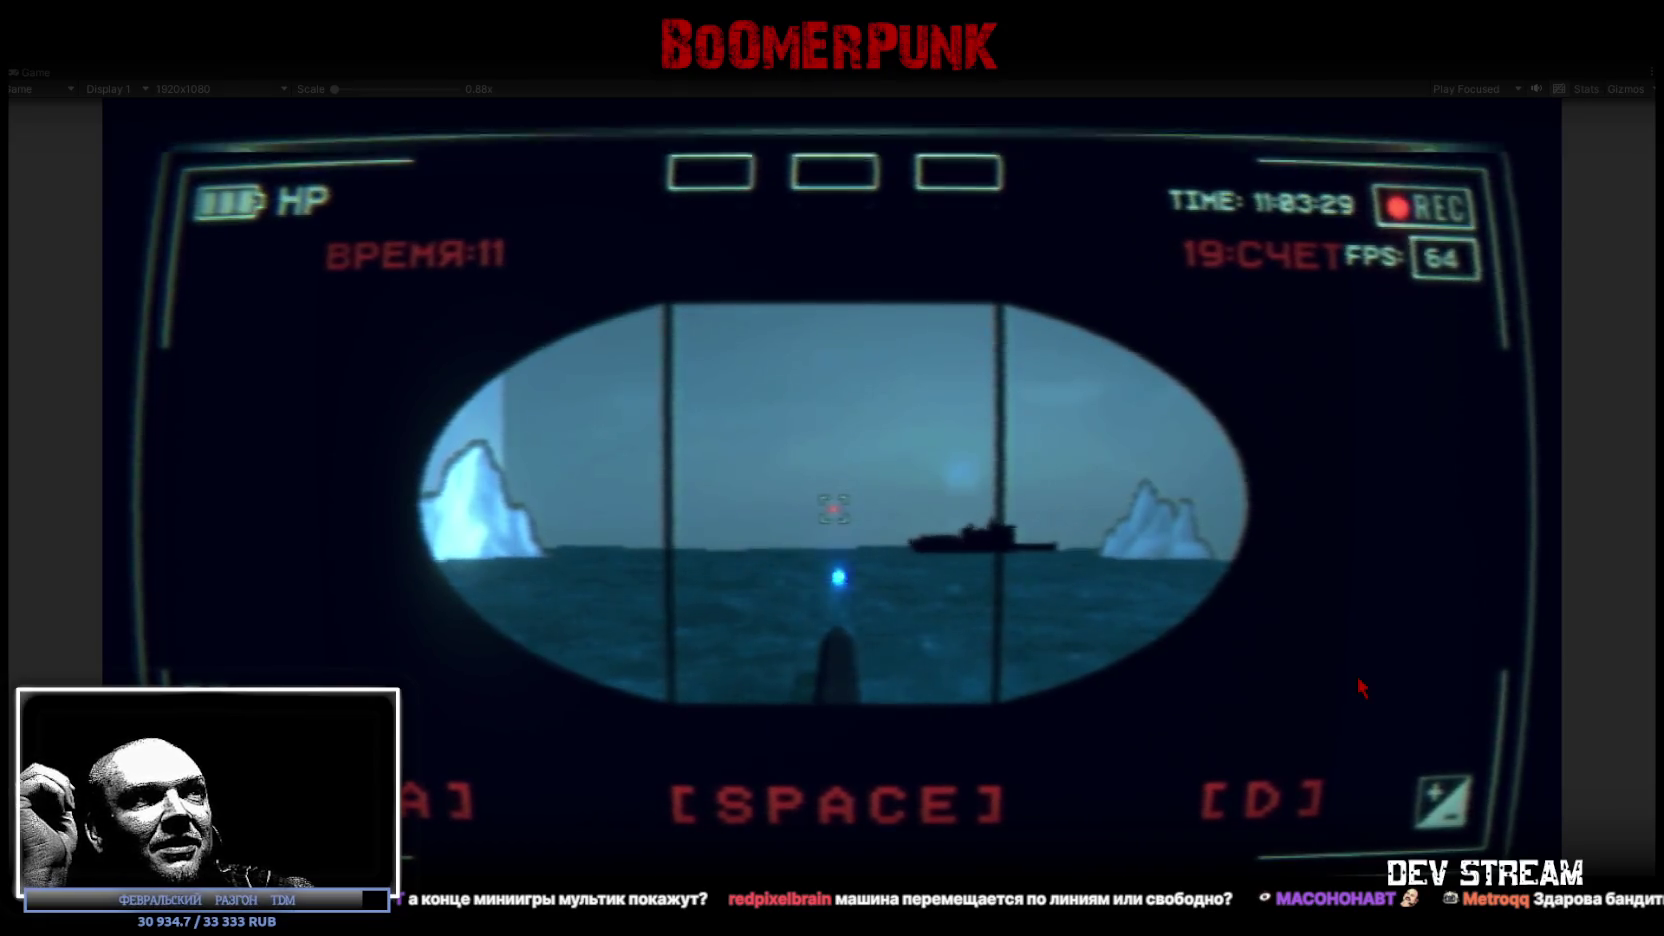
pyautogui.press('space')
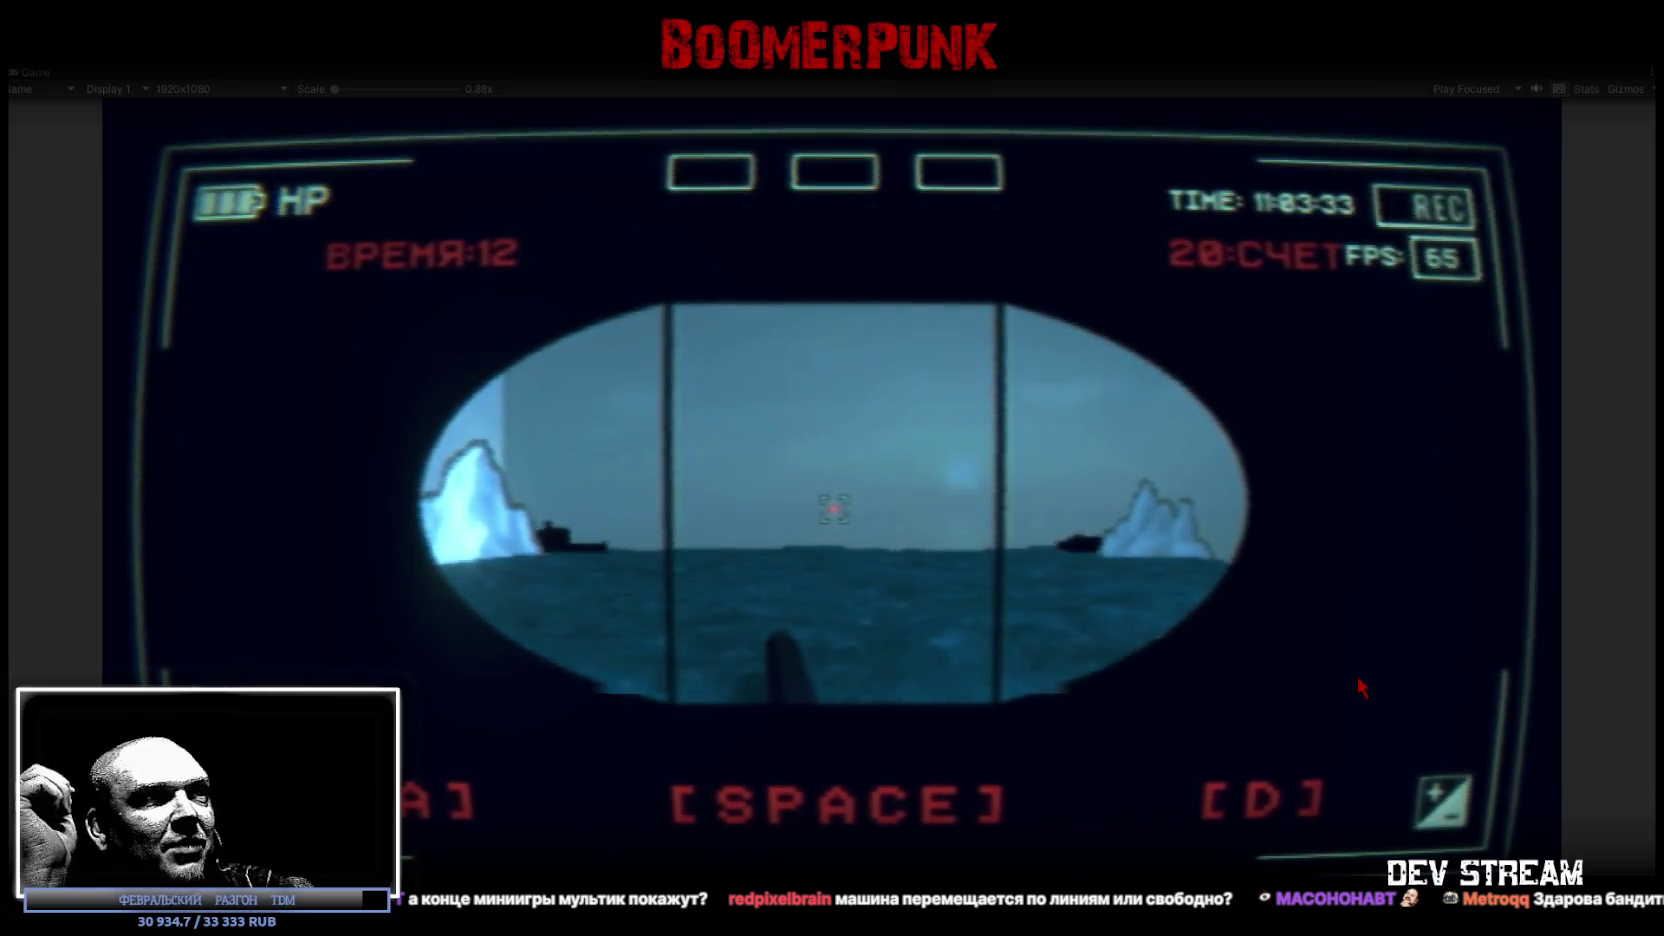
pyautogui.press('space')
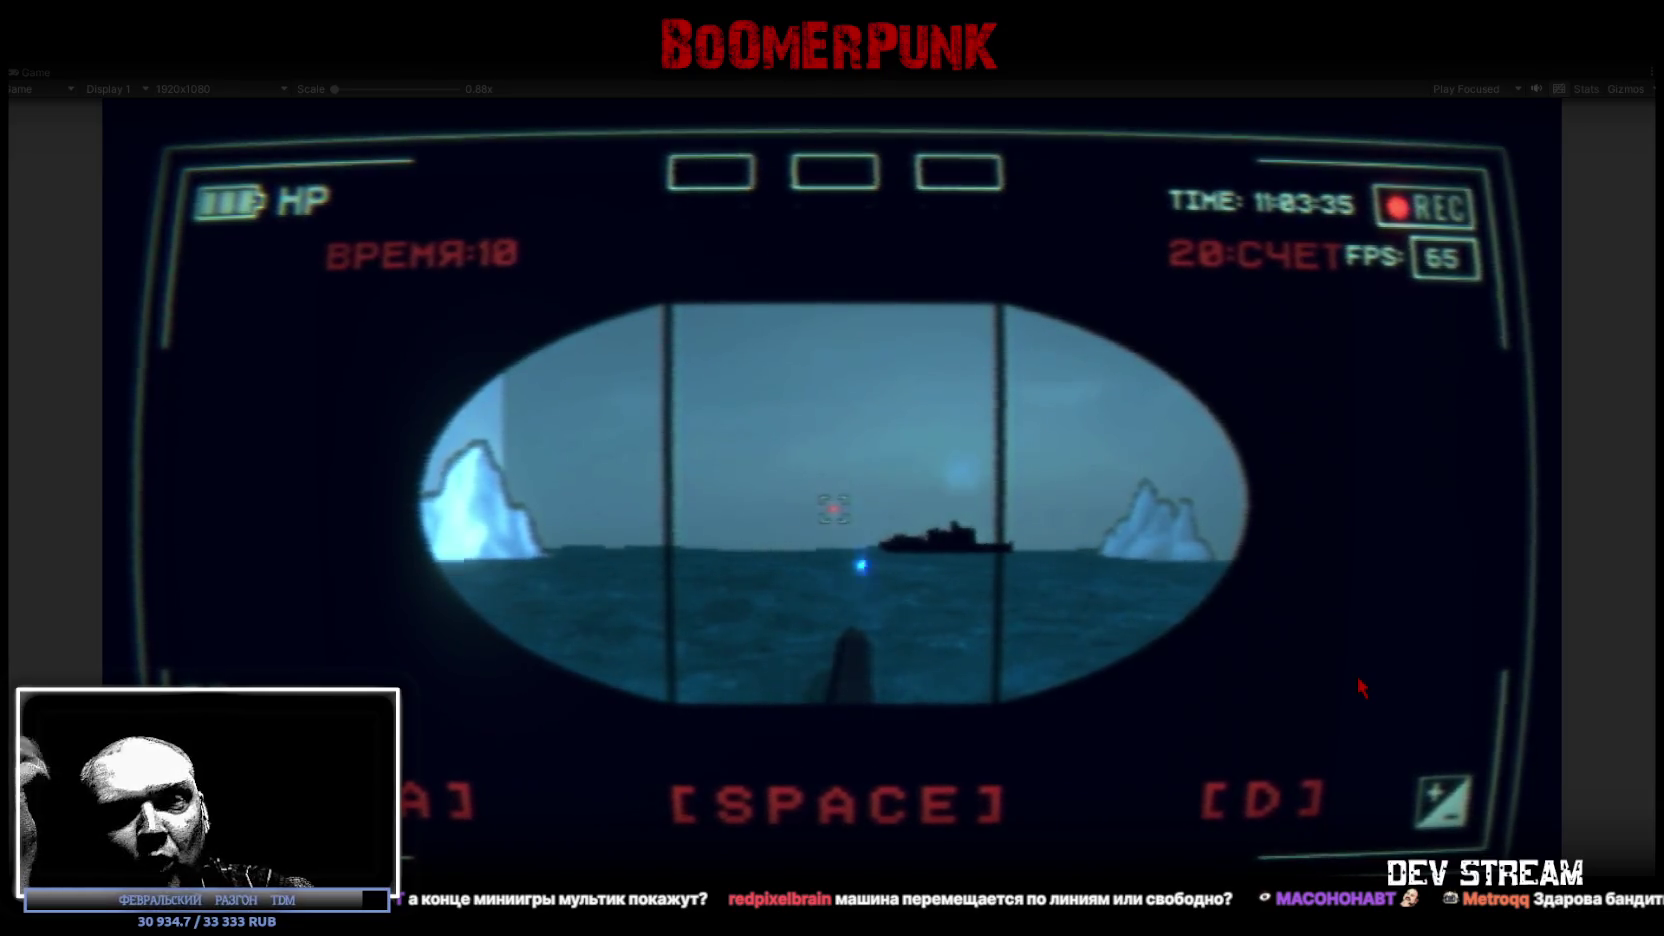
pyautogui.press('space')
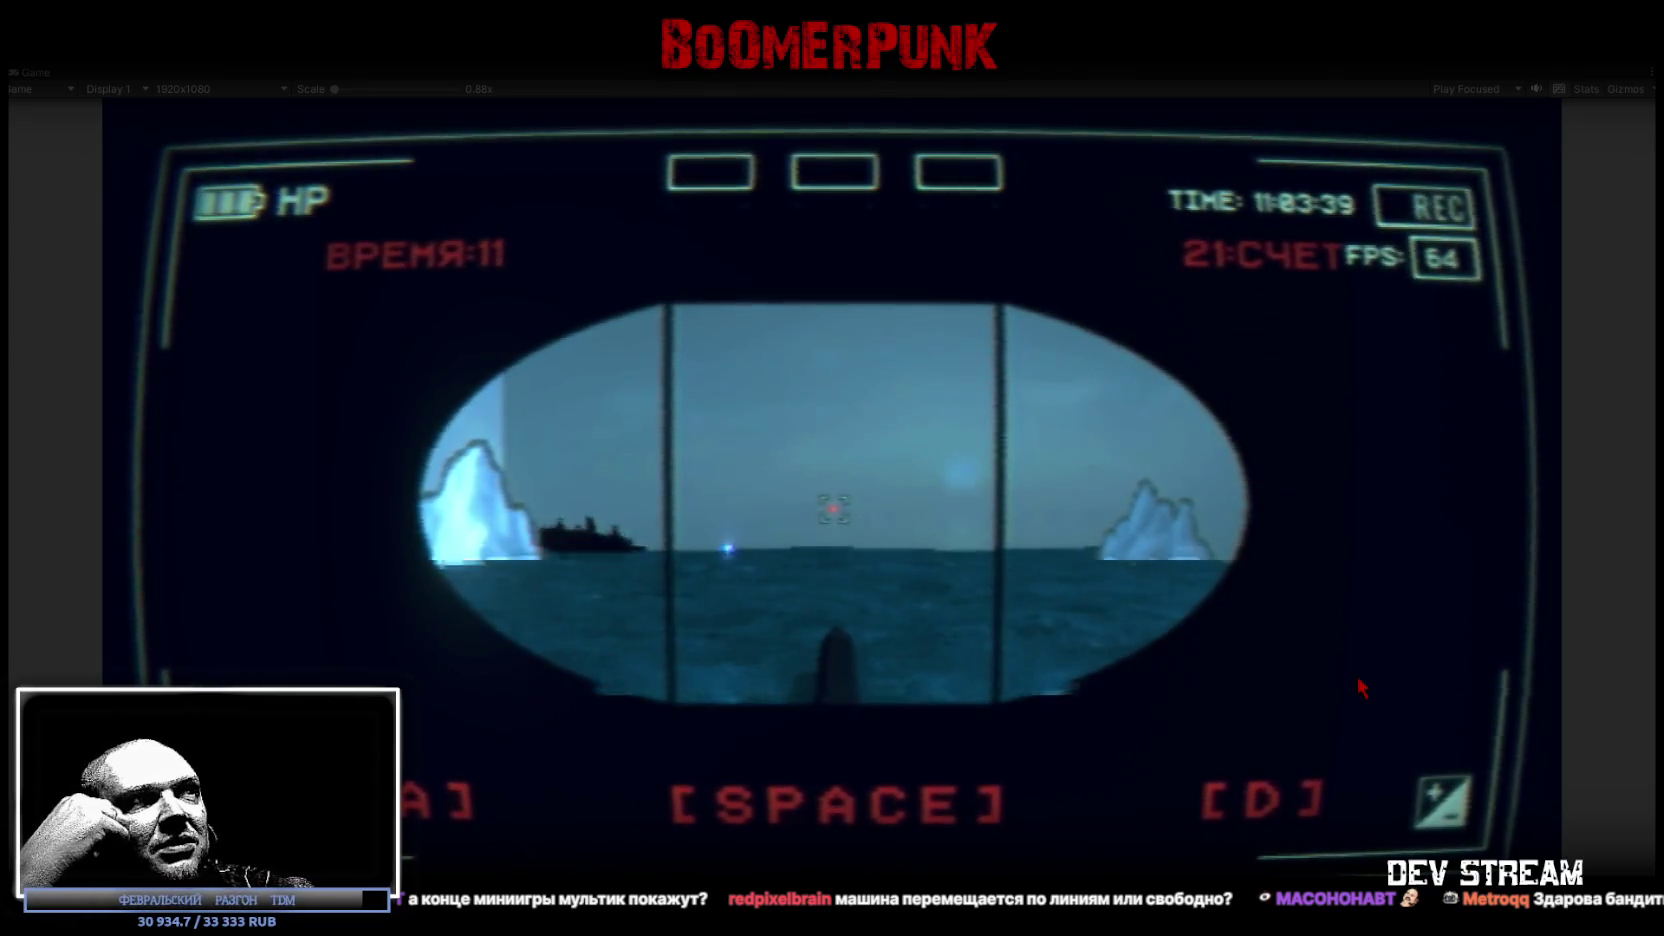
pyautogui.press('space')
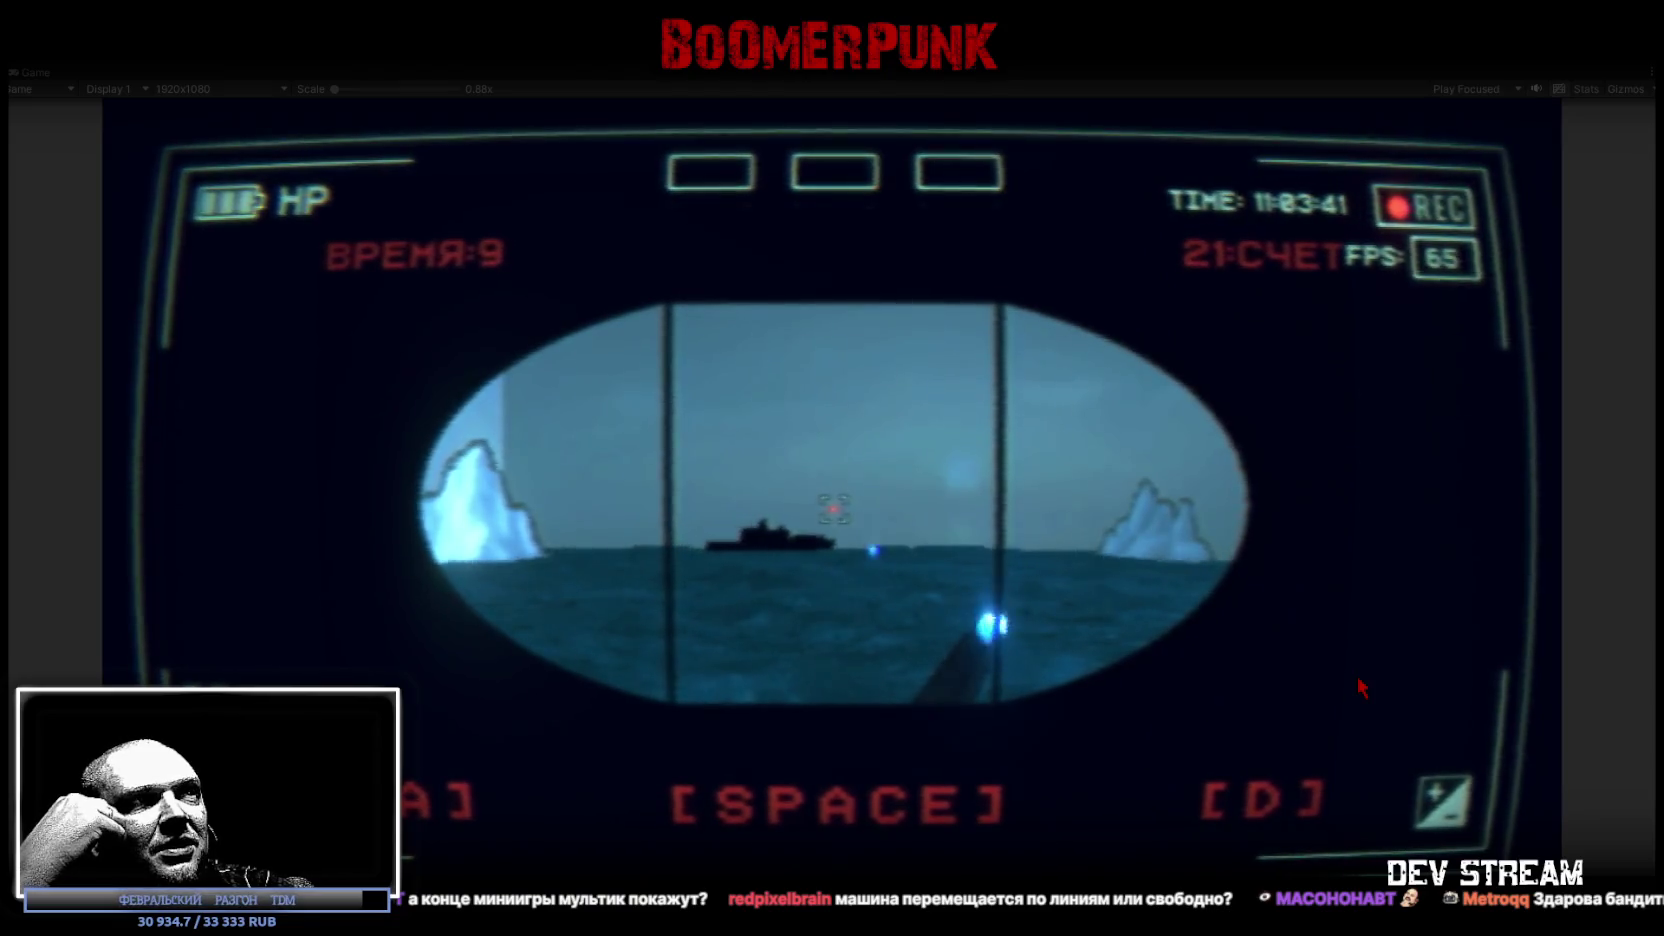
pyautogui.press('space')
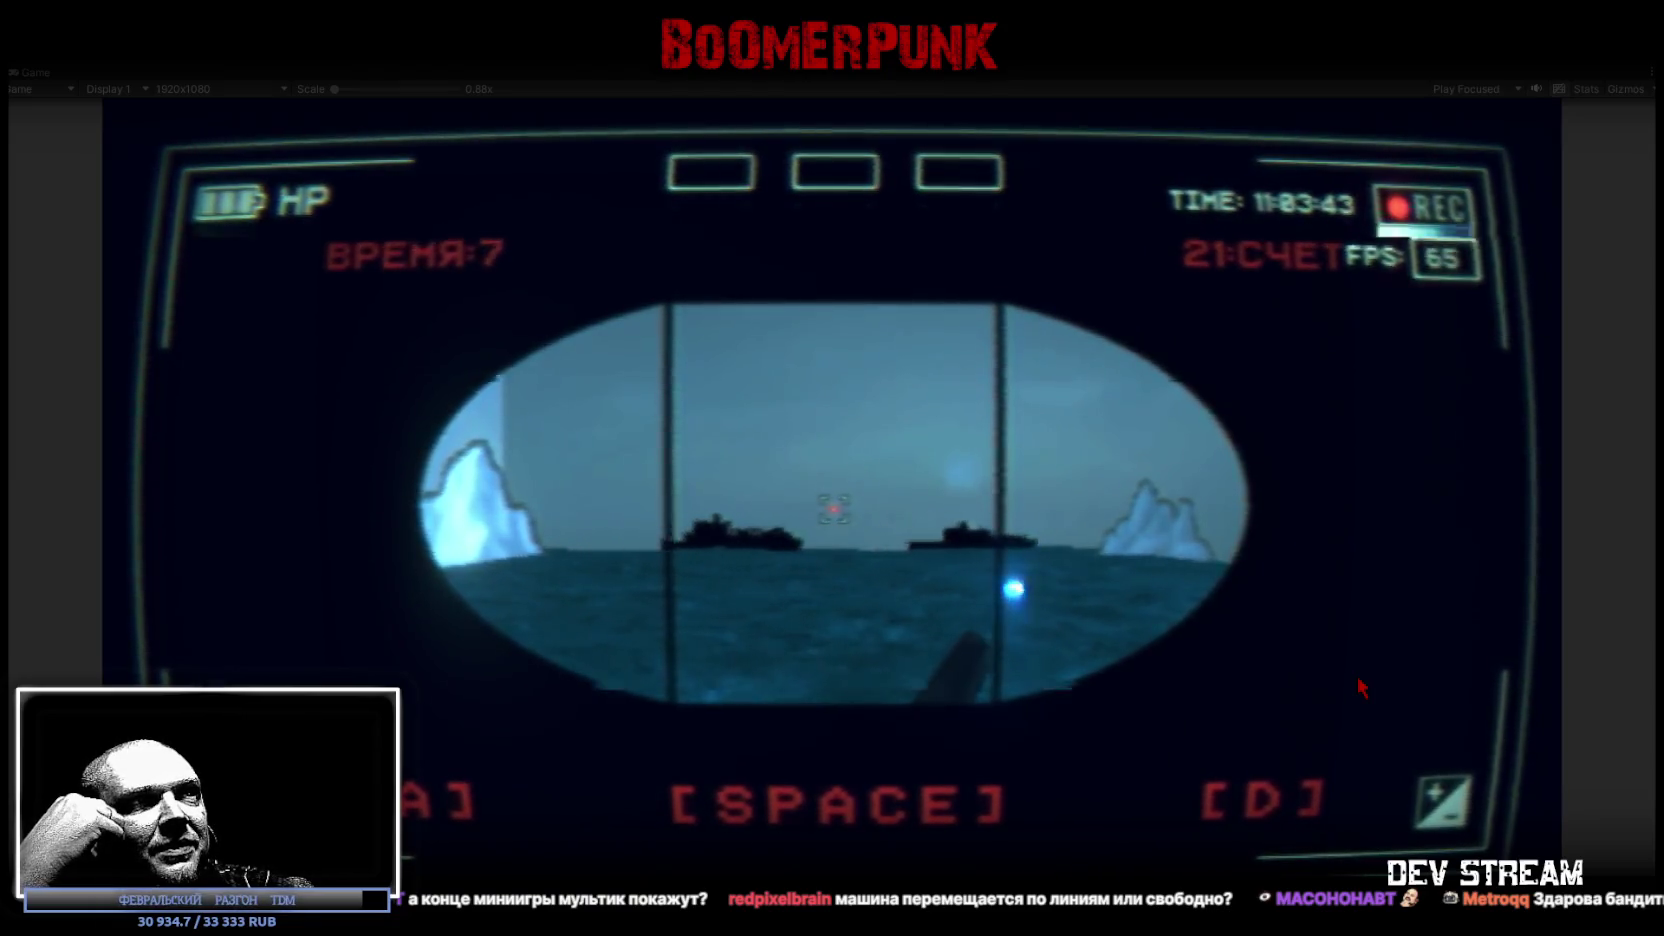
pyautogui.press('space')
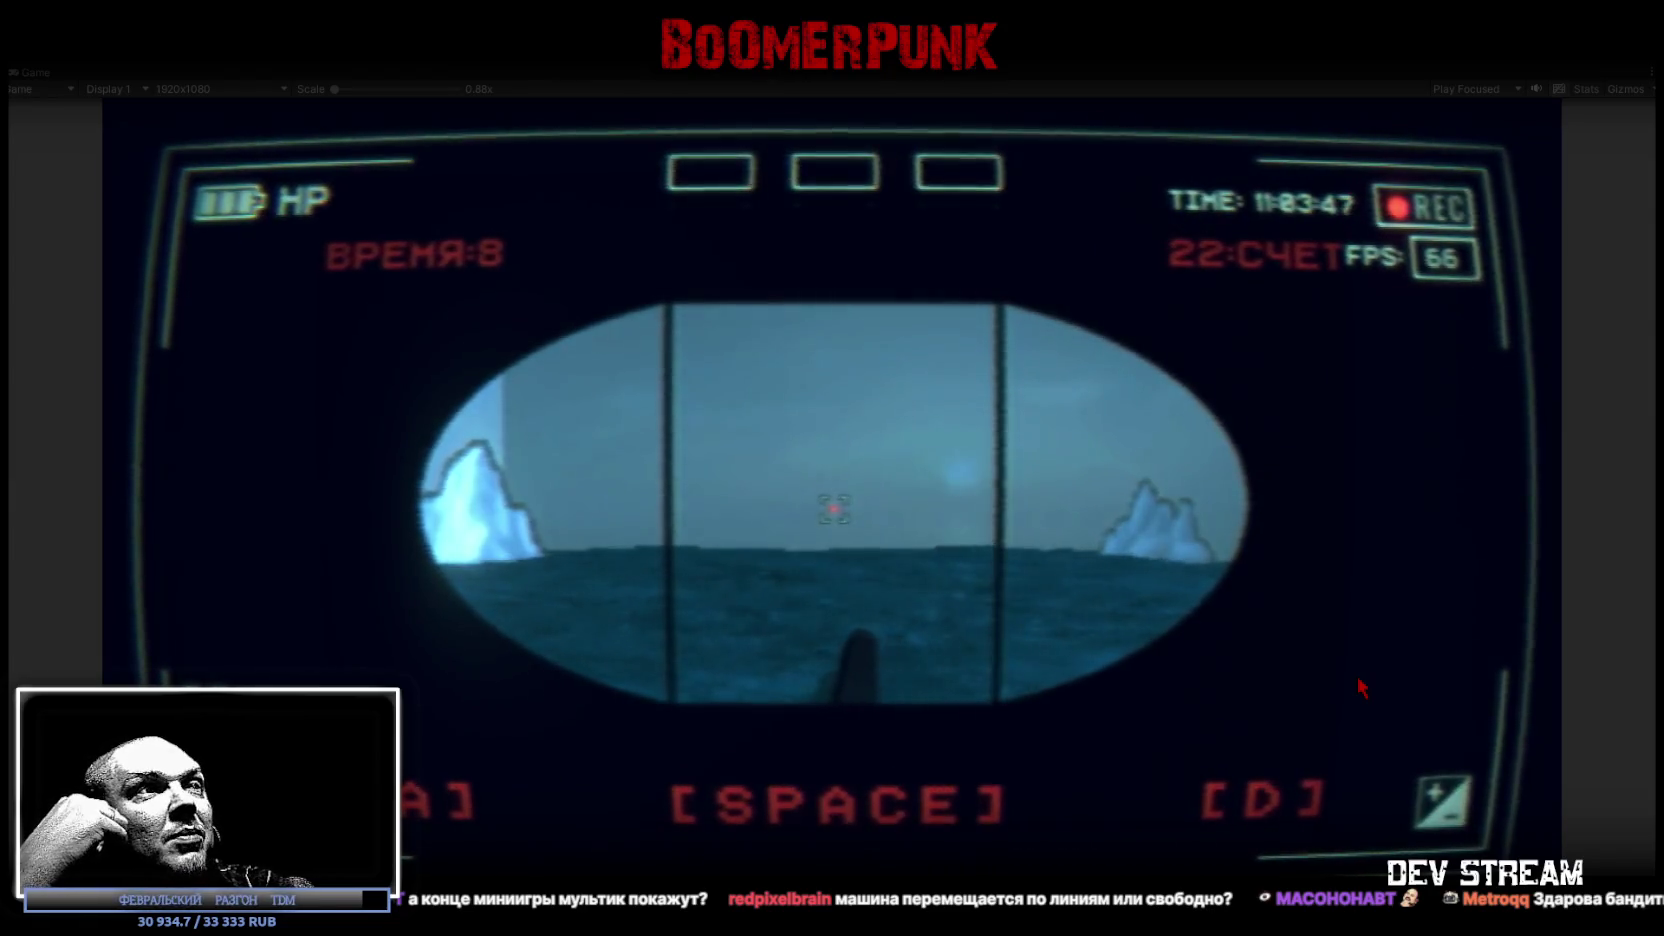
pyautogui.press('space')
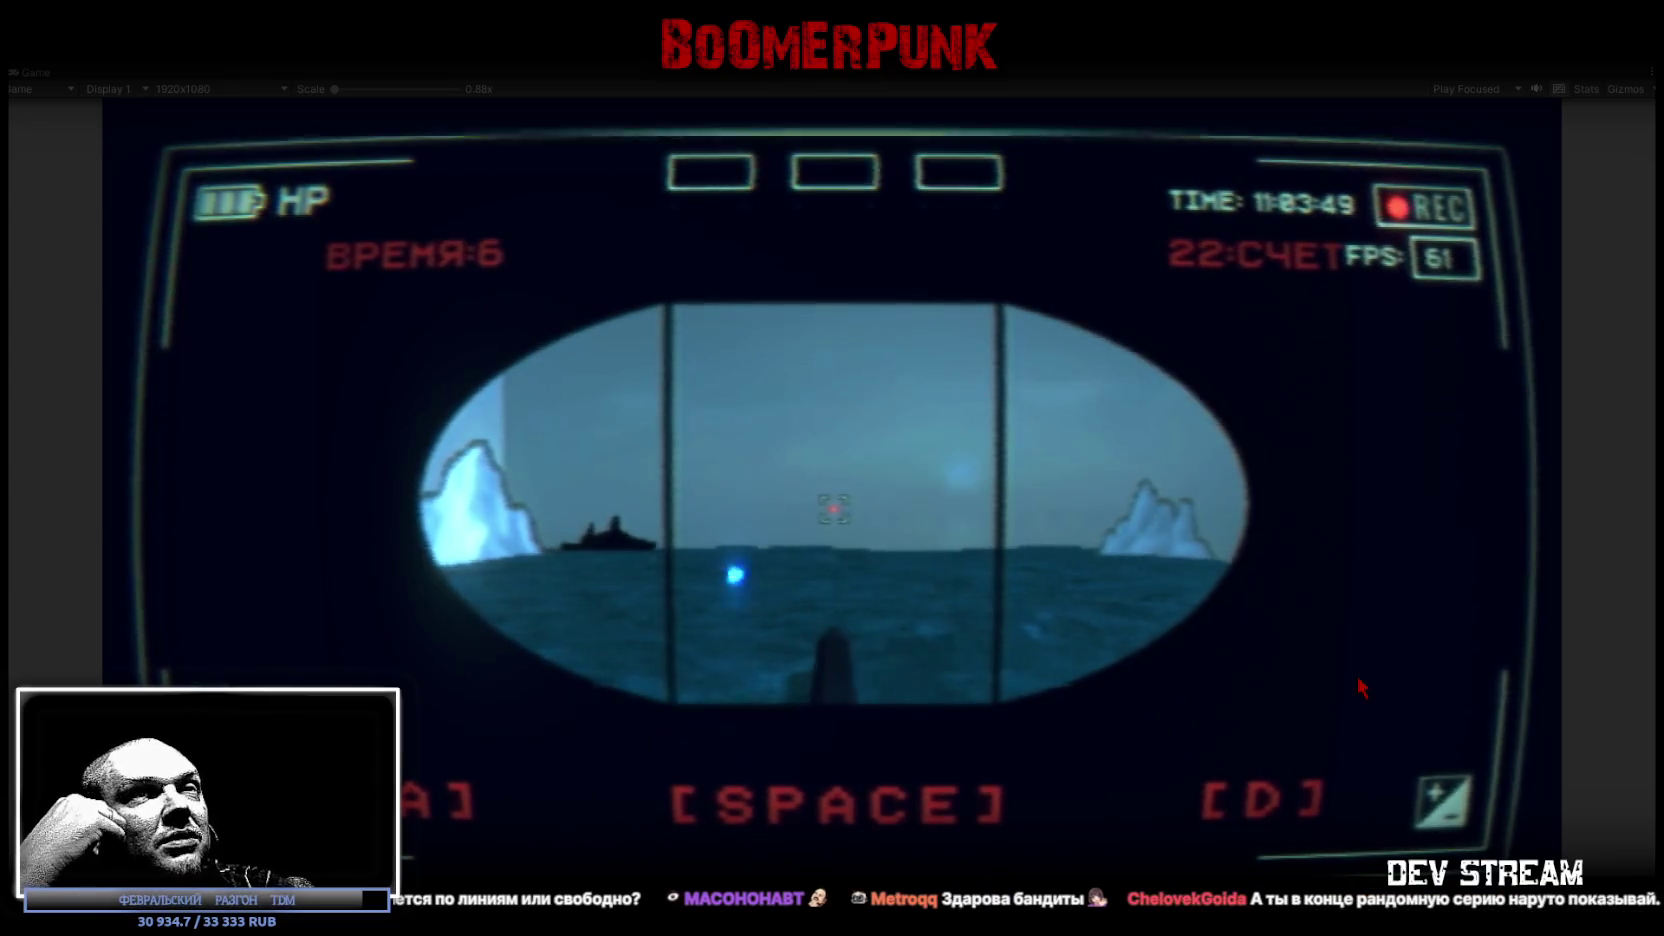
pyautogui.press('space')
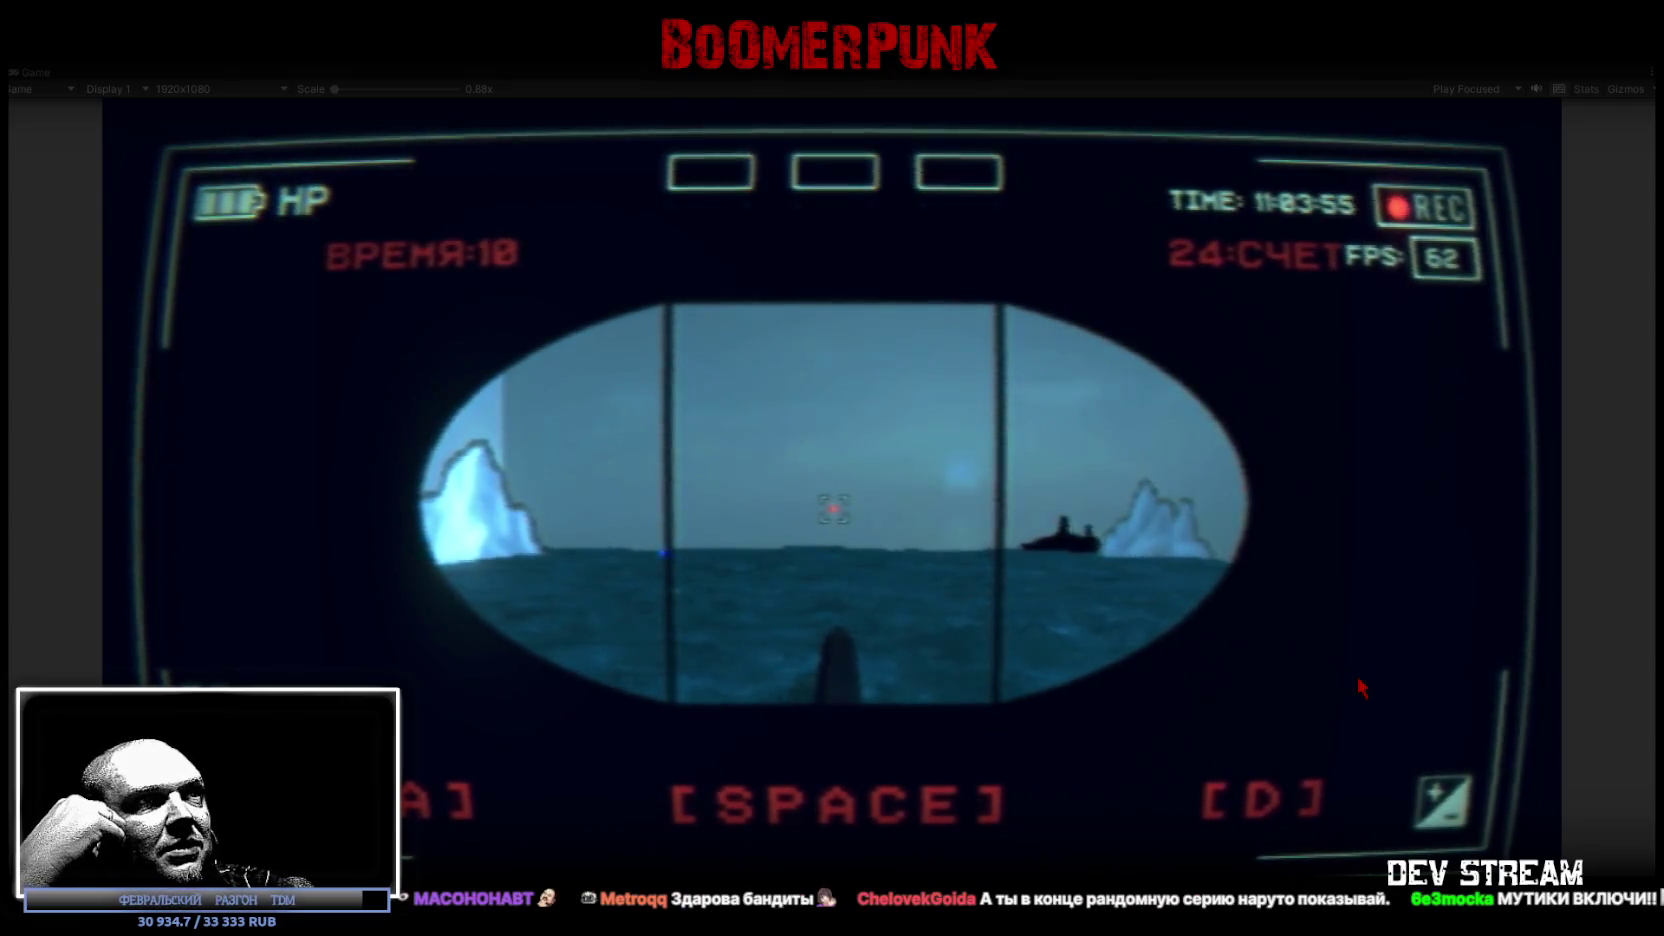
pyautogui.press('space')
# Step: Alternate A/D aiming with Space shots to torpedo ships as they drift across the view
pyautogui.press('a')
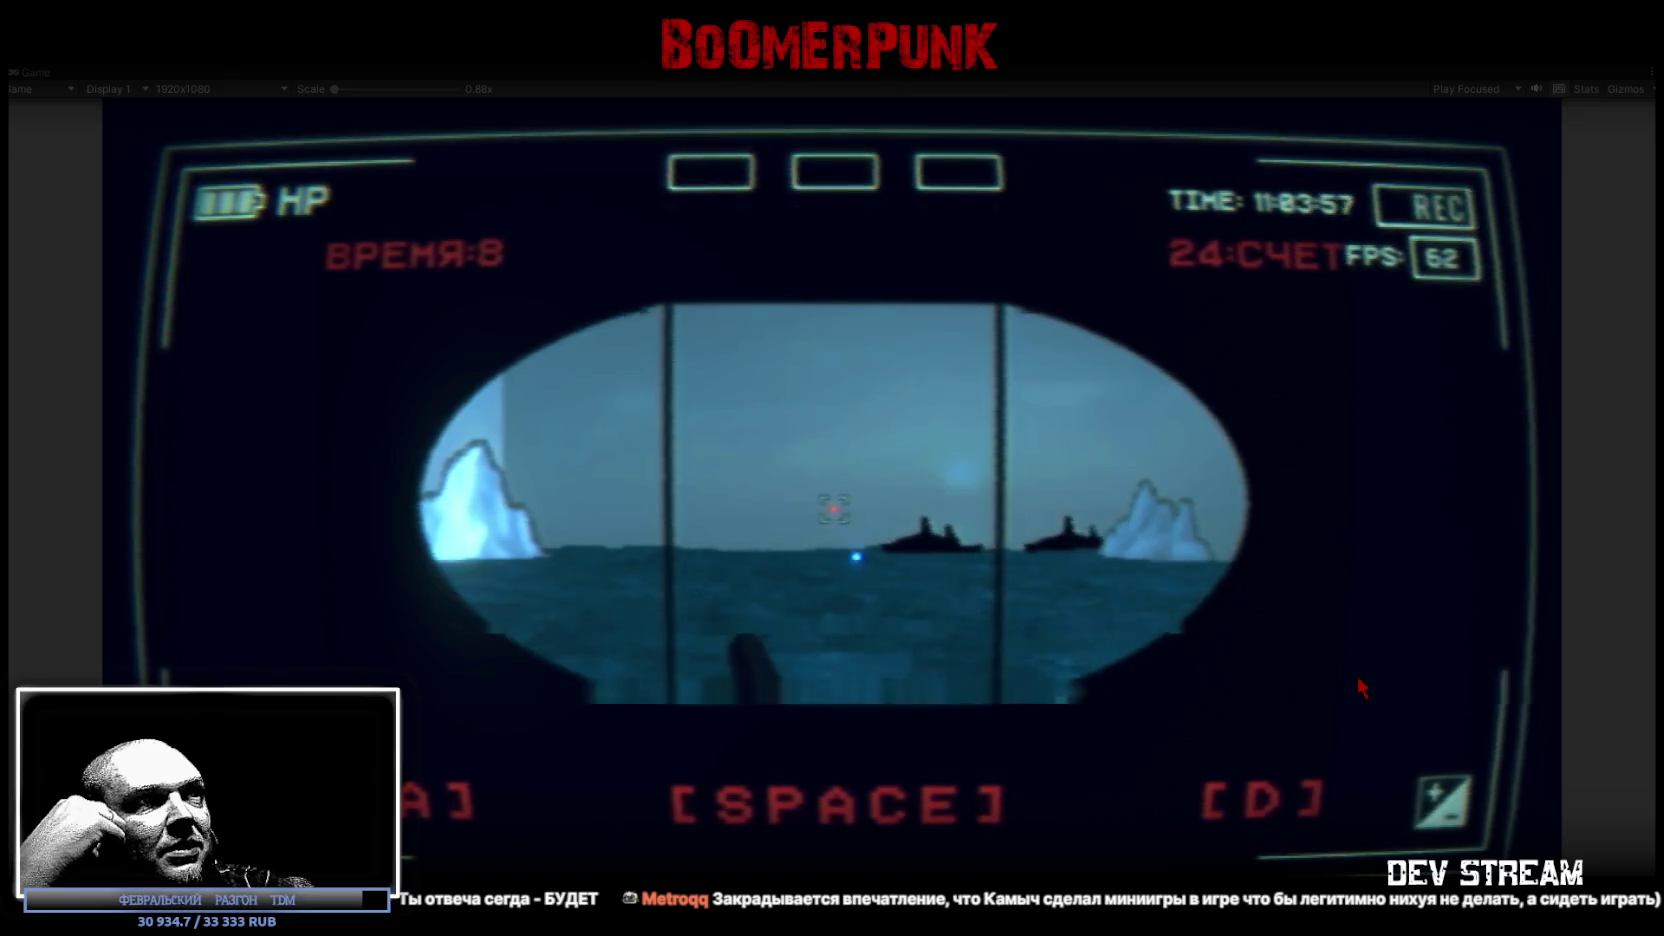
pyautogui.press('a')
pyautogui.press('space')
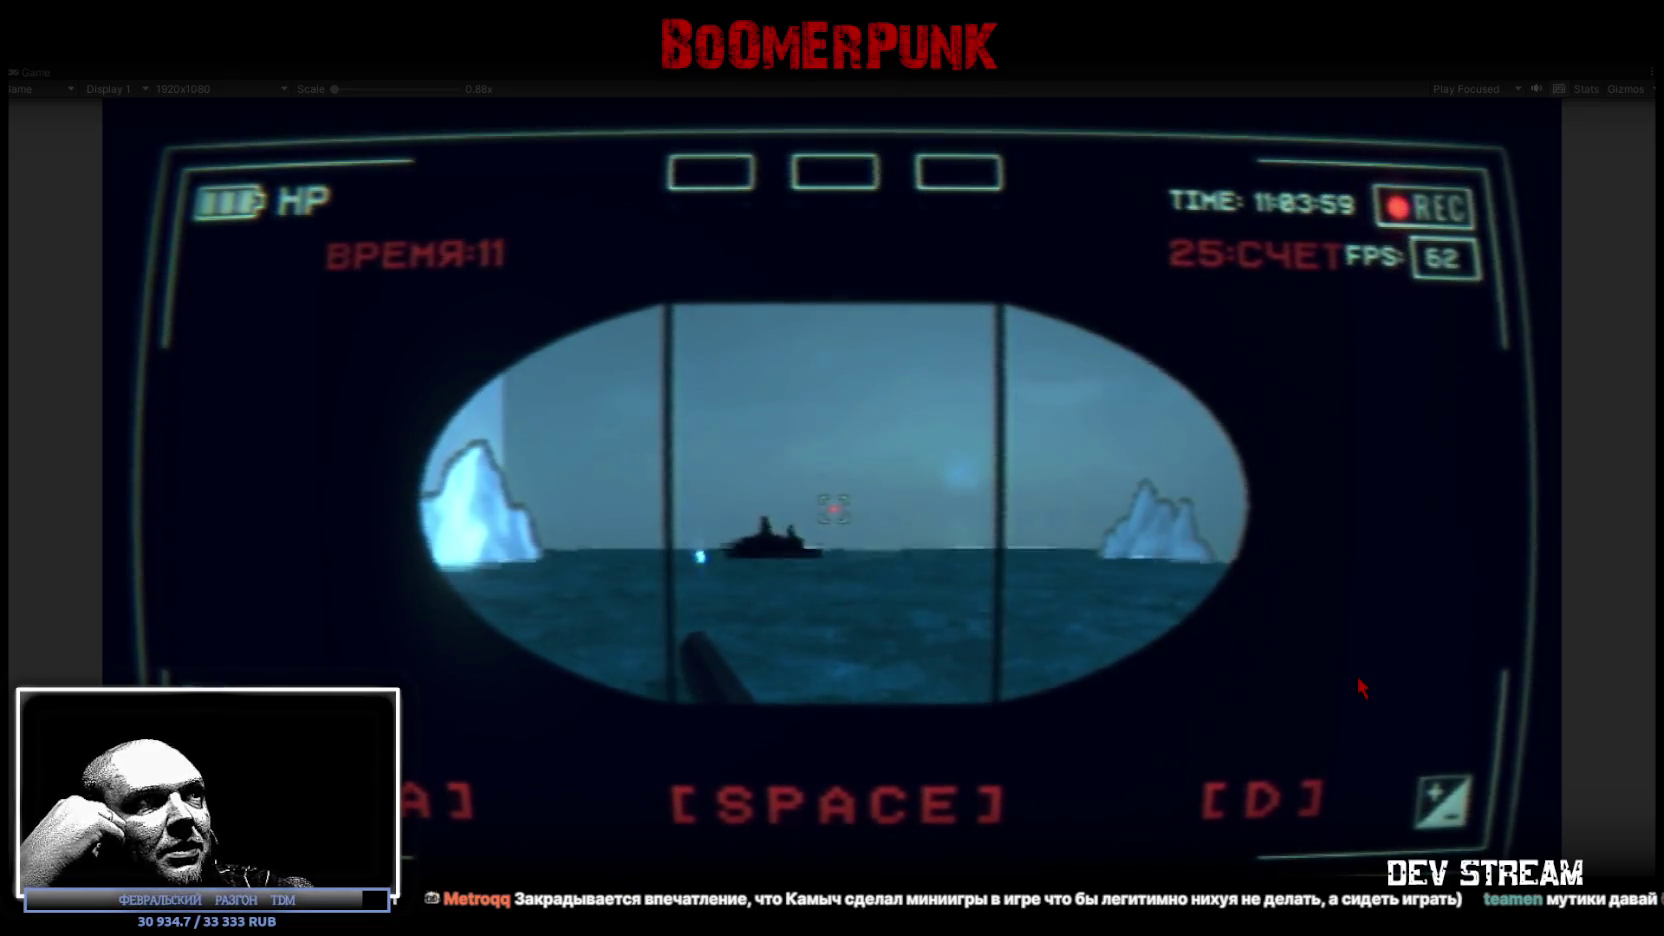
pyautogui.press('d')
pyautogui.press('space')
pyautogui.press('a')
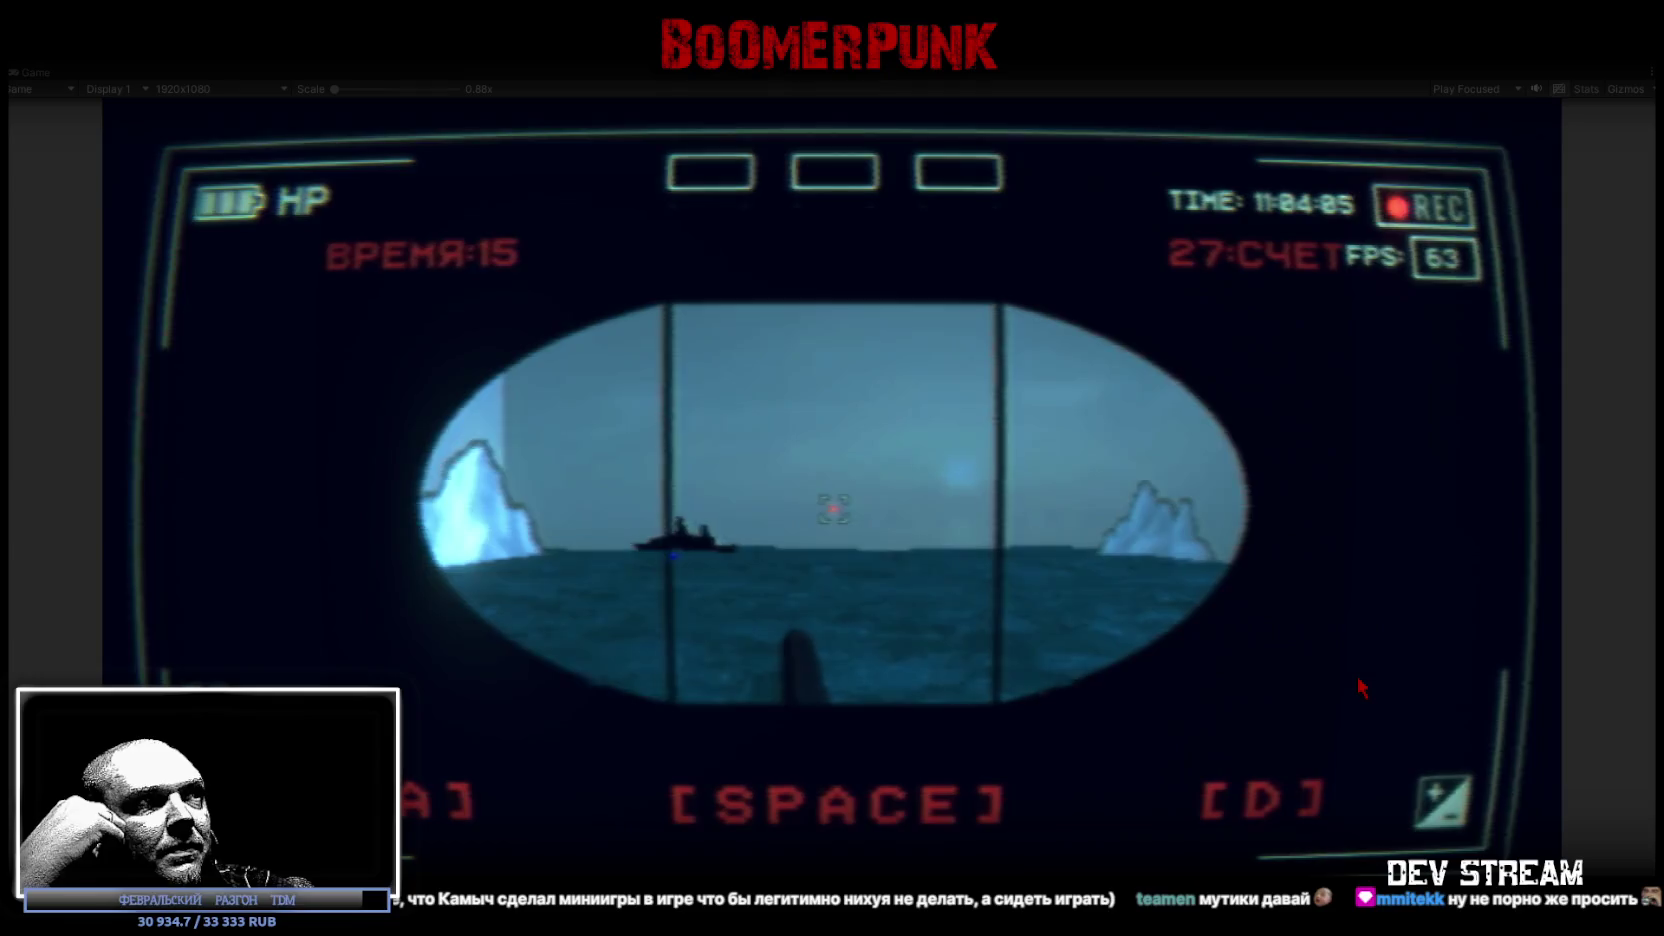
pyautogui.press('d')
pyautogui.press('space')
pyautogui.press('a')
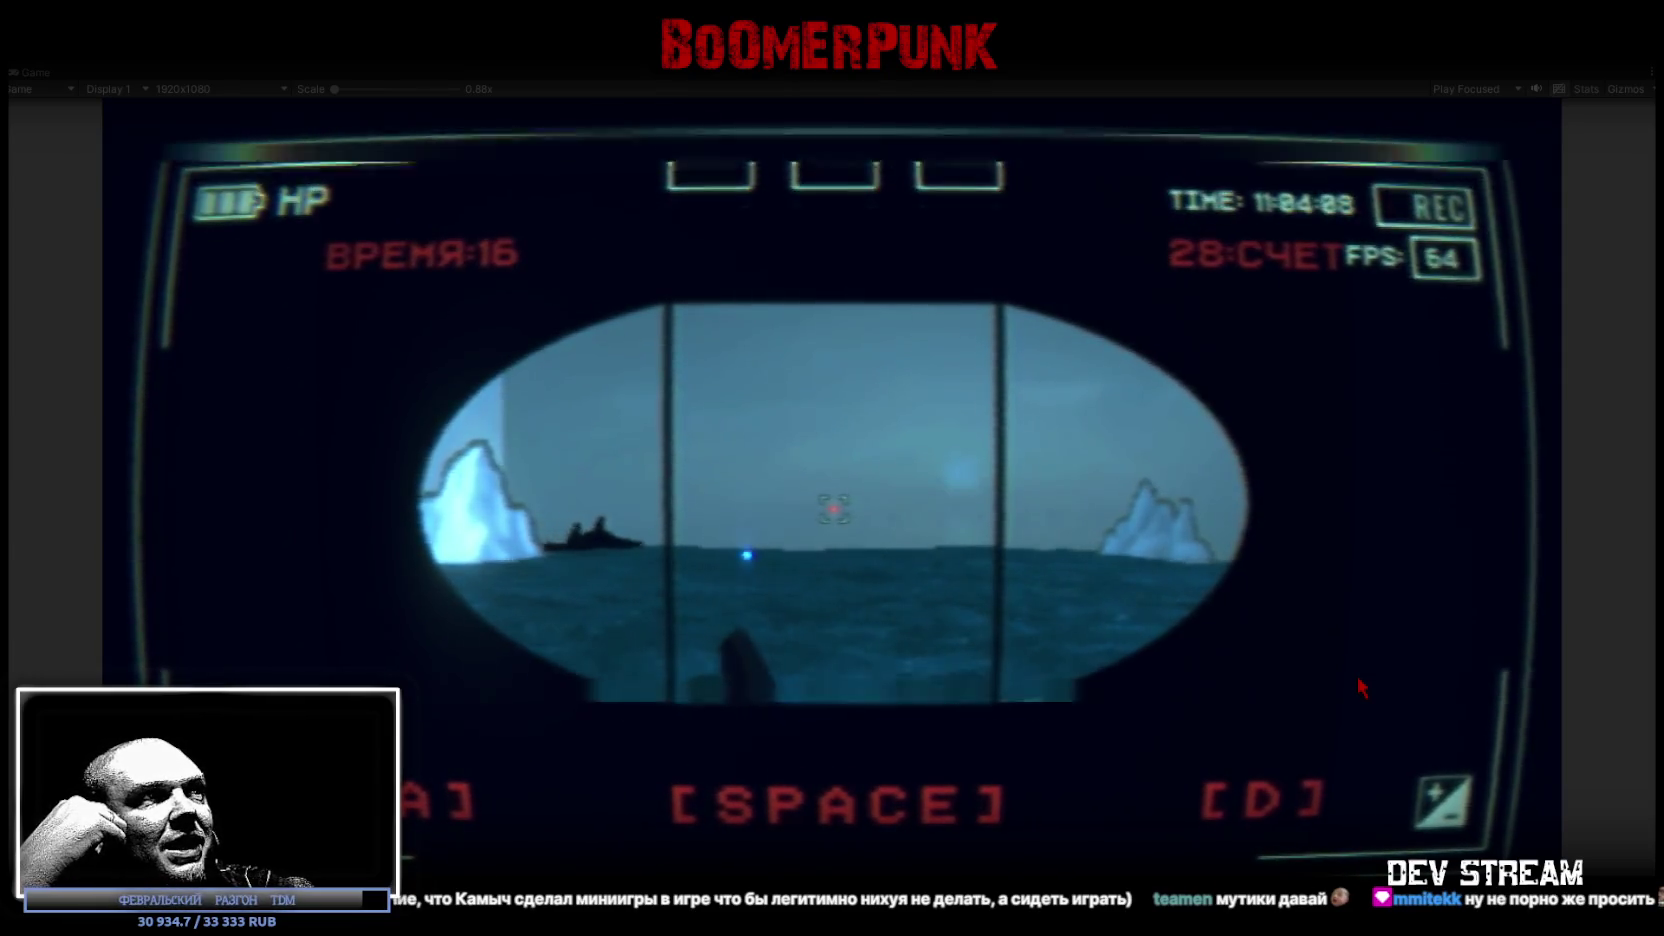
pyautogui.press('space')
pyautogui.press('d')
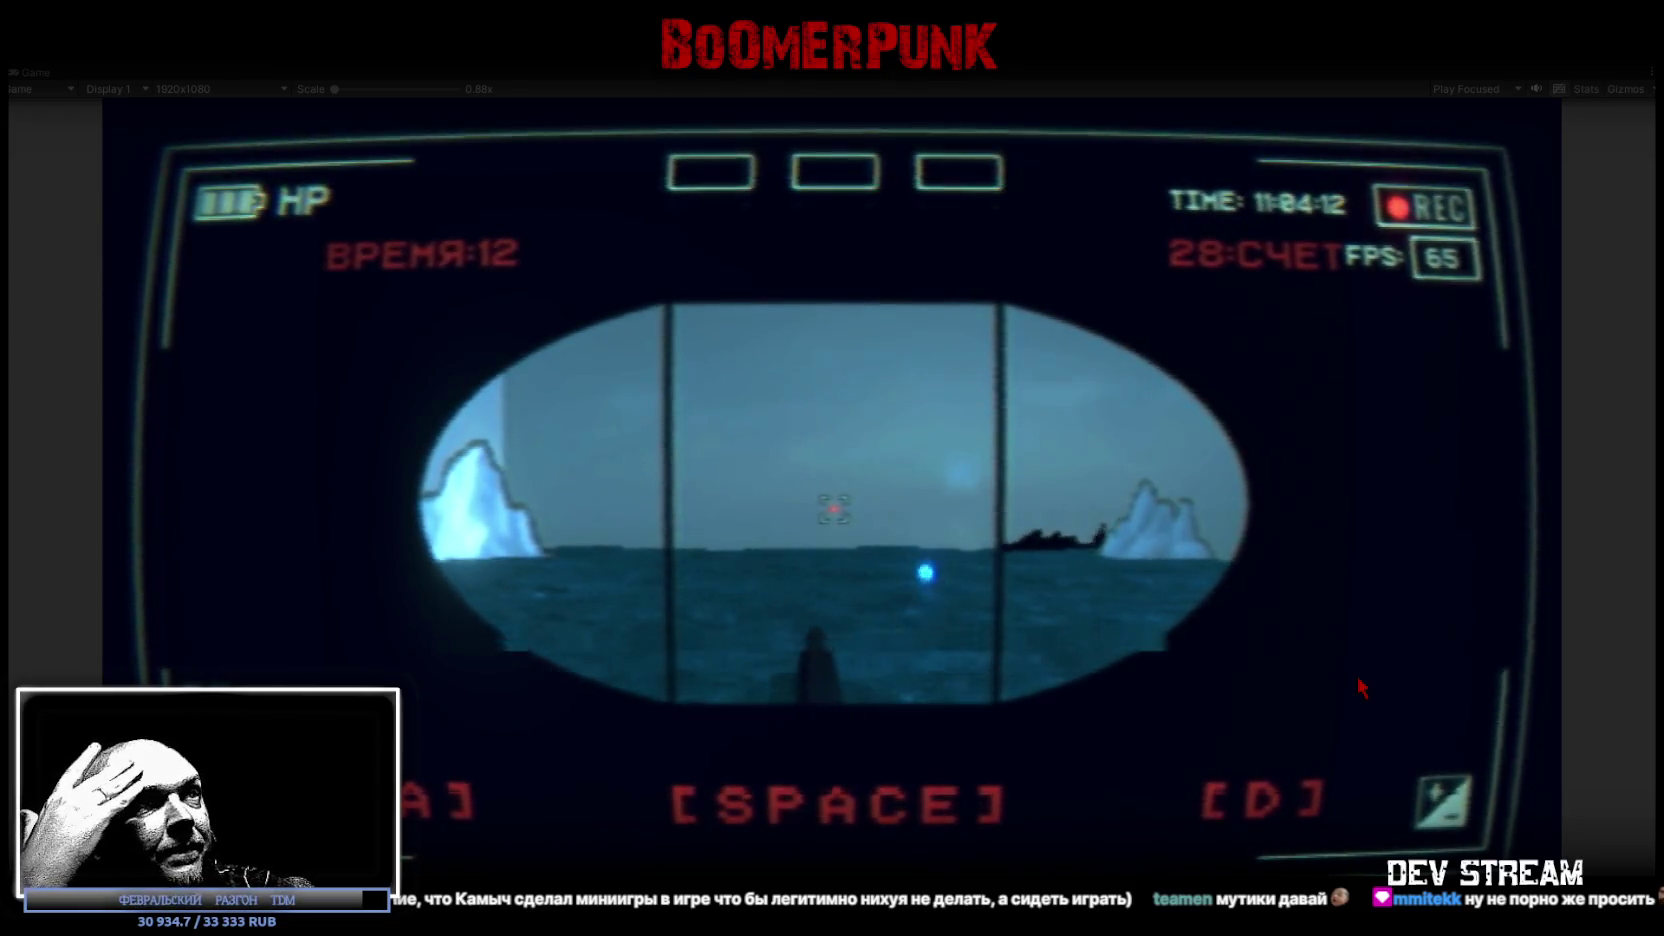
pyautogui.press('a')
pyautogui.press('space')
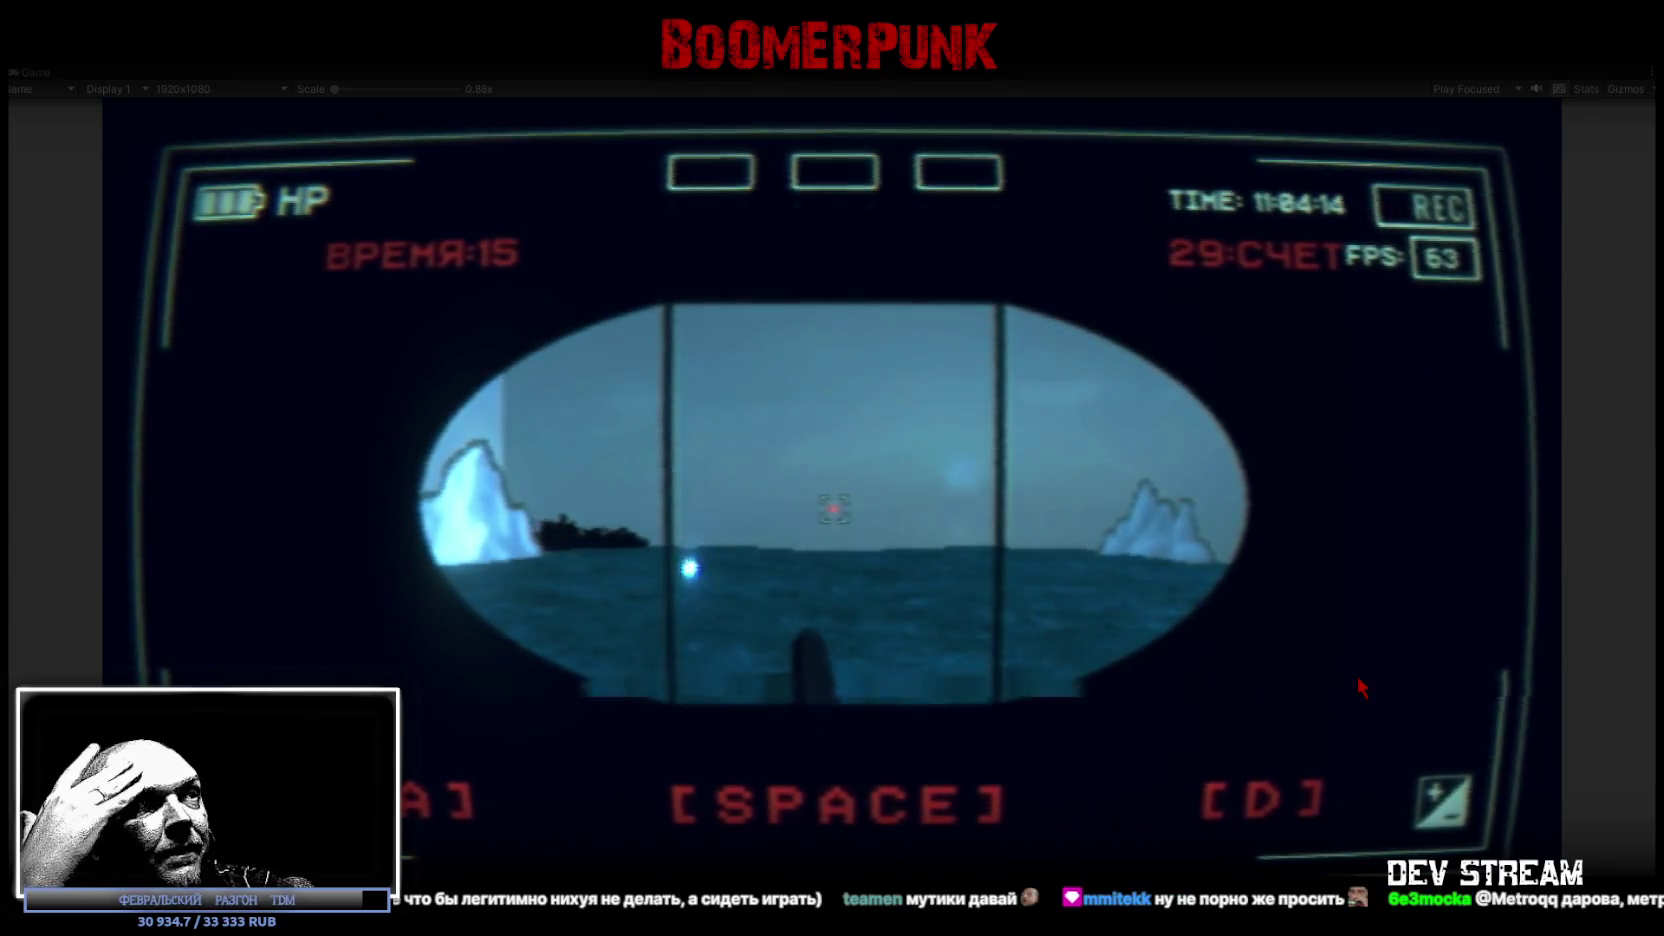
pyautogui.press('d')
pyautogui.press('space')
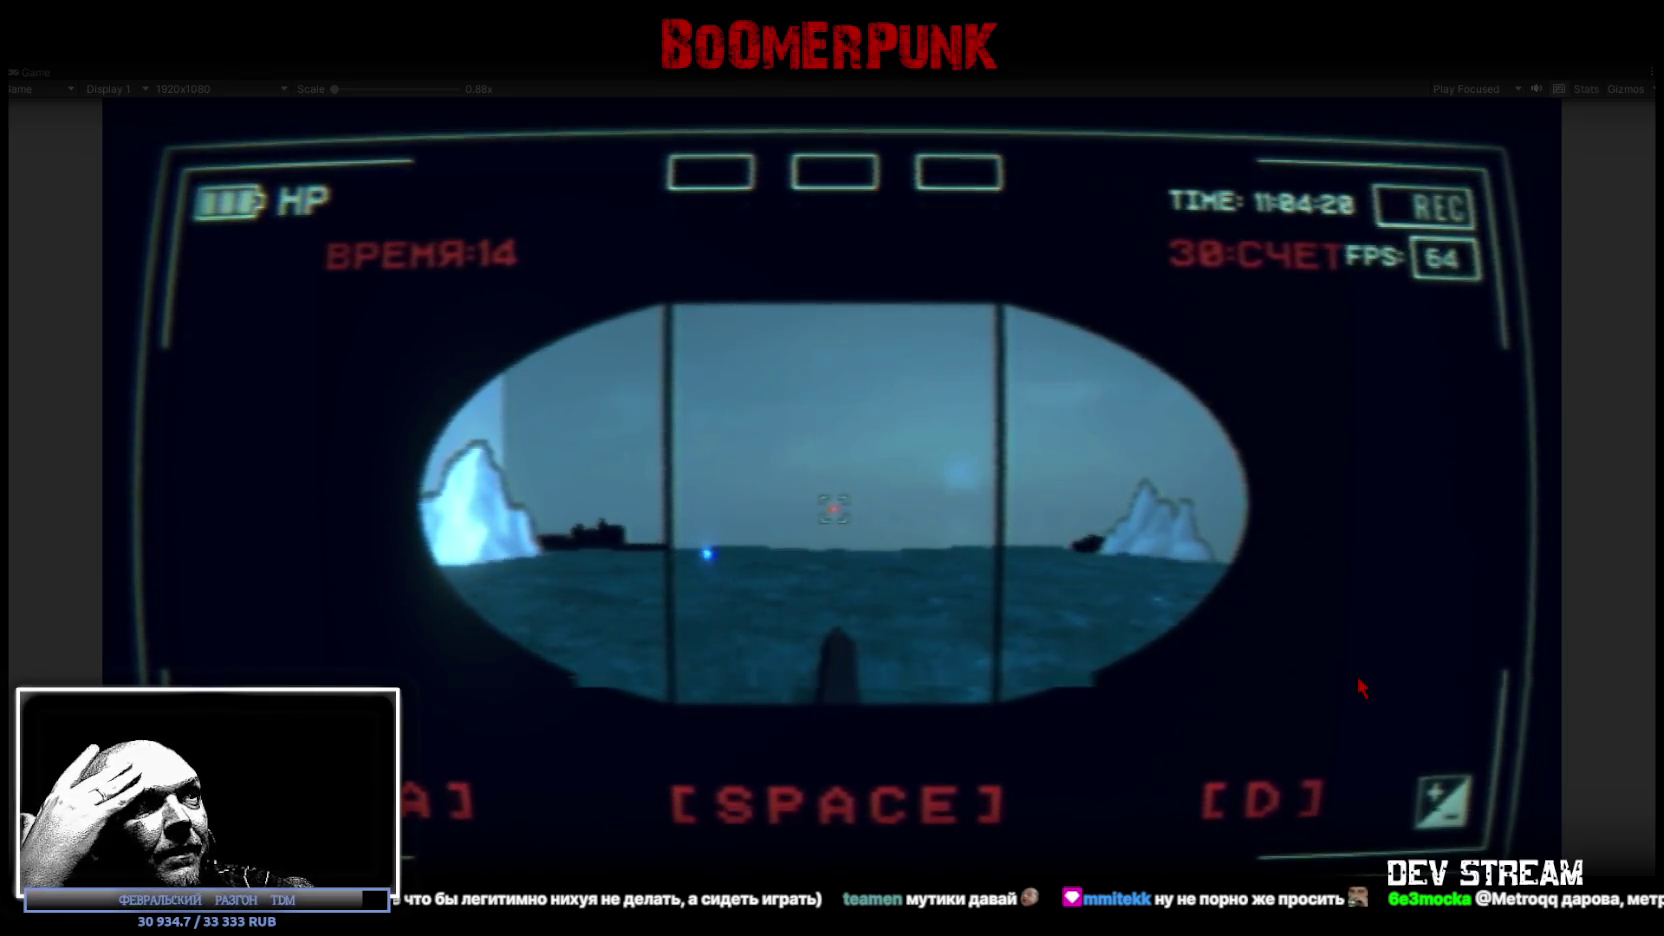
pyautogui.press('d')
pyautogui.press('space')
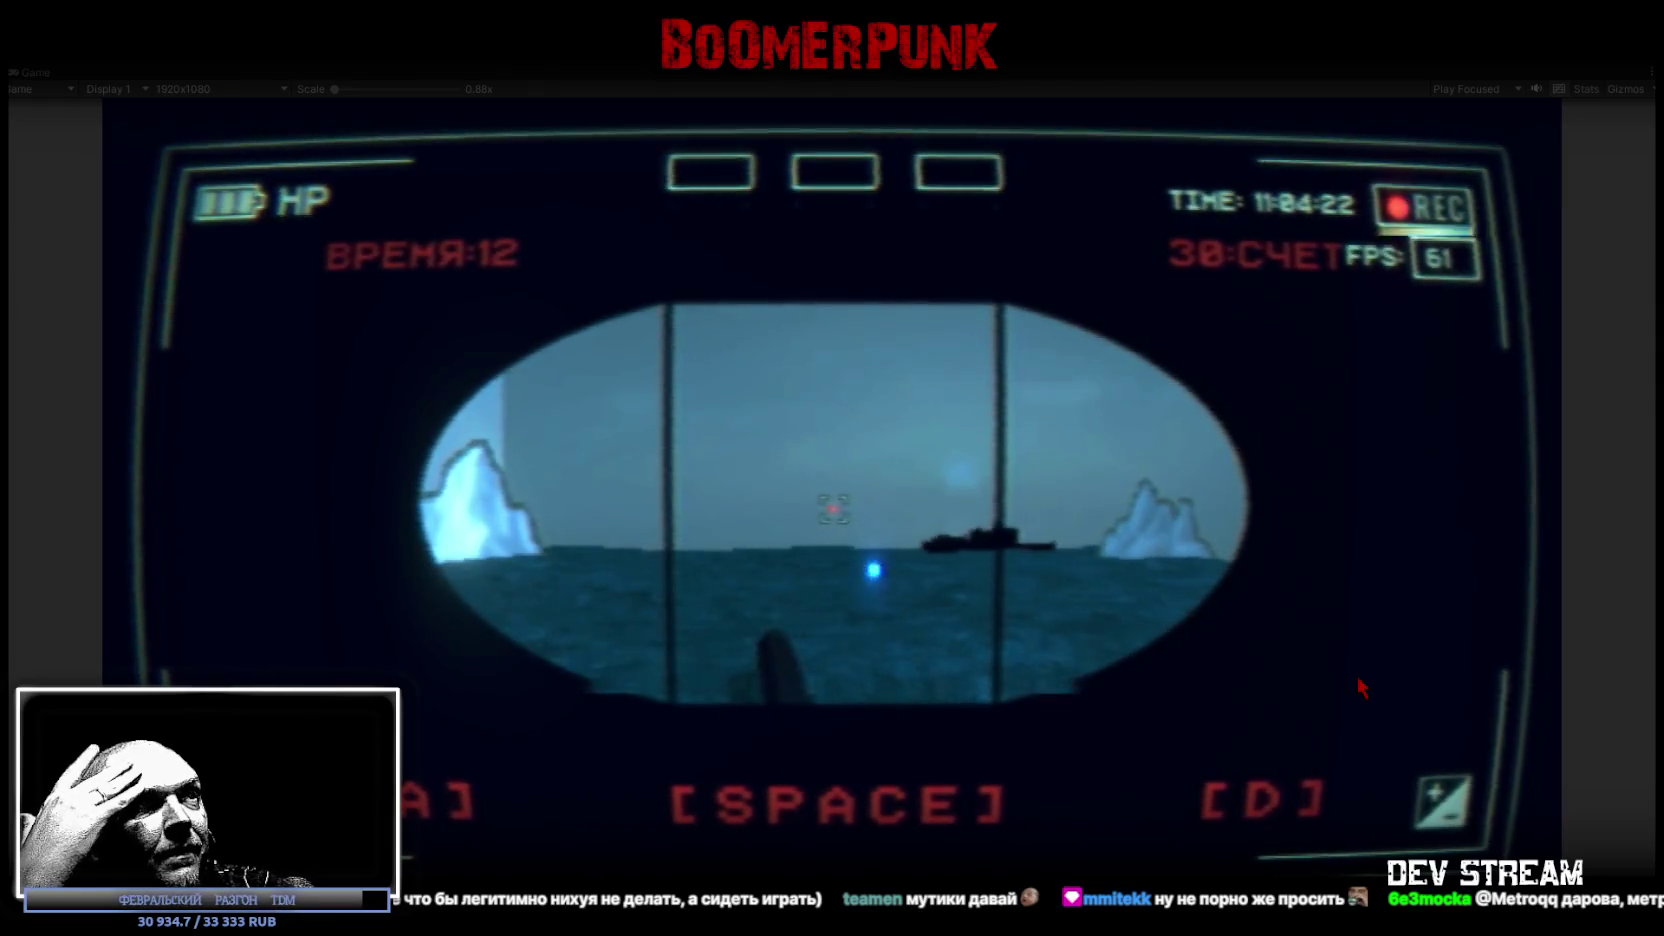
pyautogui.press('d')
pyautogui.press('space')
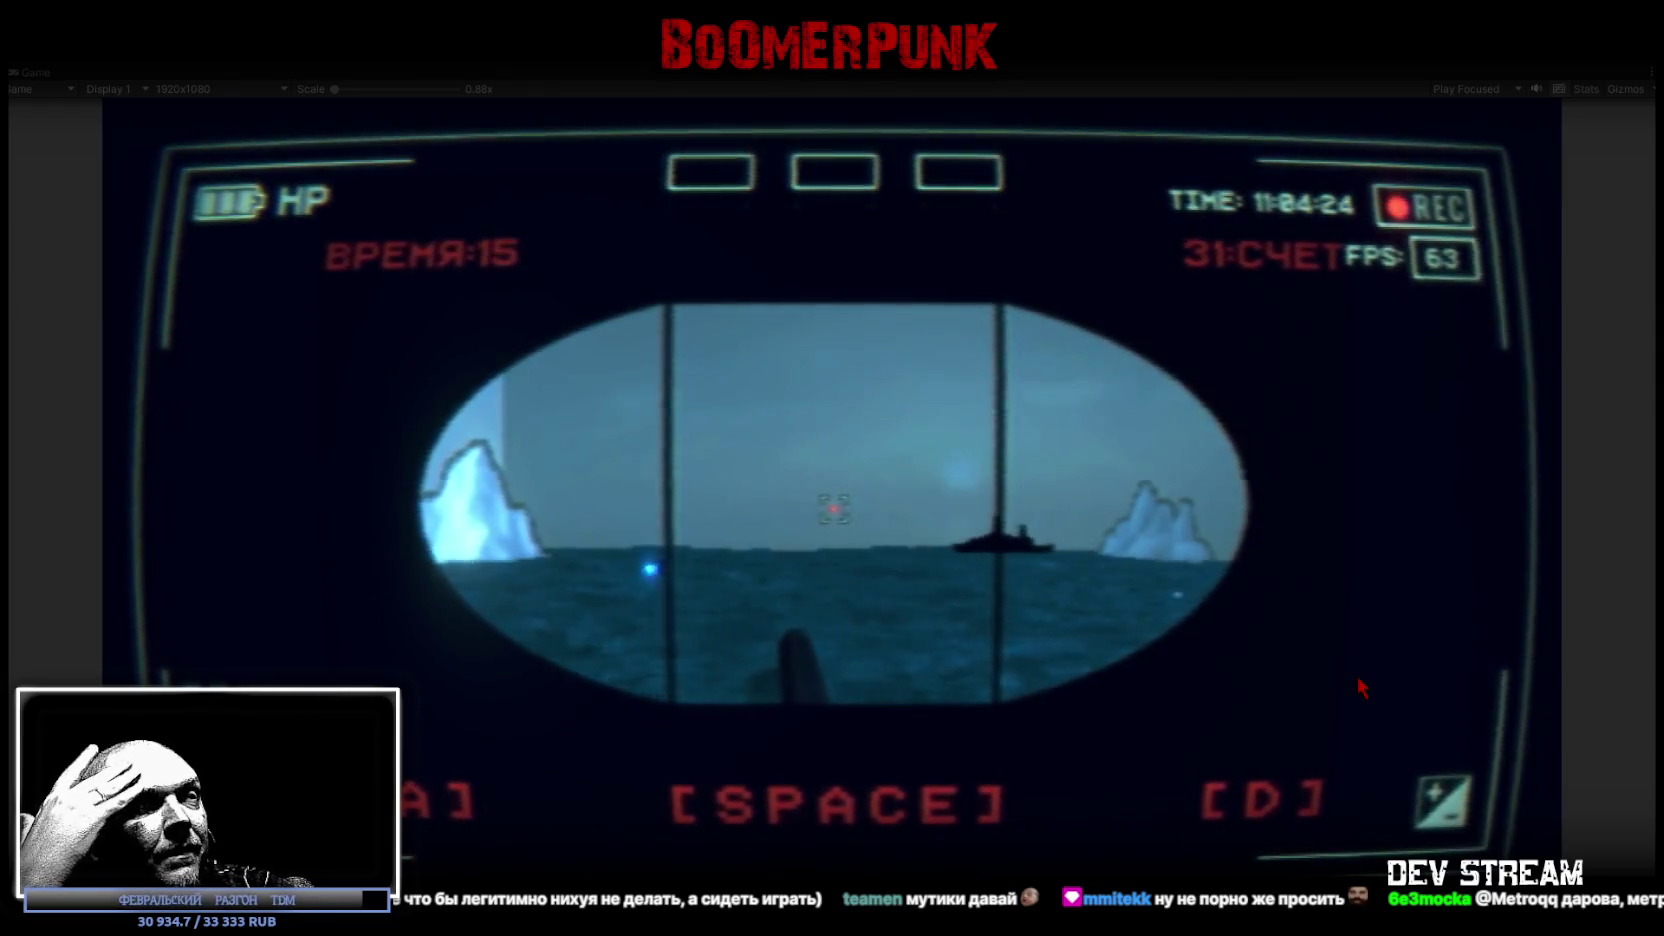
pyautogui.press('d')
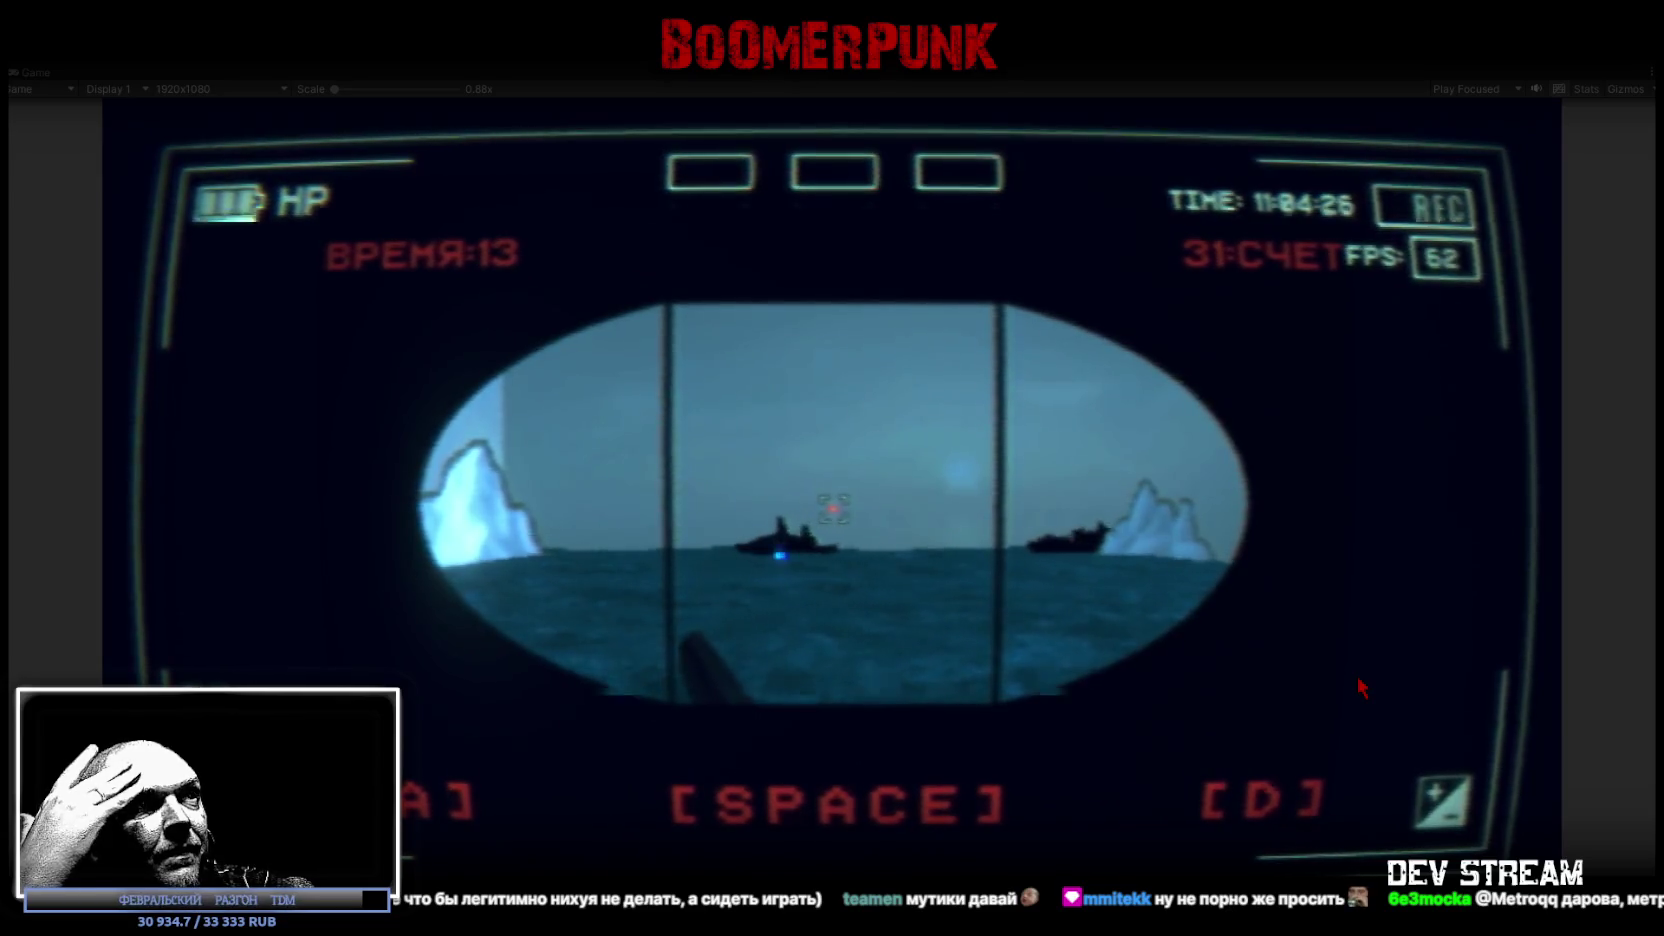
pyautogui.press('space')
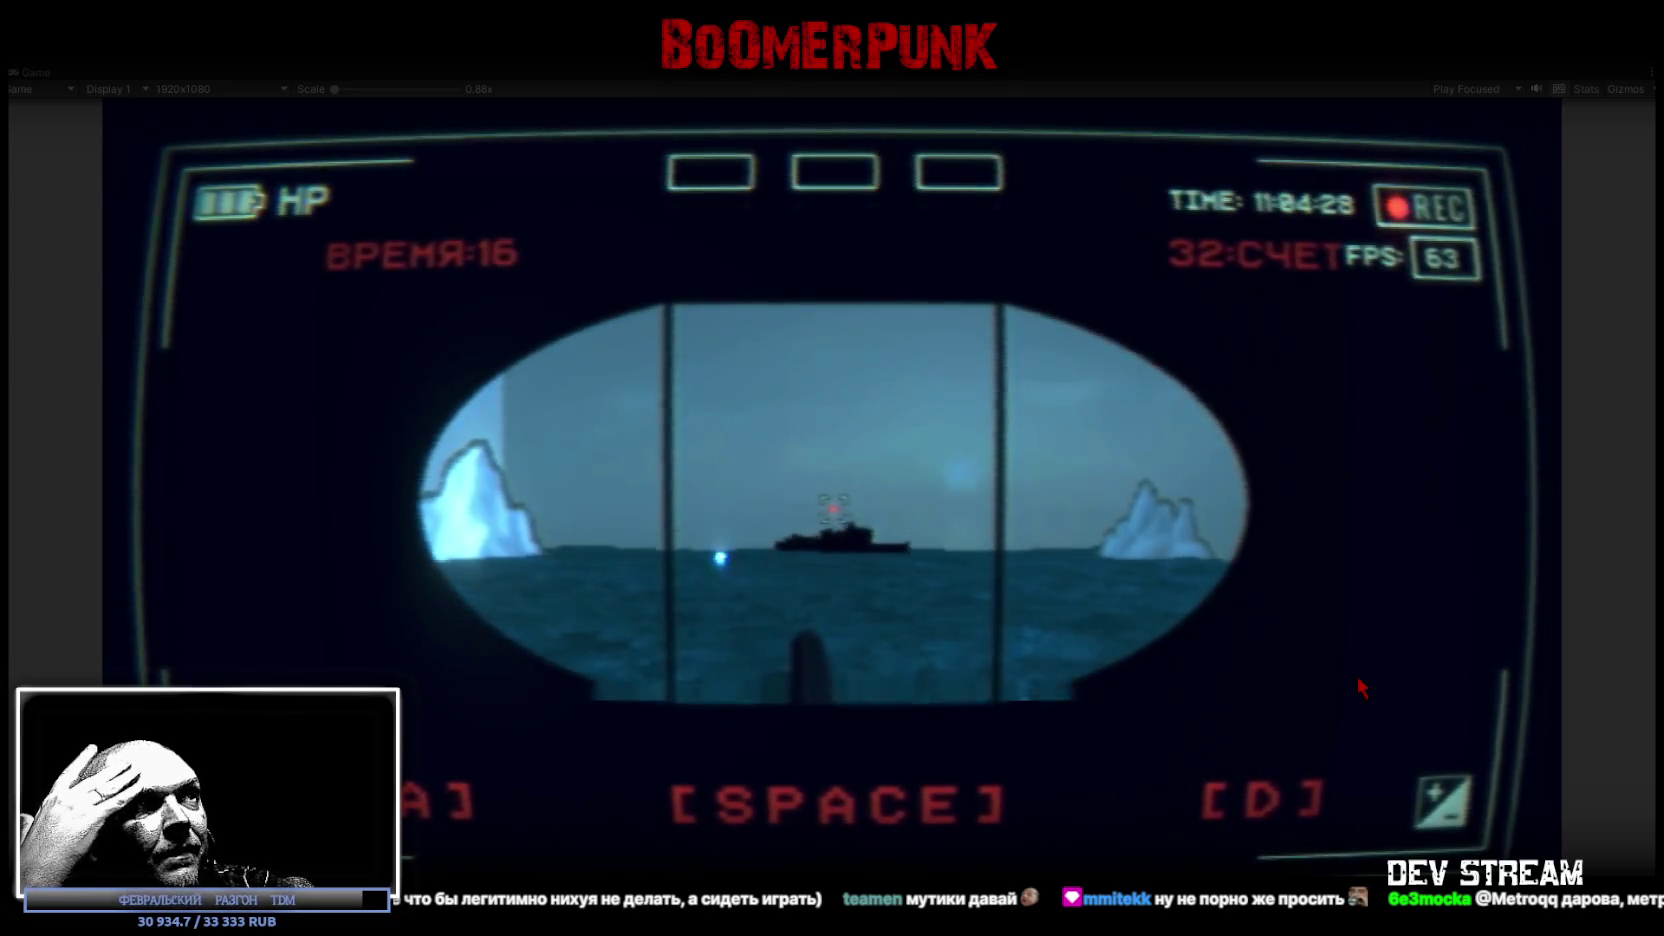
pyautogui.press('d')
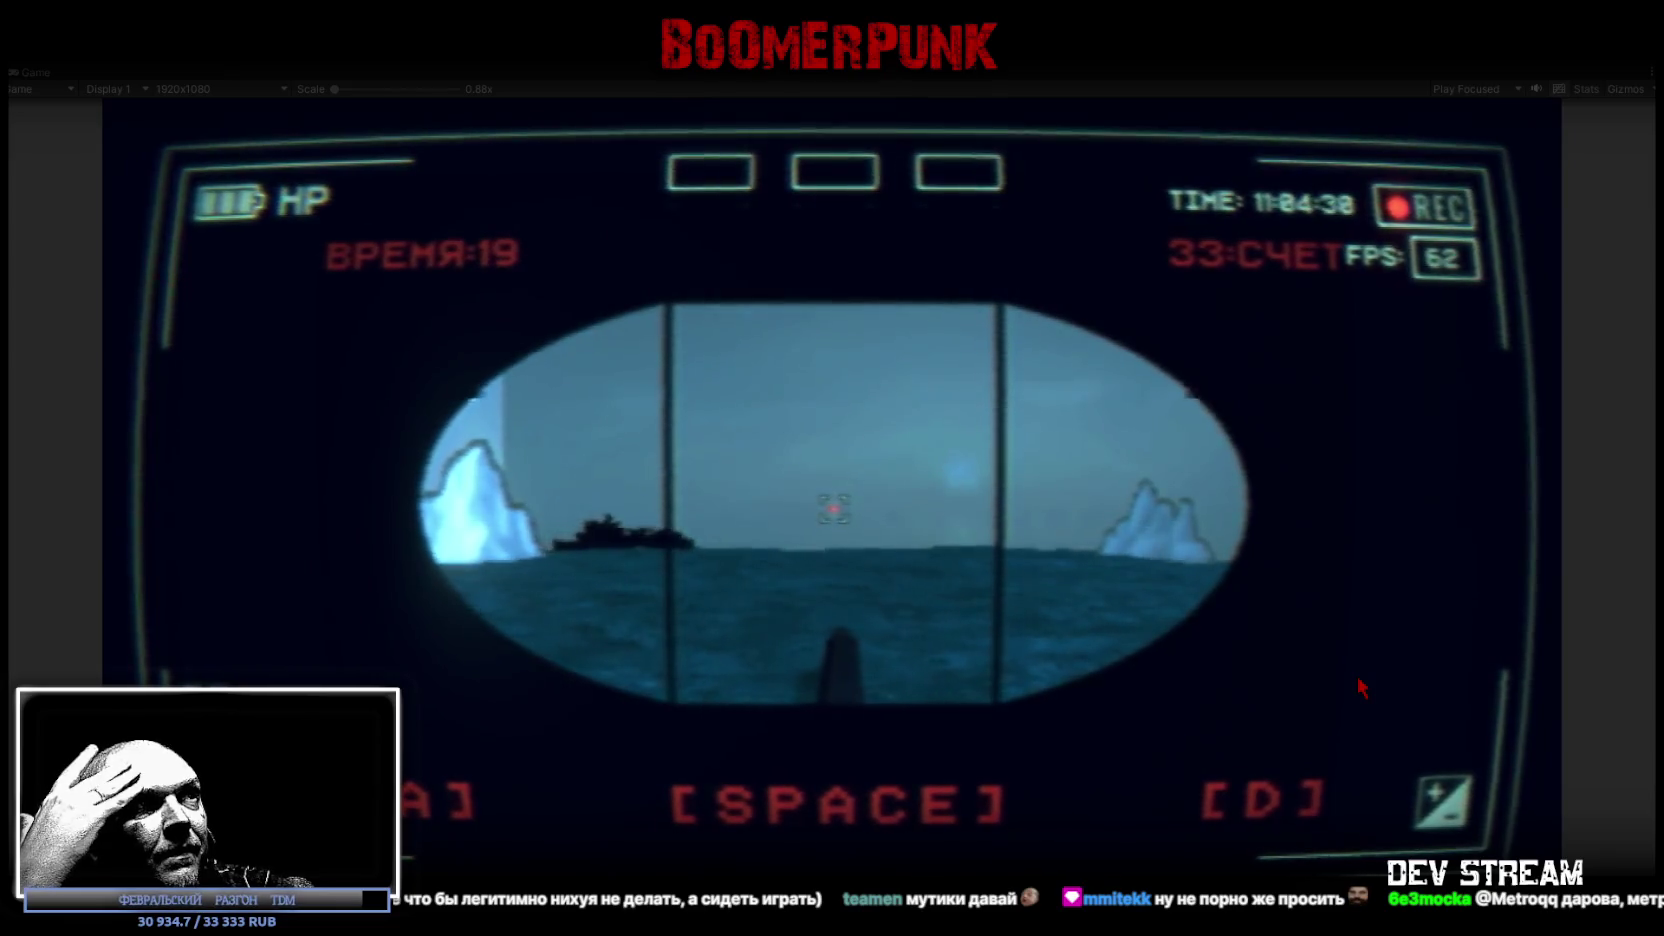
pyautogui.press('space')
# Step: Continue steering and firing at the horizon ships until the score hits 41
pyautogui.press('a')
pyautogui.press('space')
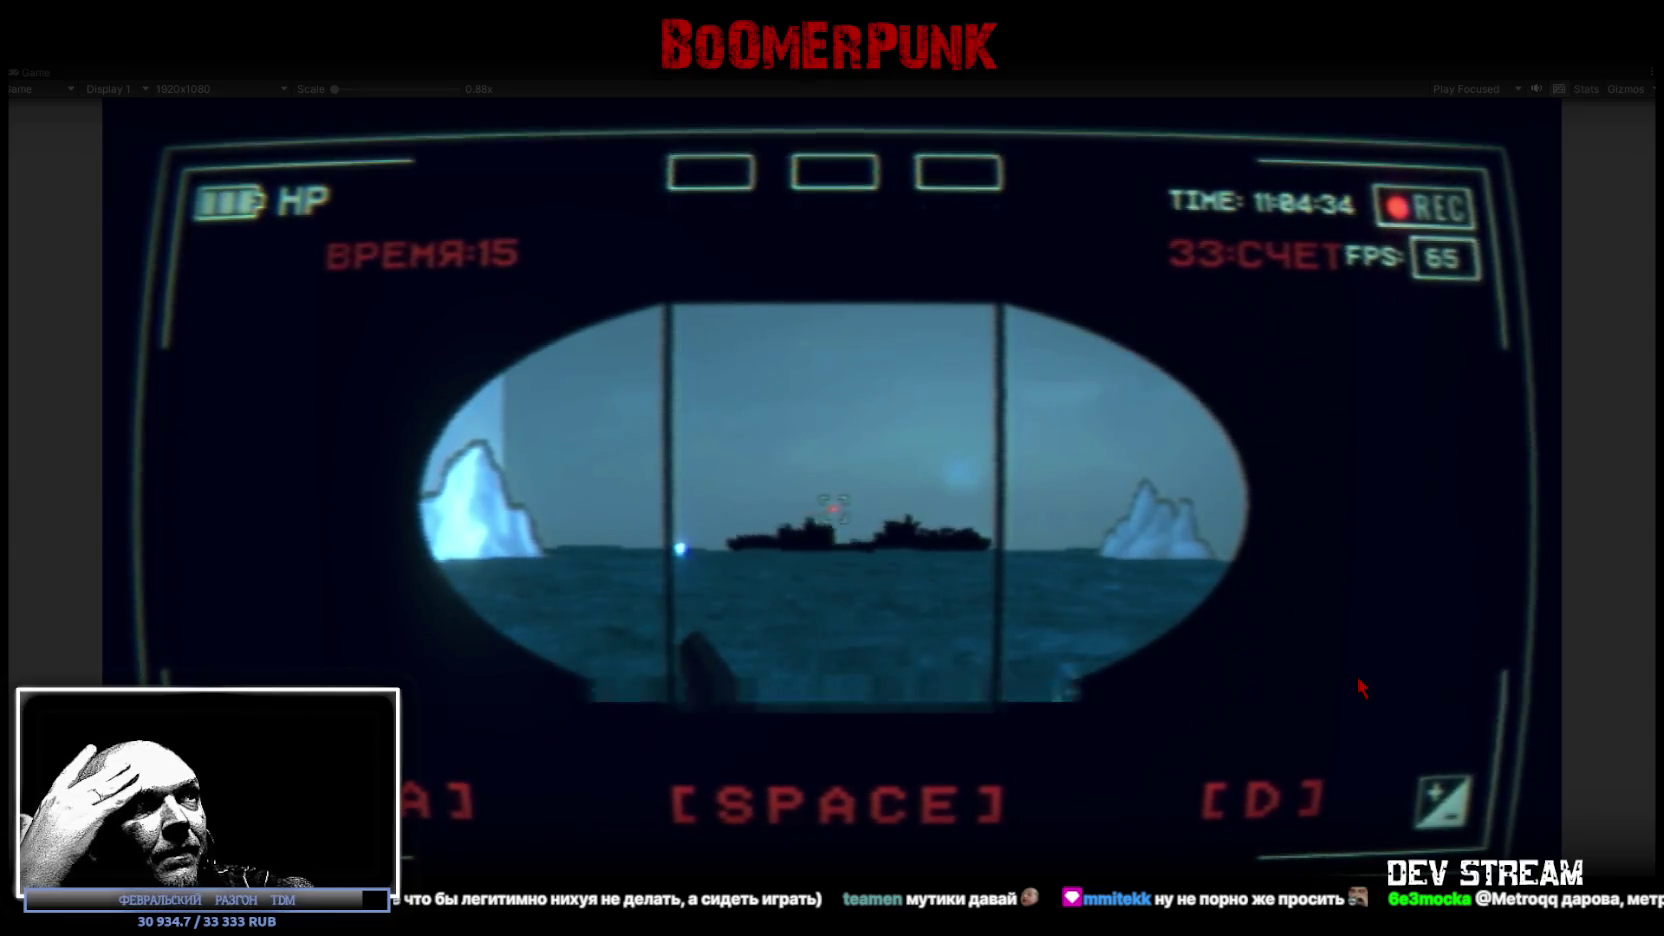
pyautogui.press('space')
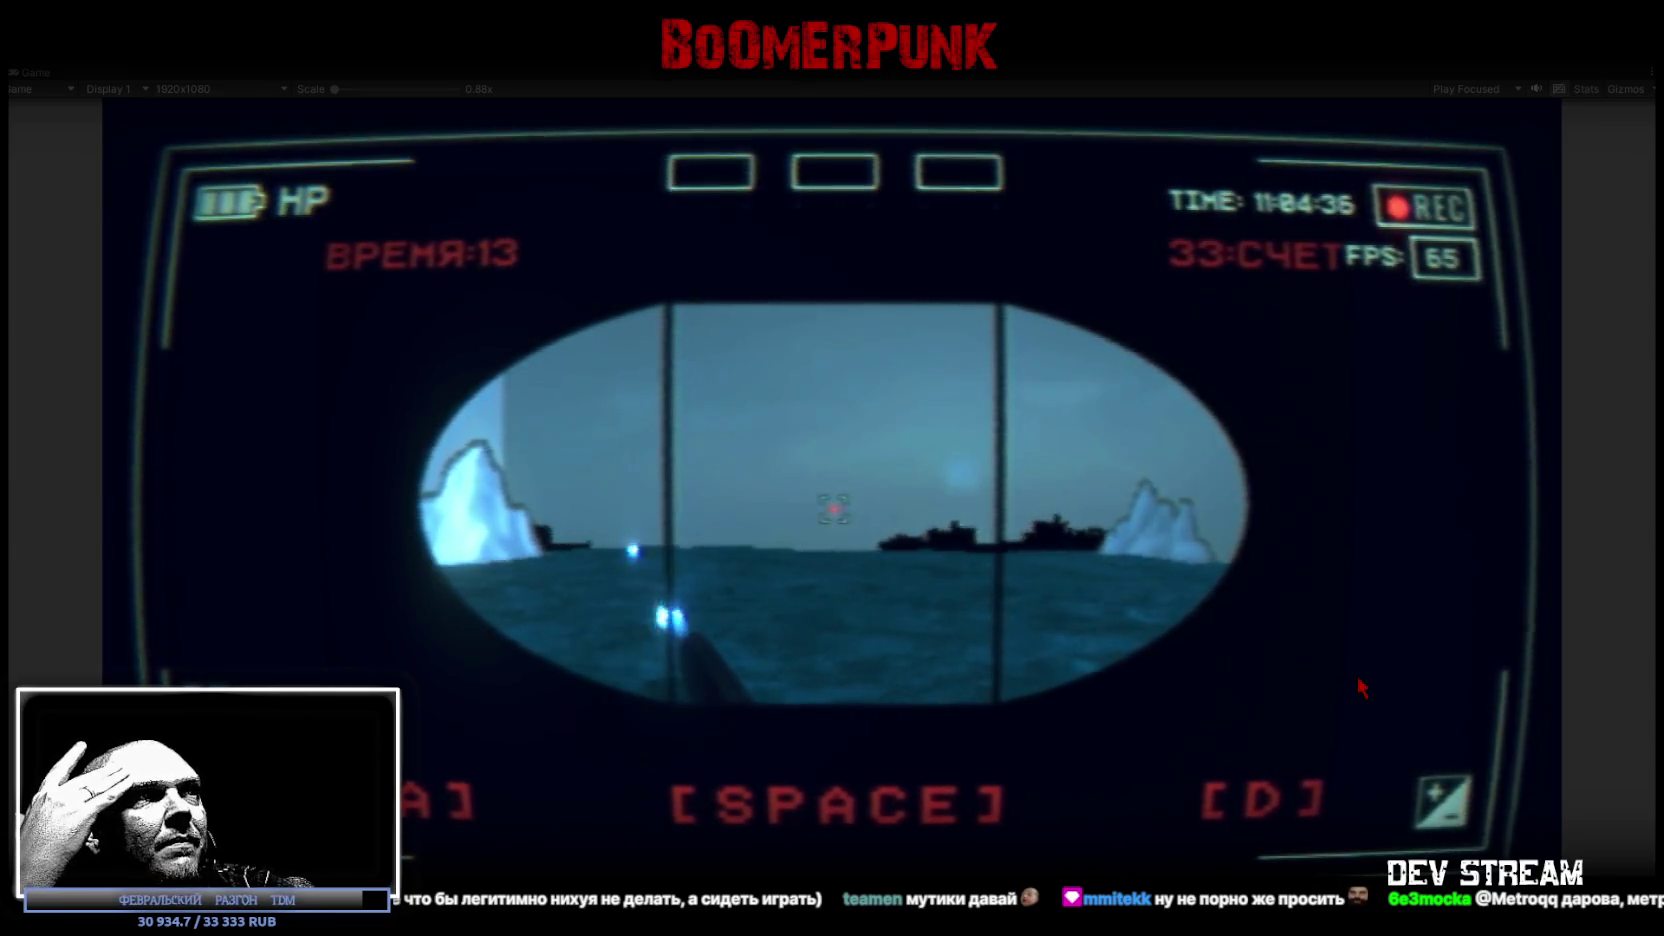
pyautogui.press('space')
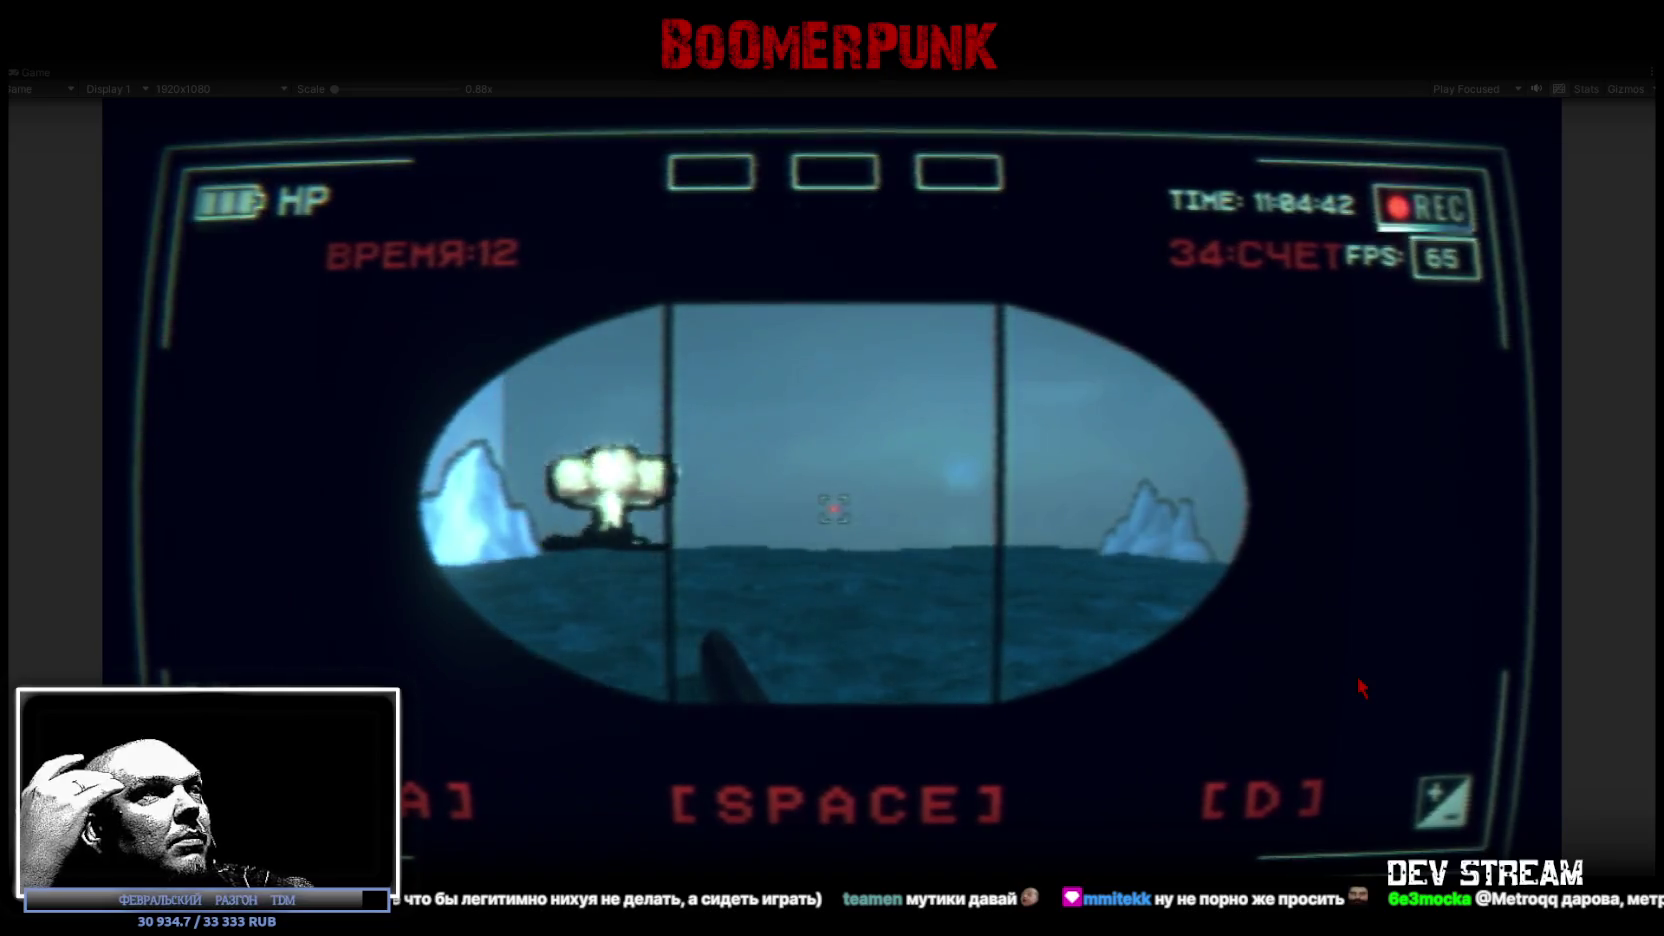
pyautogui.press('d')
pyautogui.press('space')
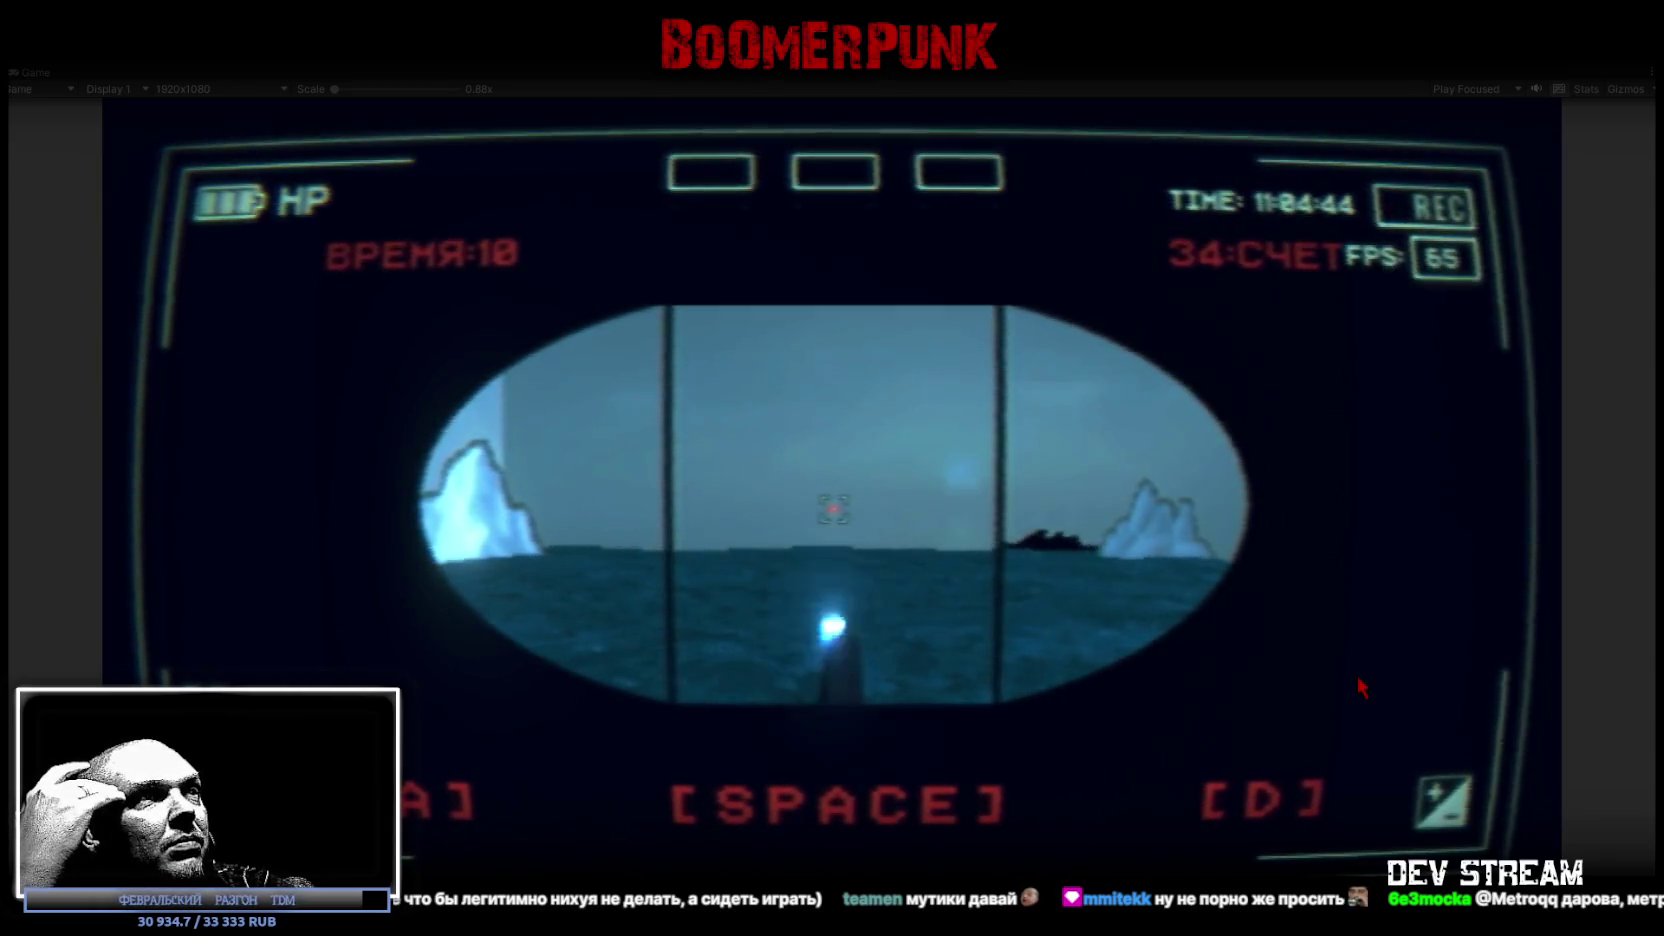
pyautogui.press('a')
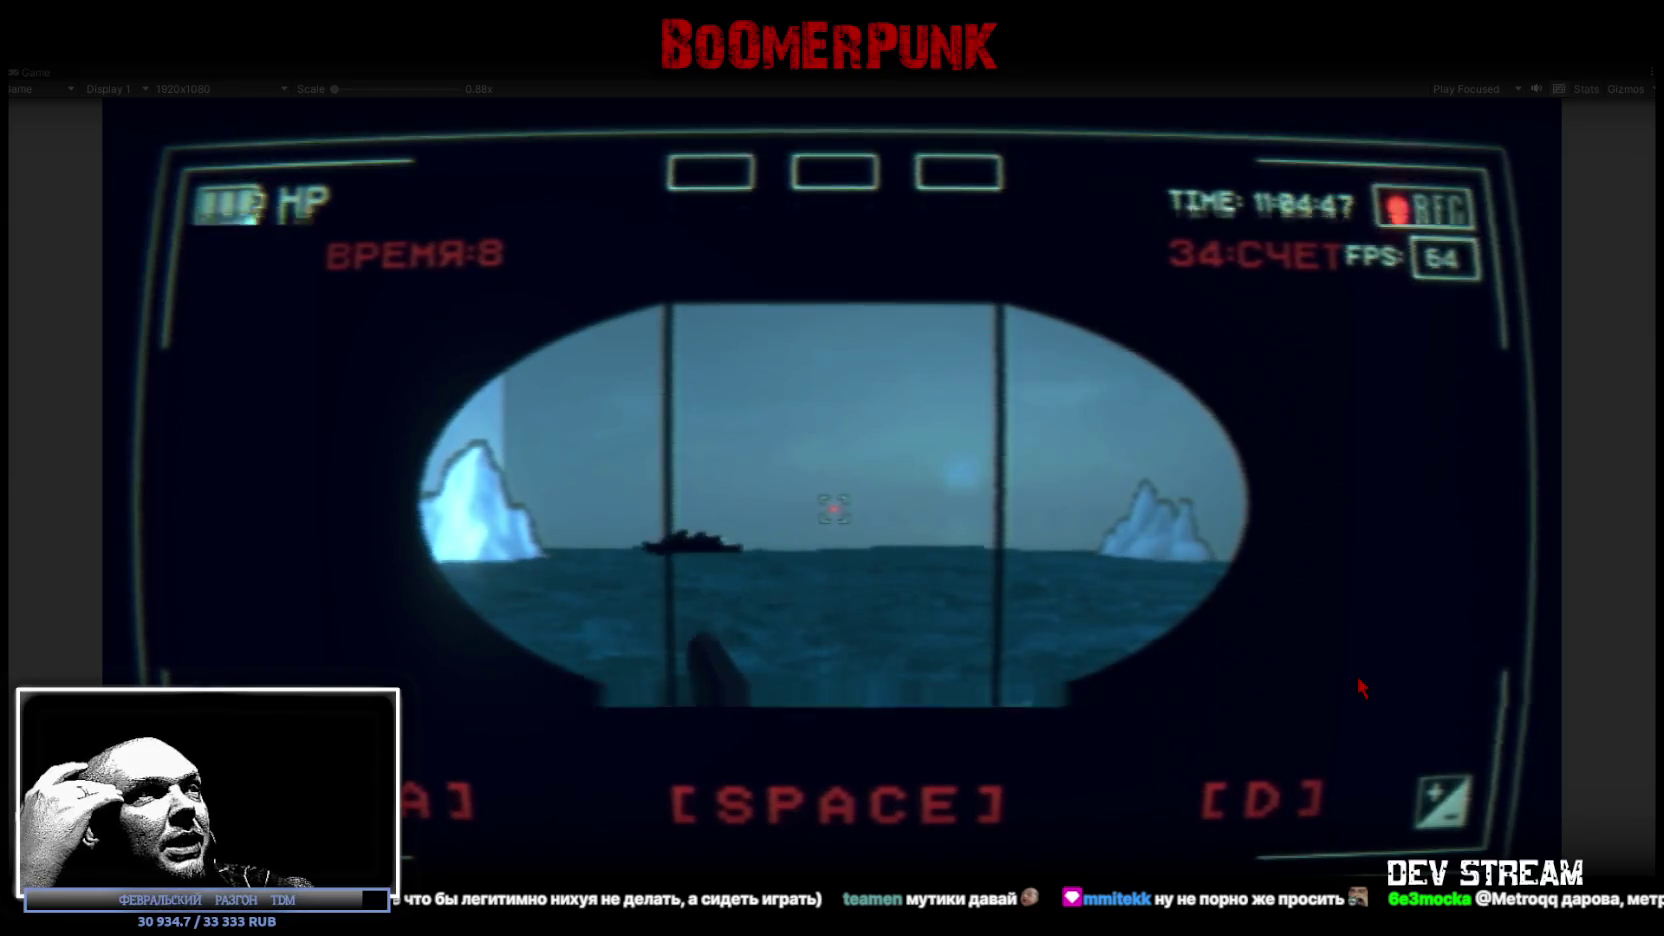
pyautogui.press('space')
pyautogui.press('d')
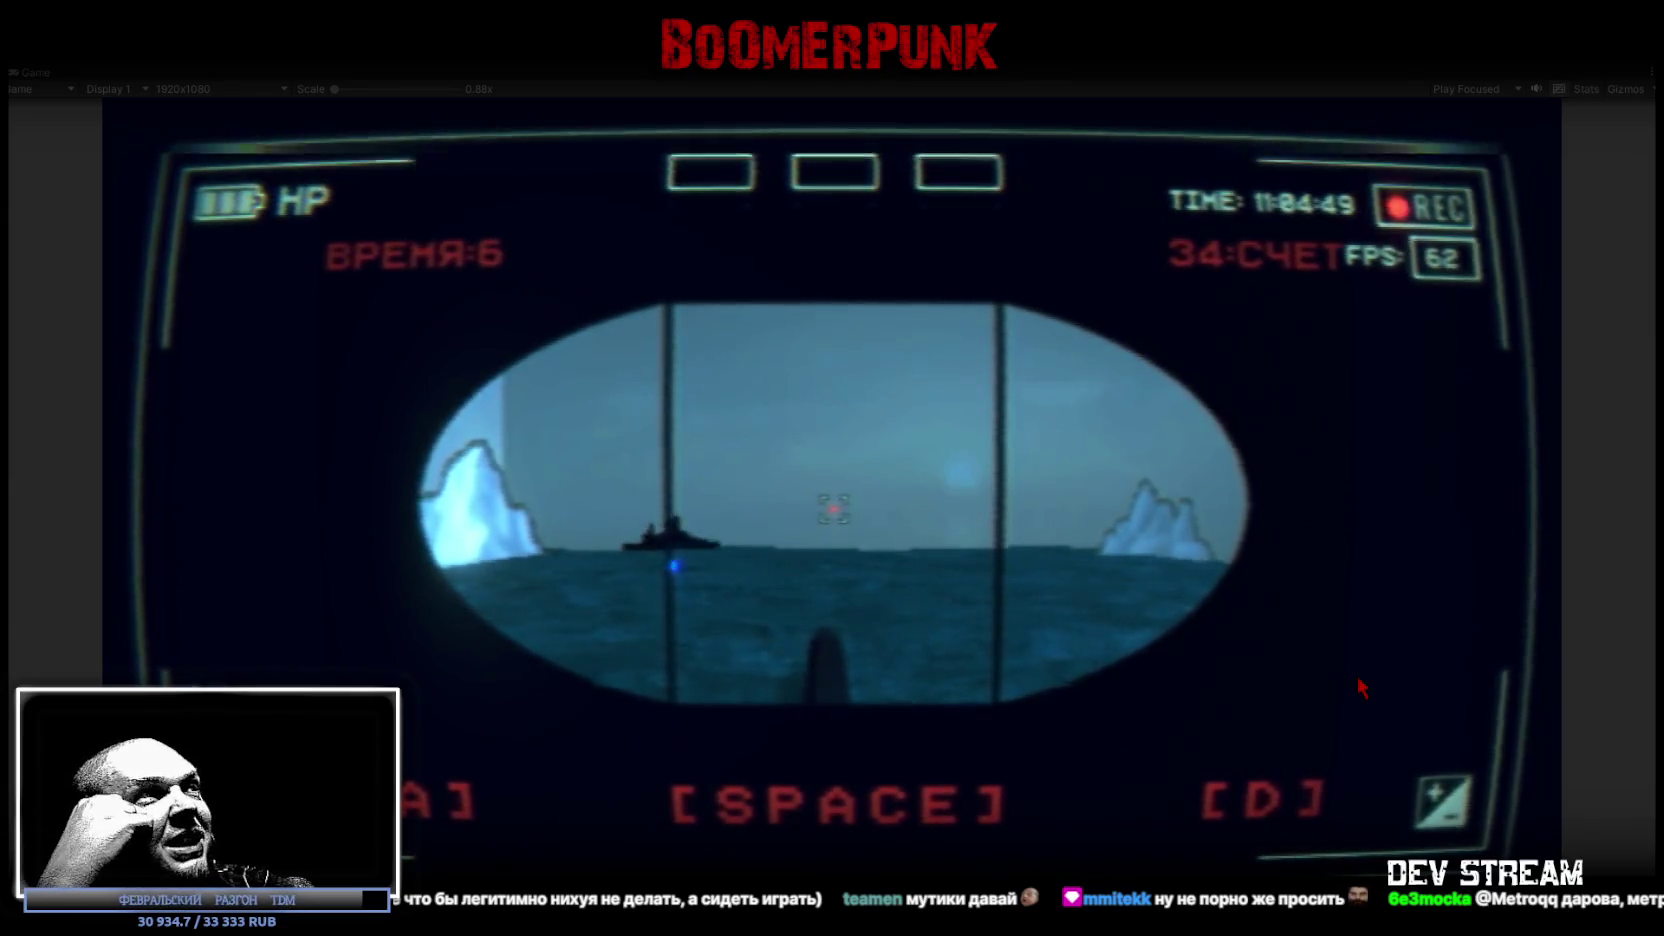
pyautogui.press('d')
pyautogui.press('space')
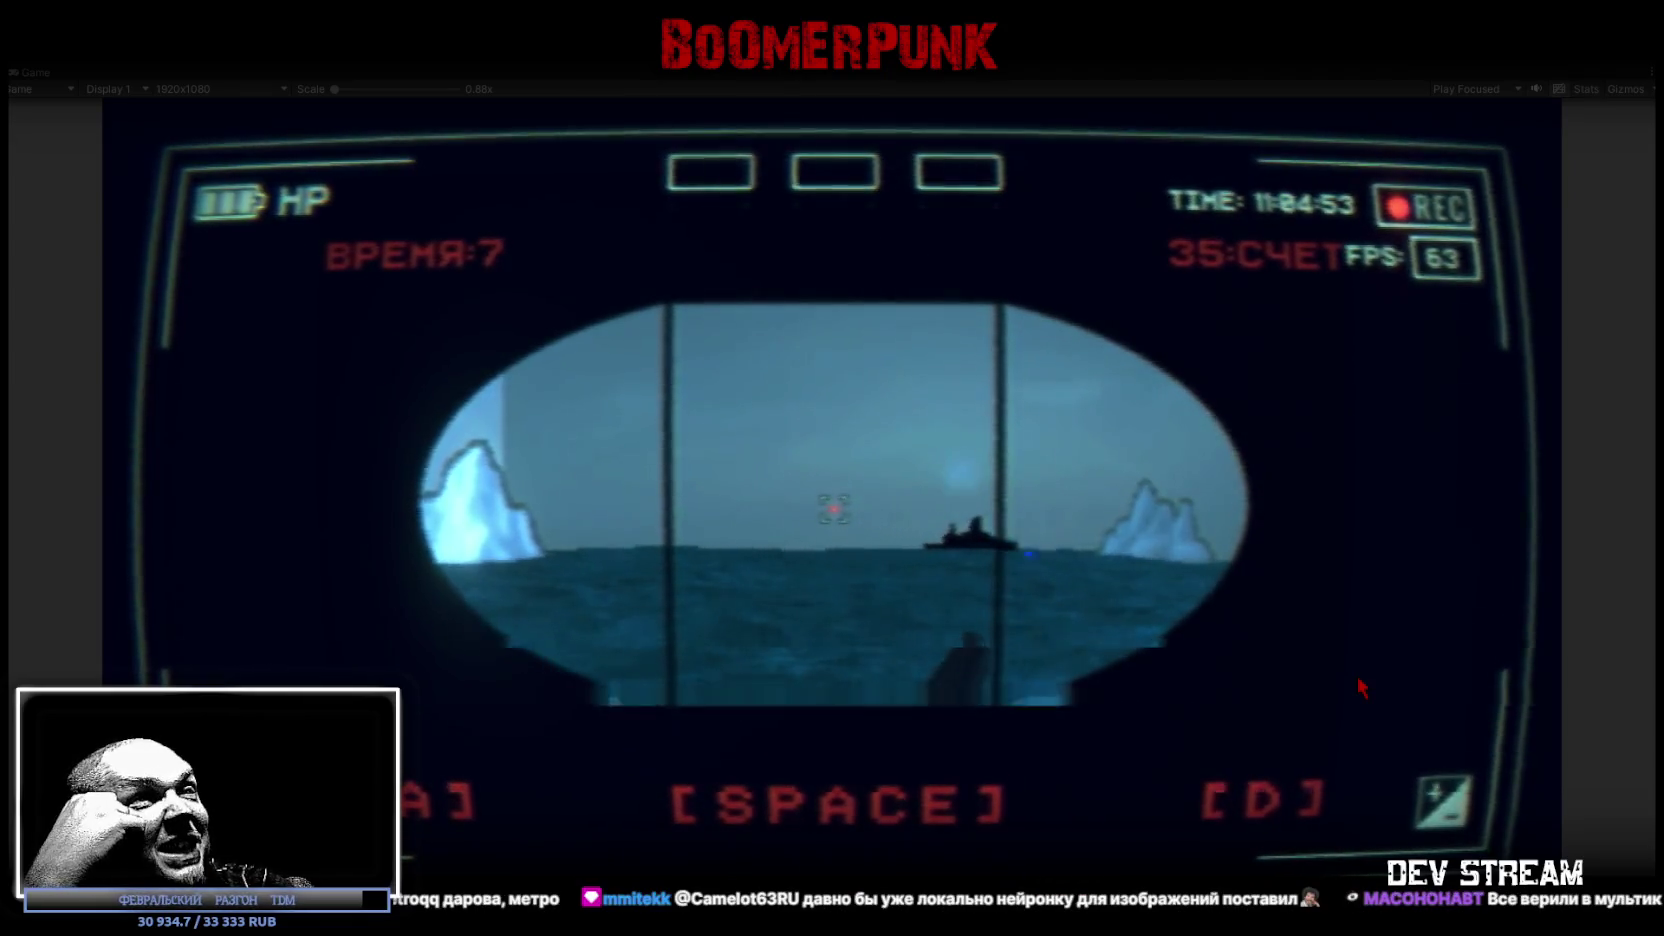
pyautogui.press('a')
pyautogui.press('space')
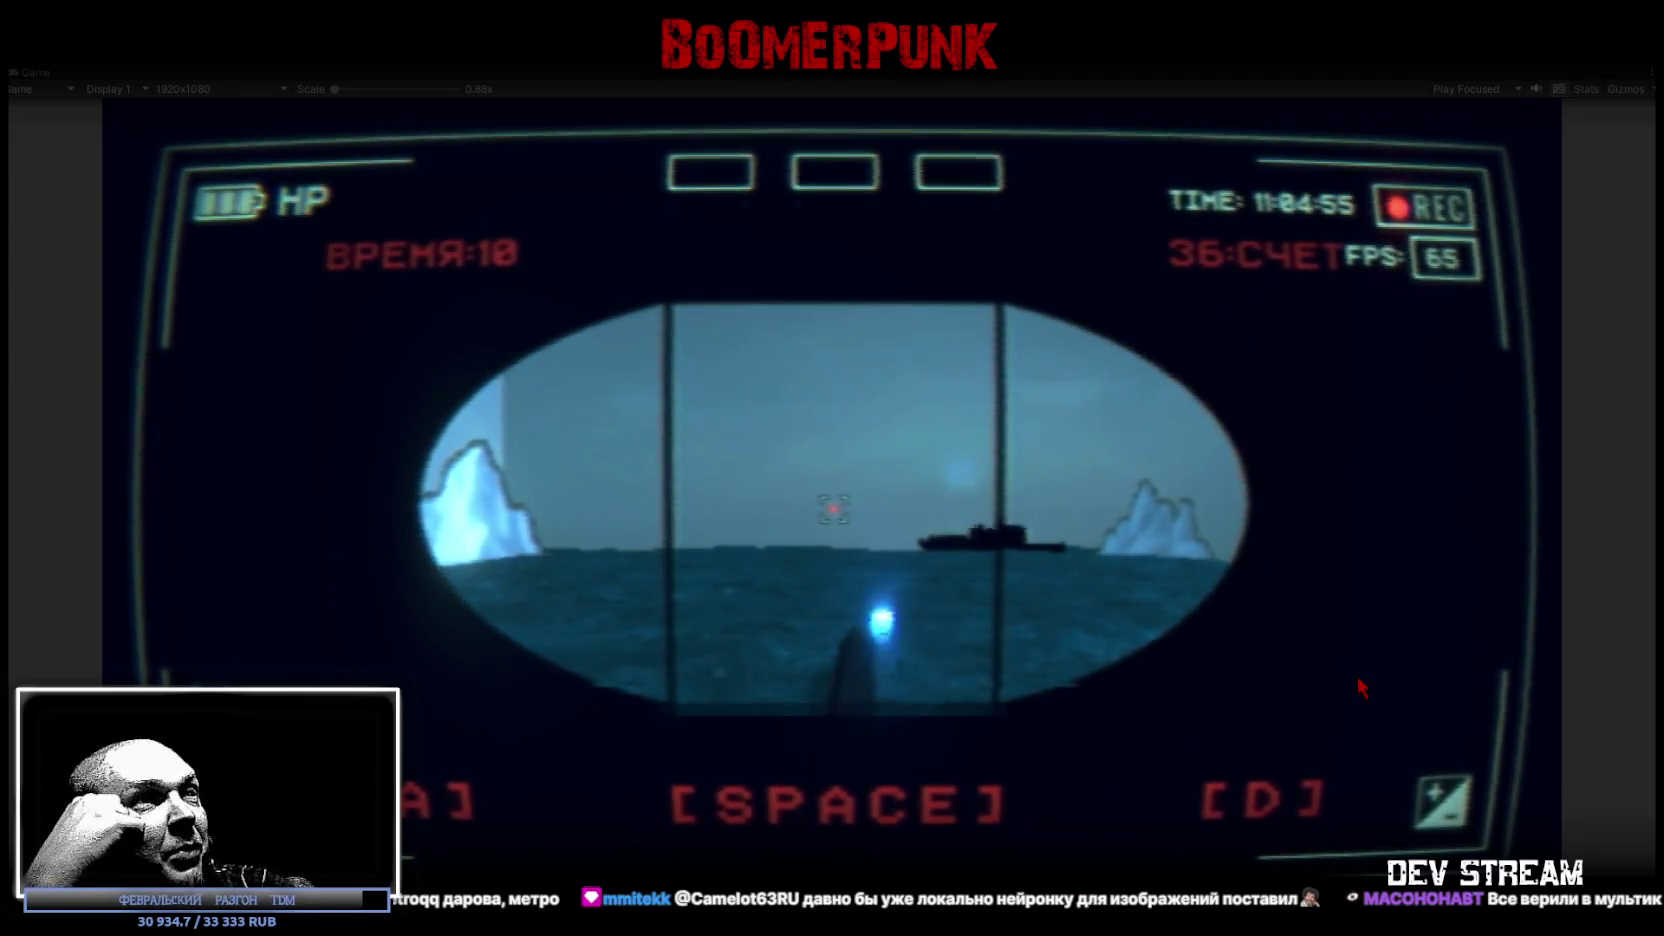
pyautogui.press('a')
pyautogui.press('space')
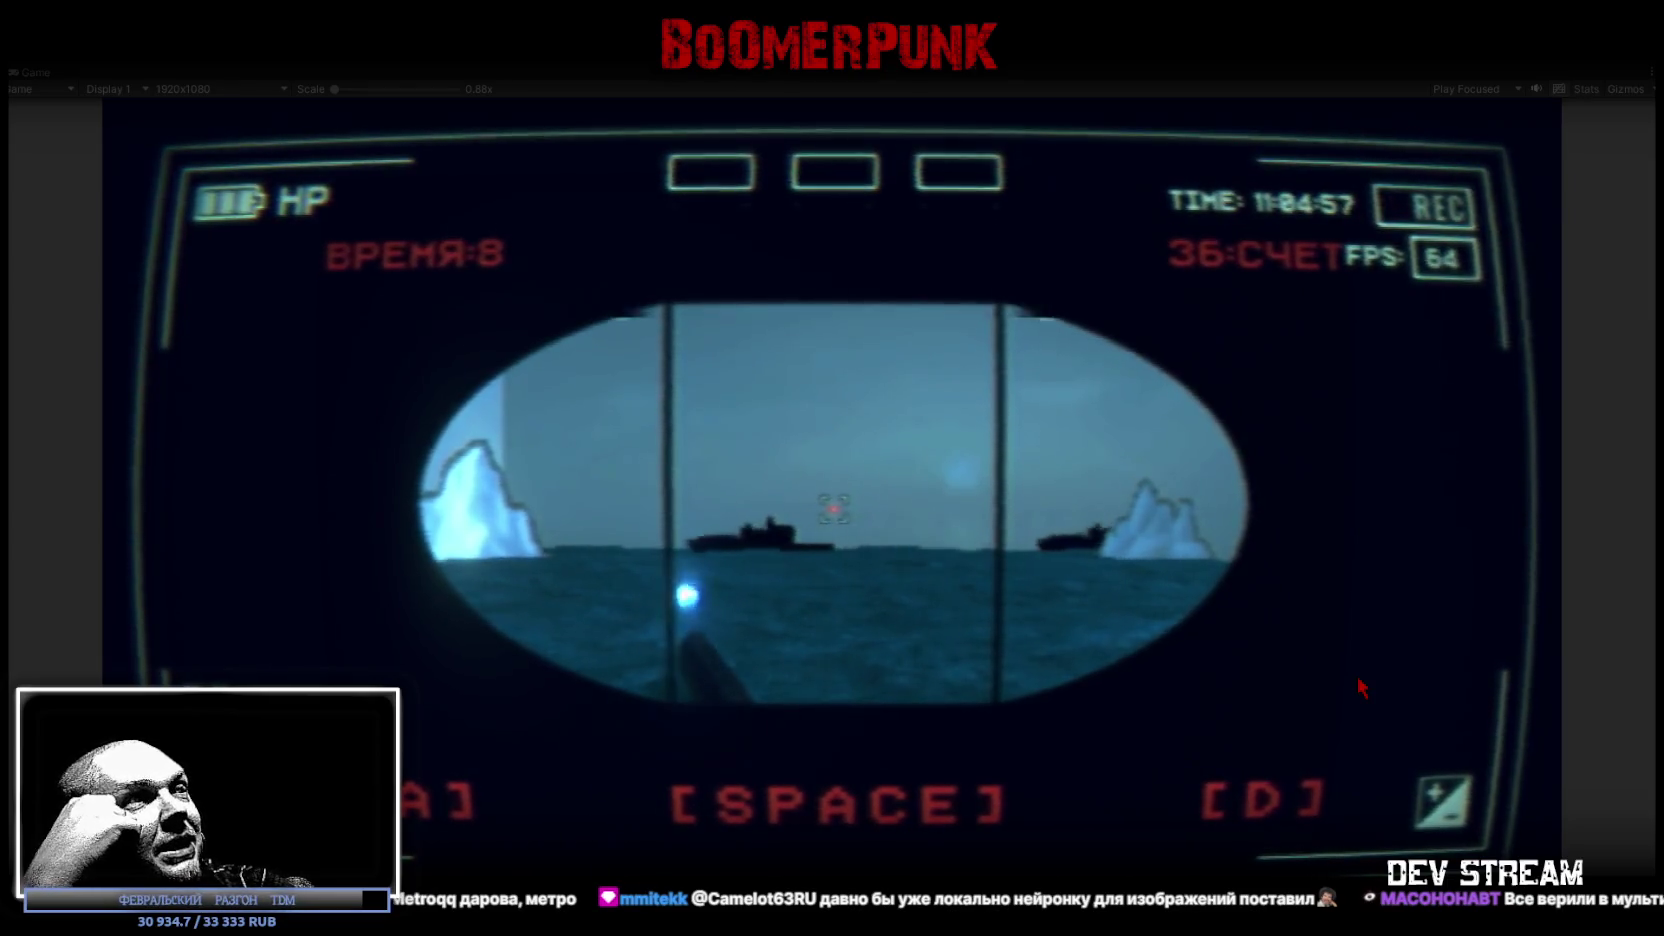
pyautogui.press('space')
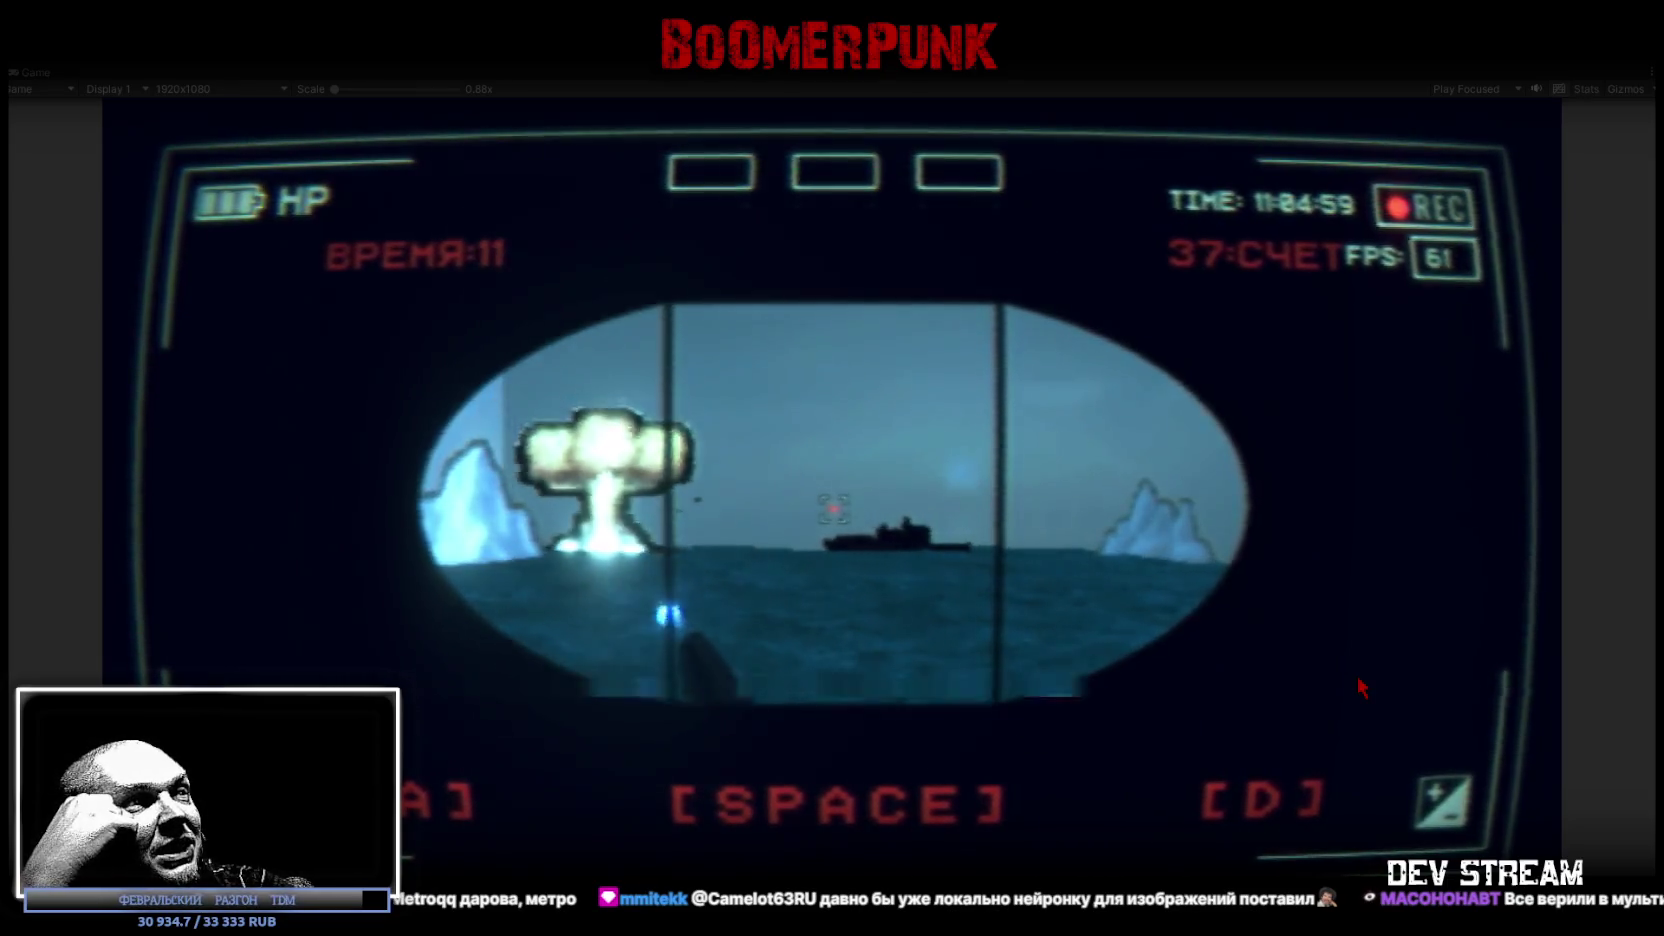
pyautogui.press('space')
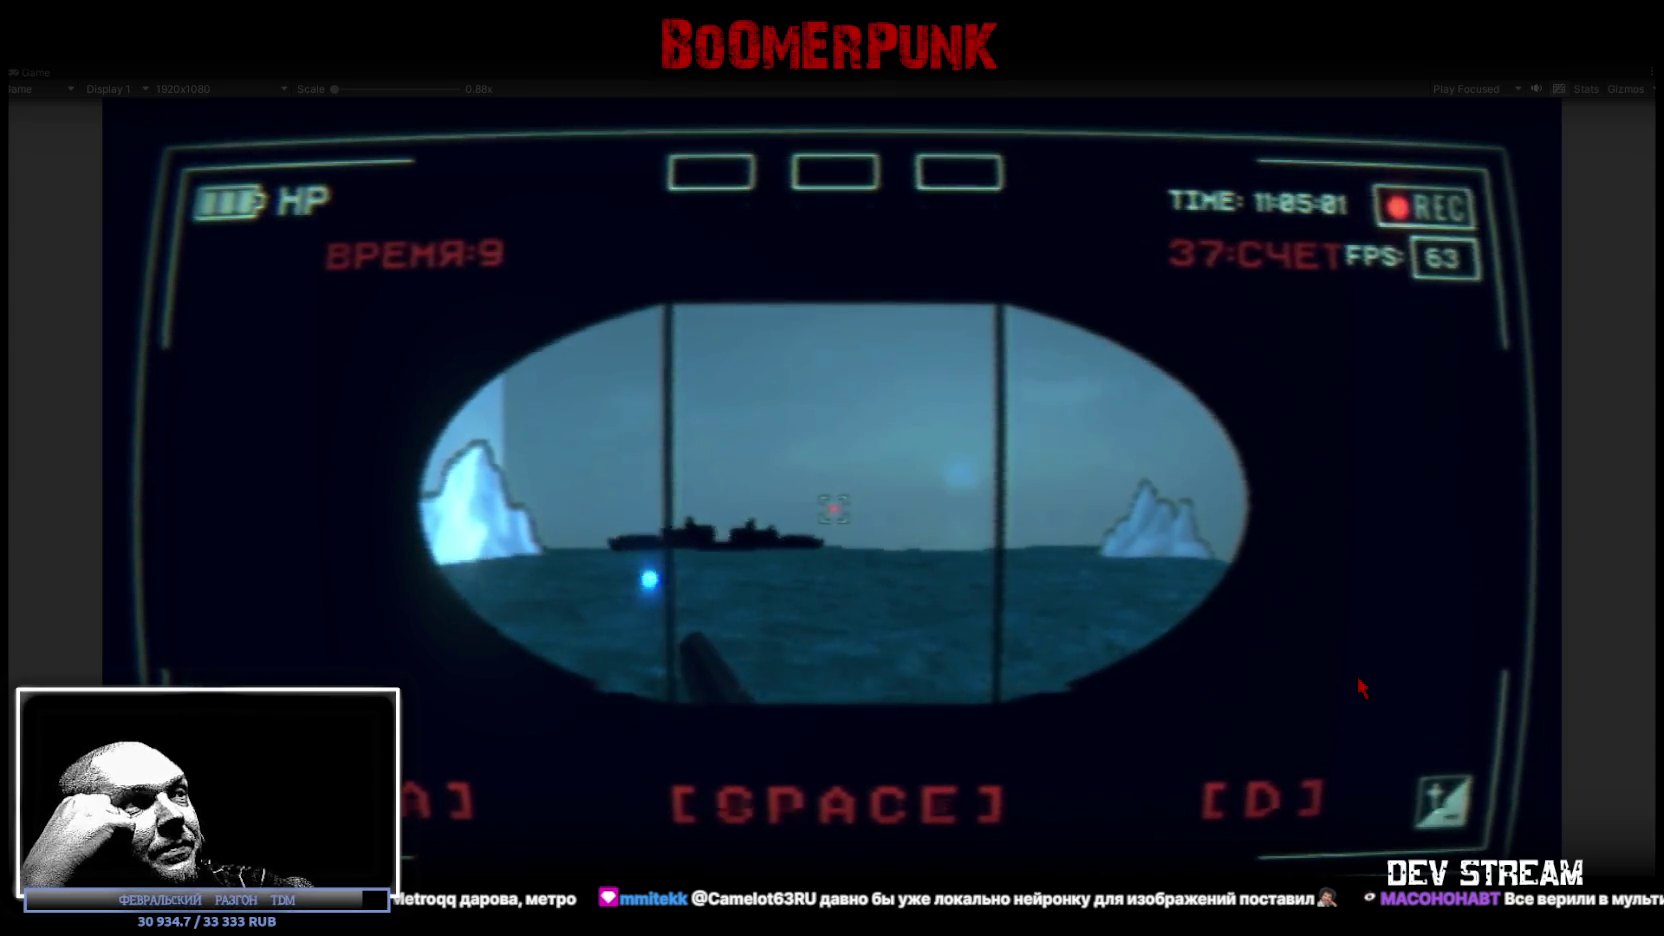
pyautogui.press('d')
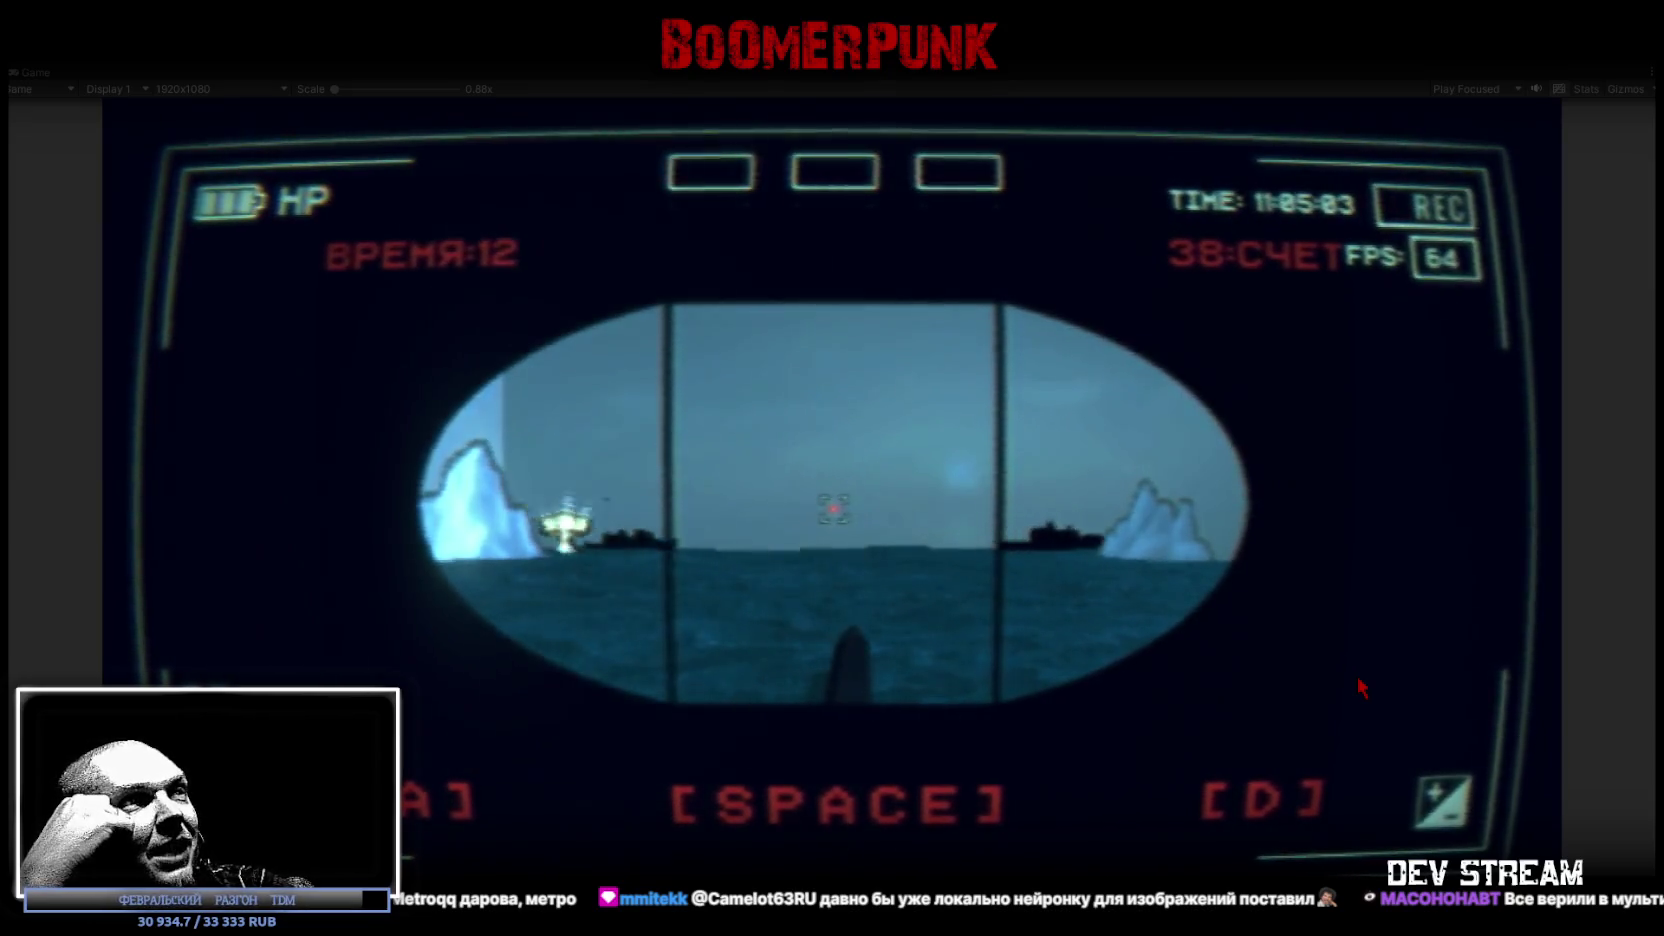
pyautogui.press('space')
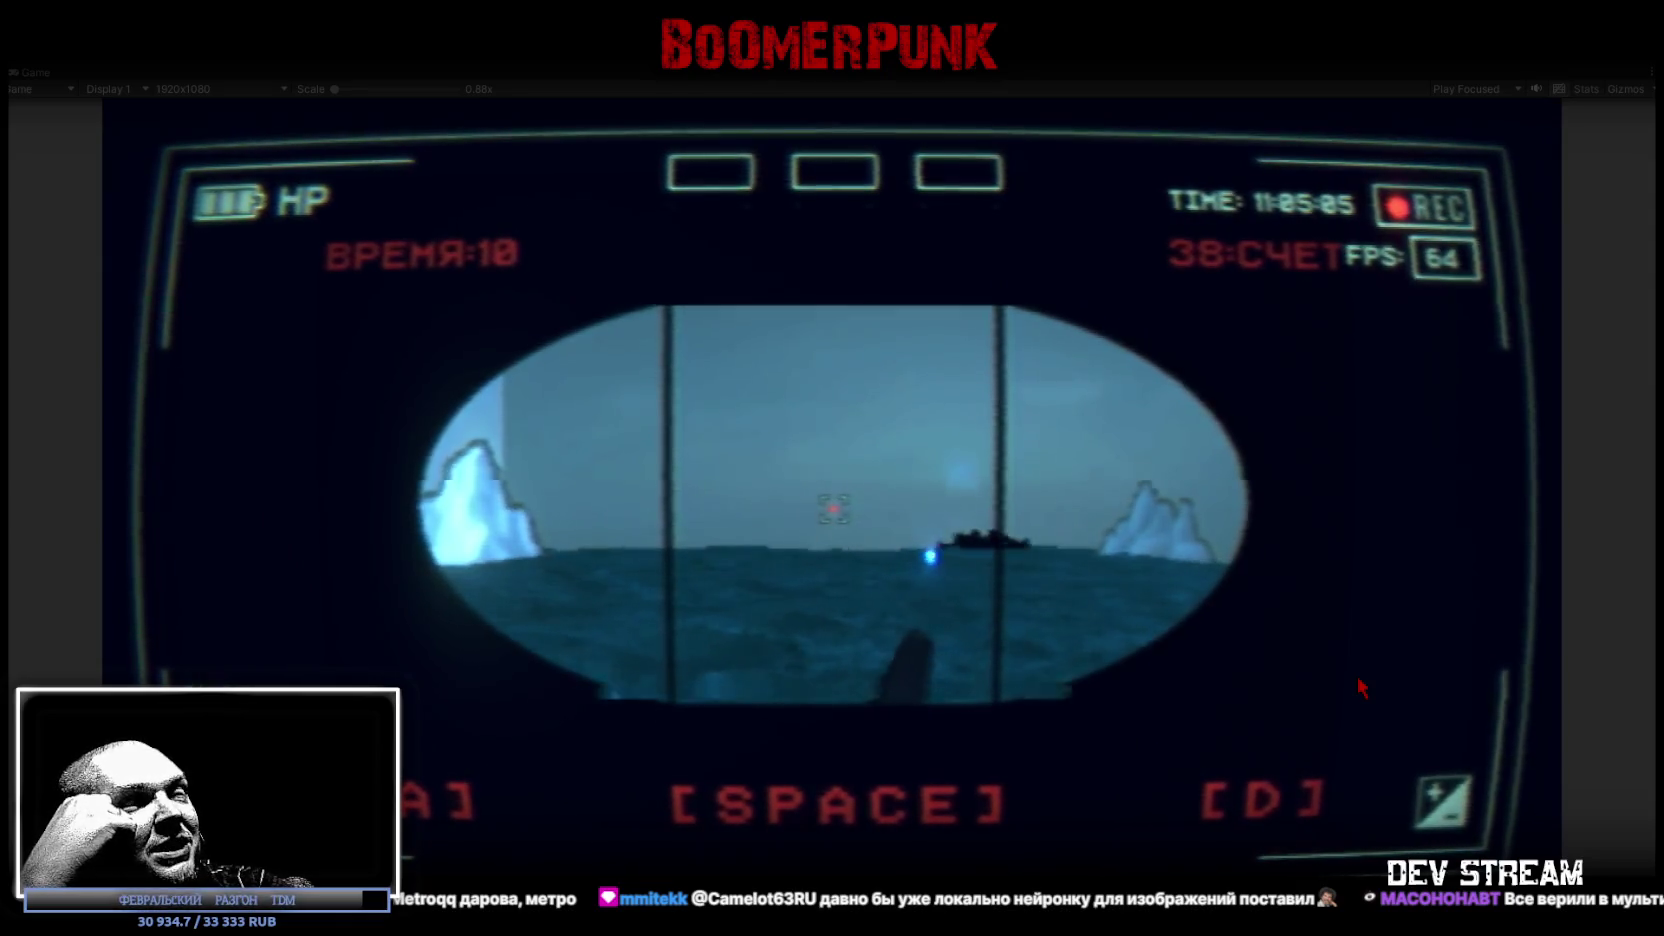
pyautogui.press('a')
pyautogui.press('space')
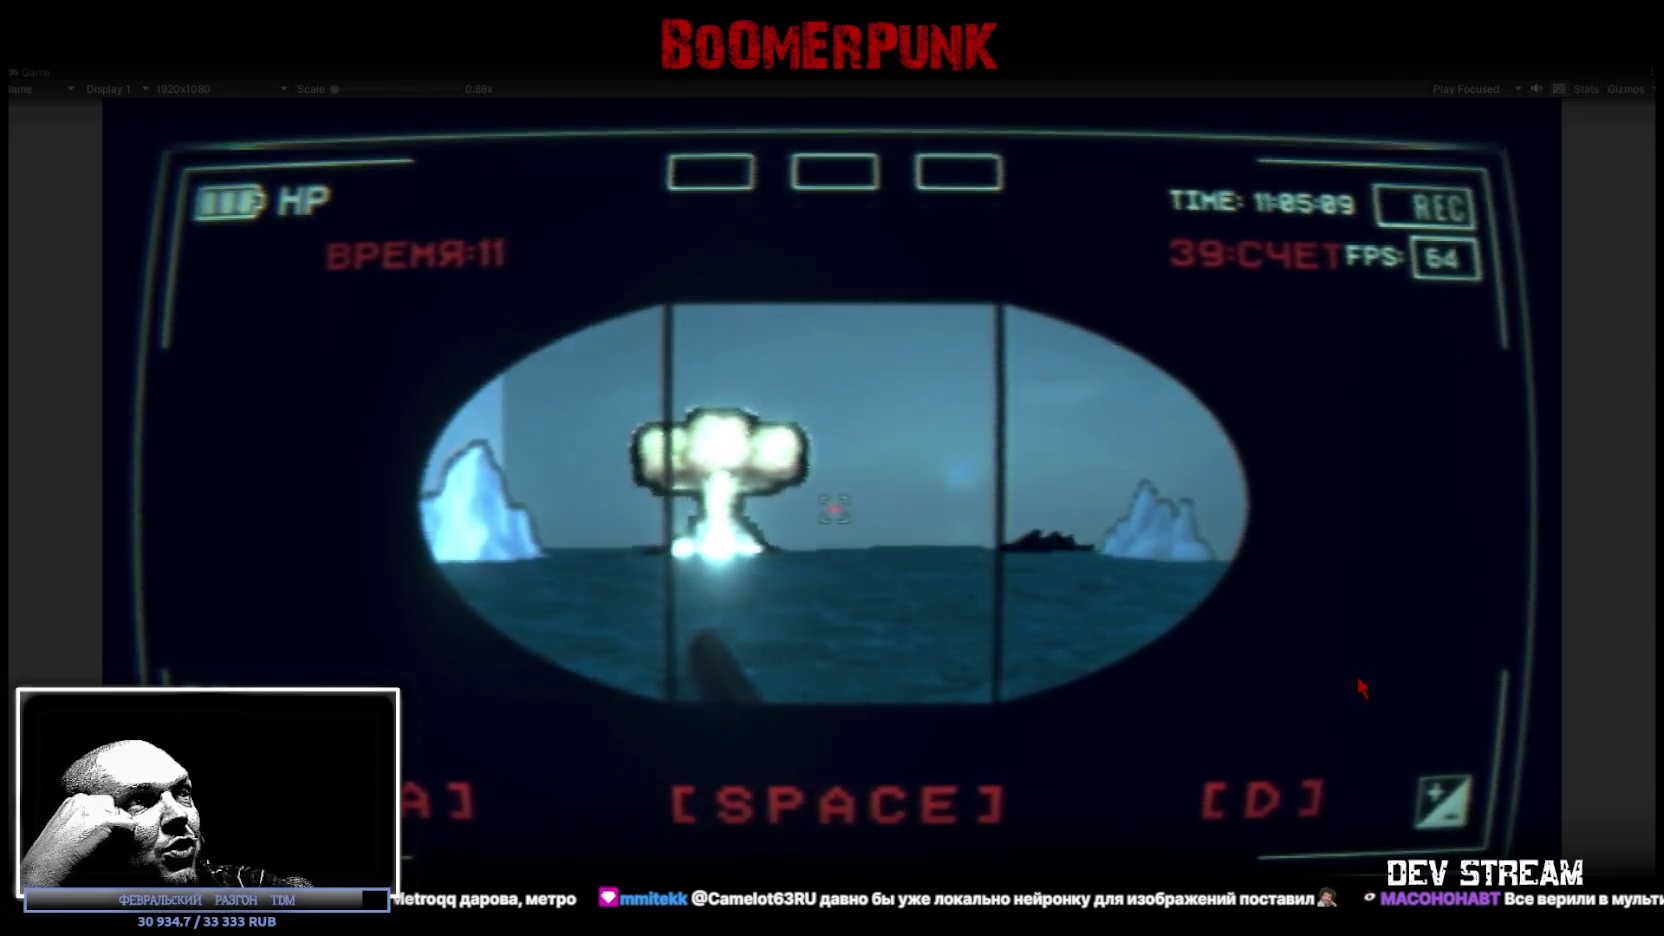
pyautogui.press('d')
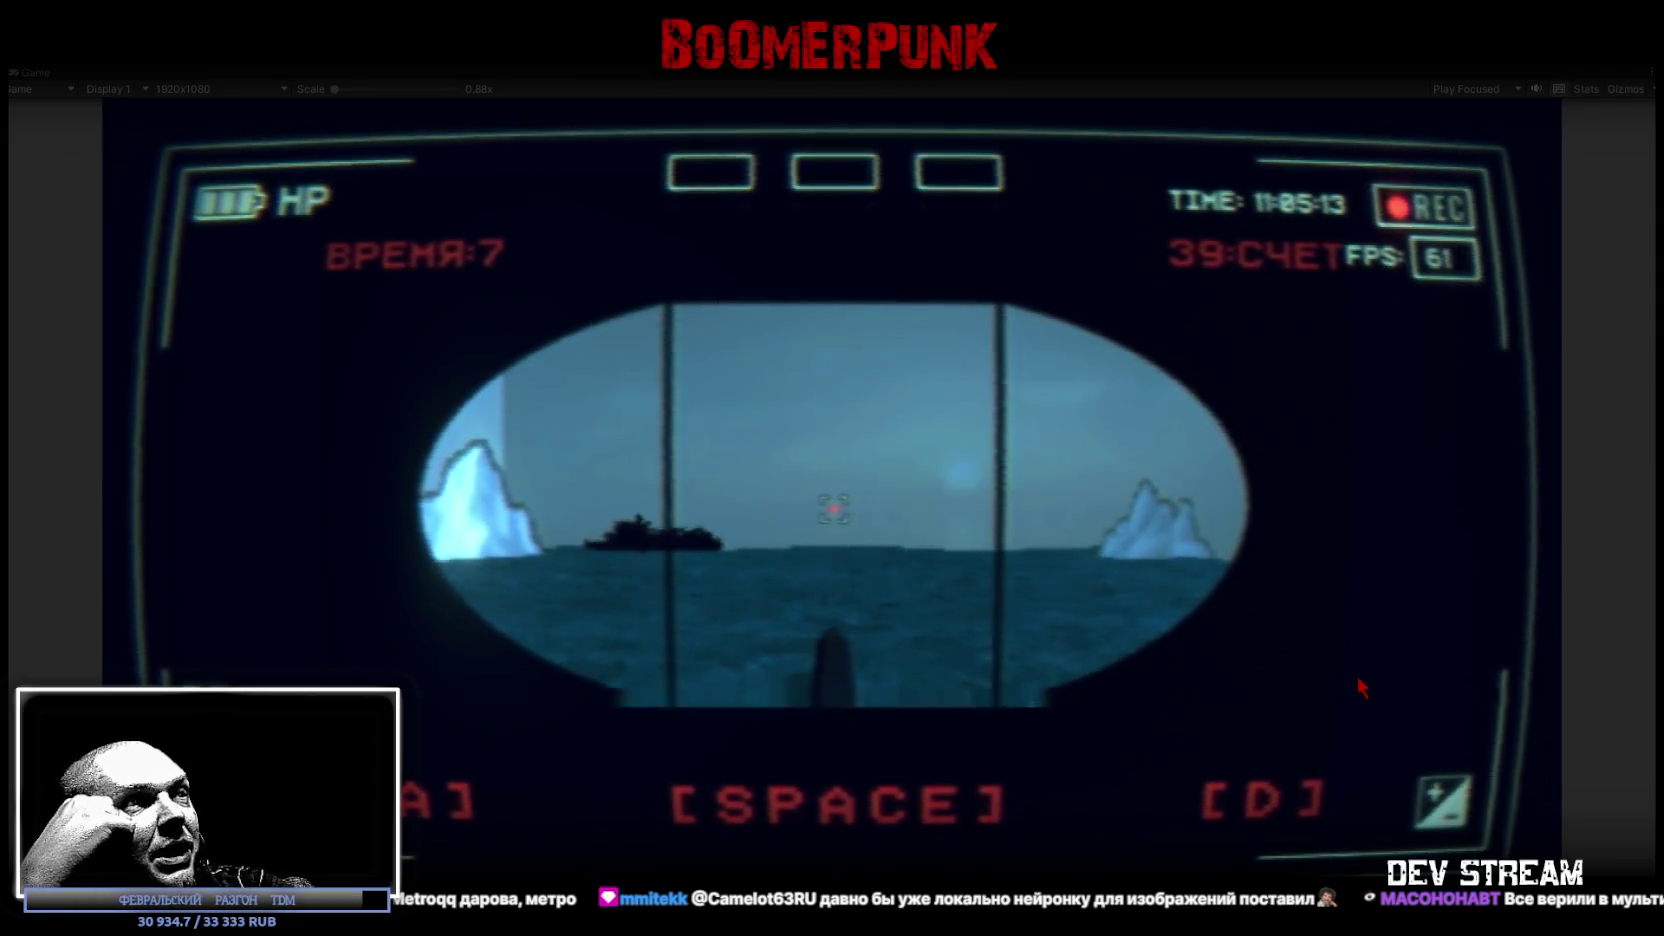
pyautogui.press('space')
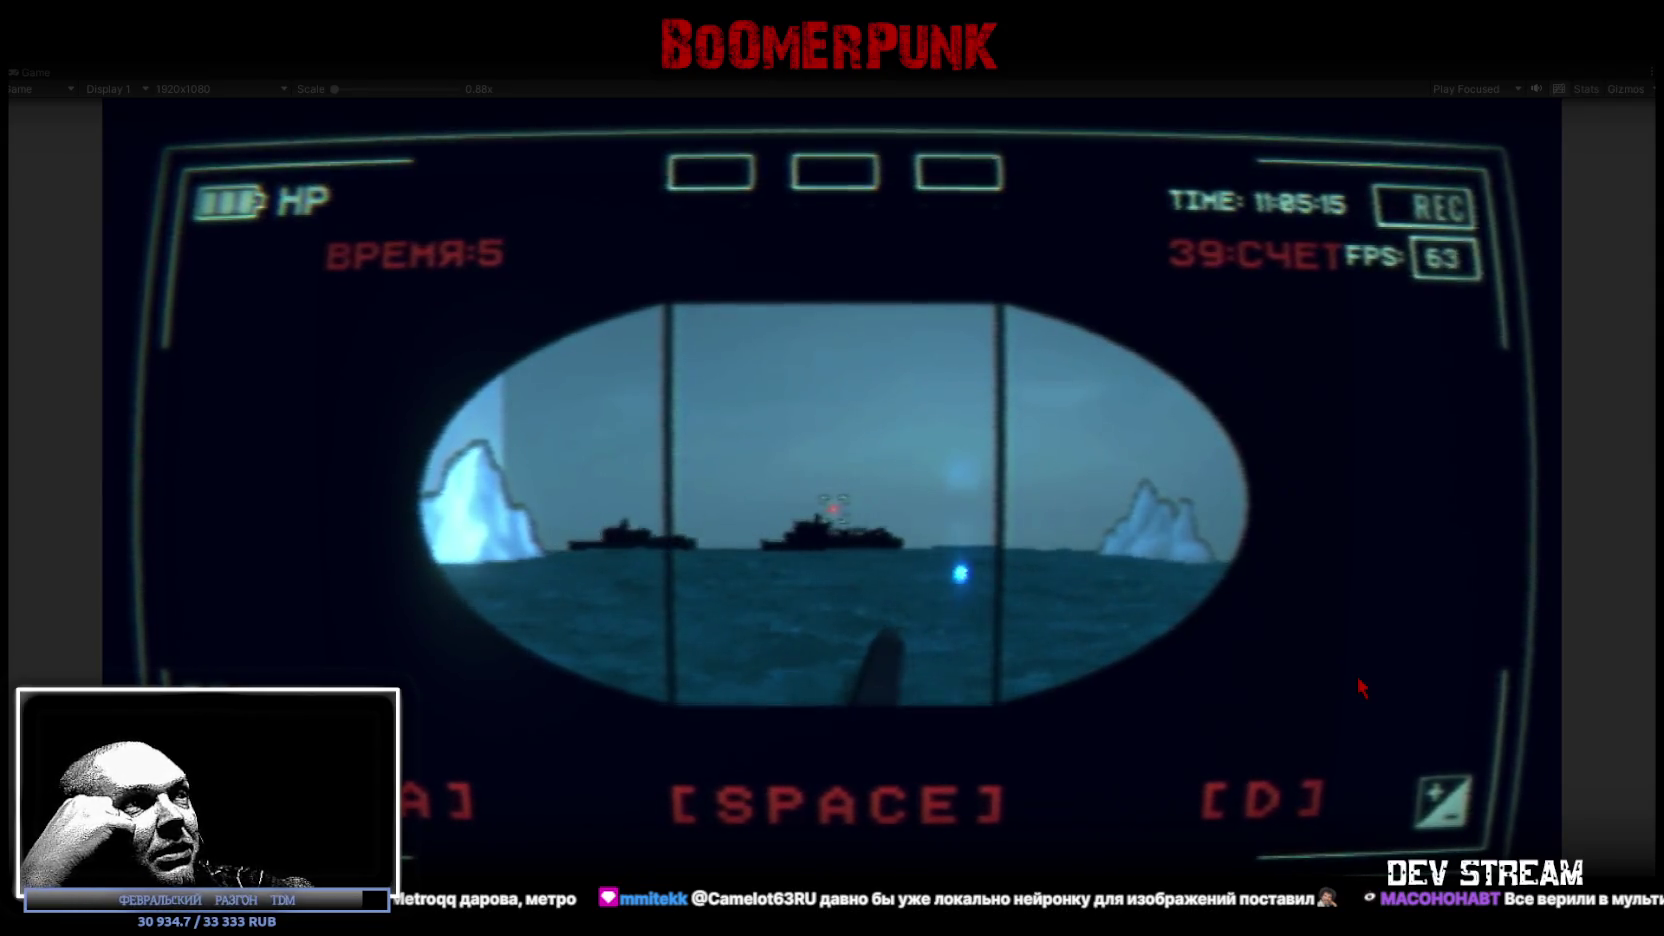
pyautogui.press('space')
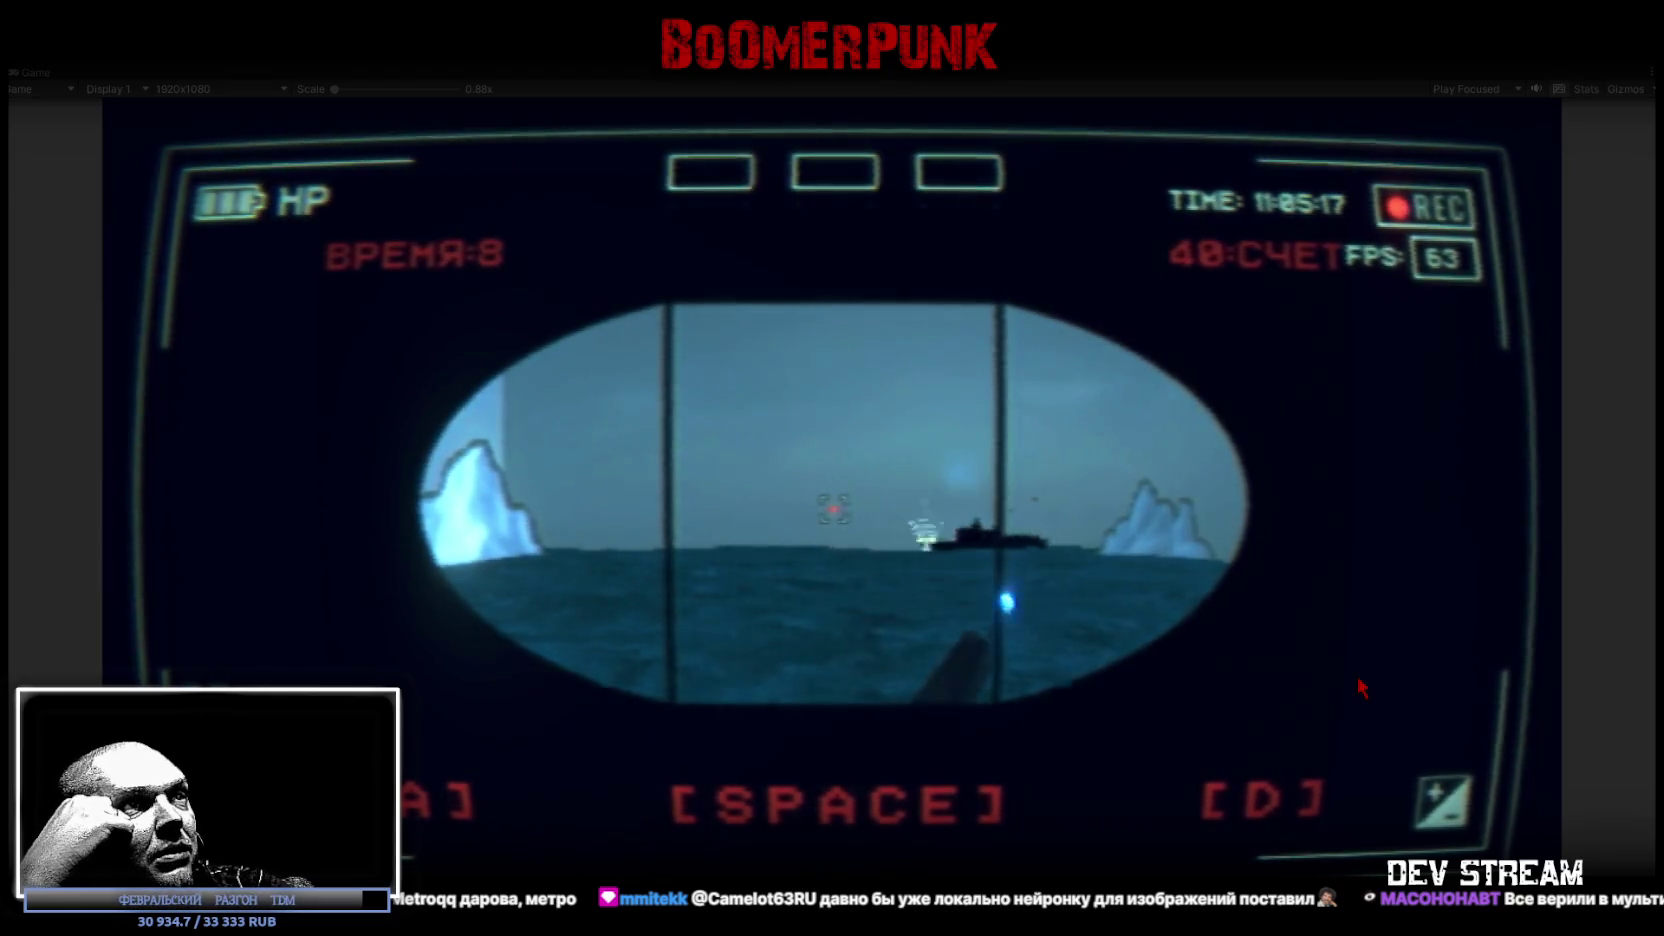
pyautogui.press('a')
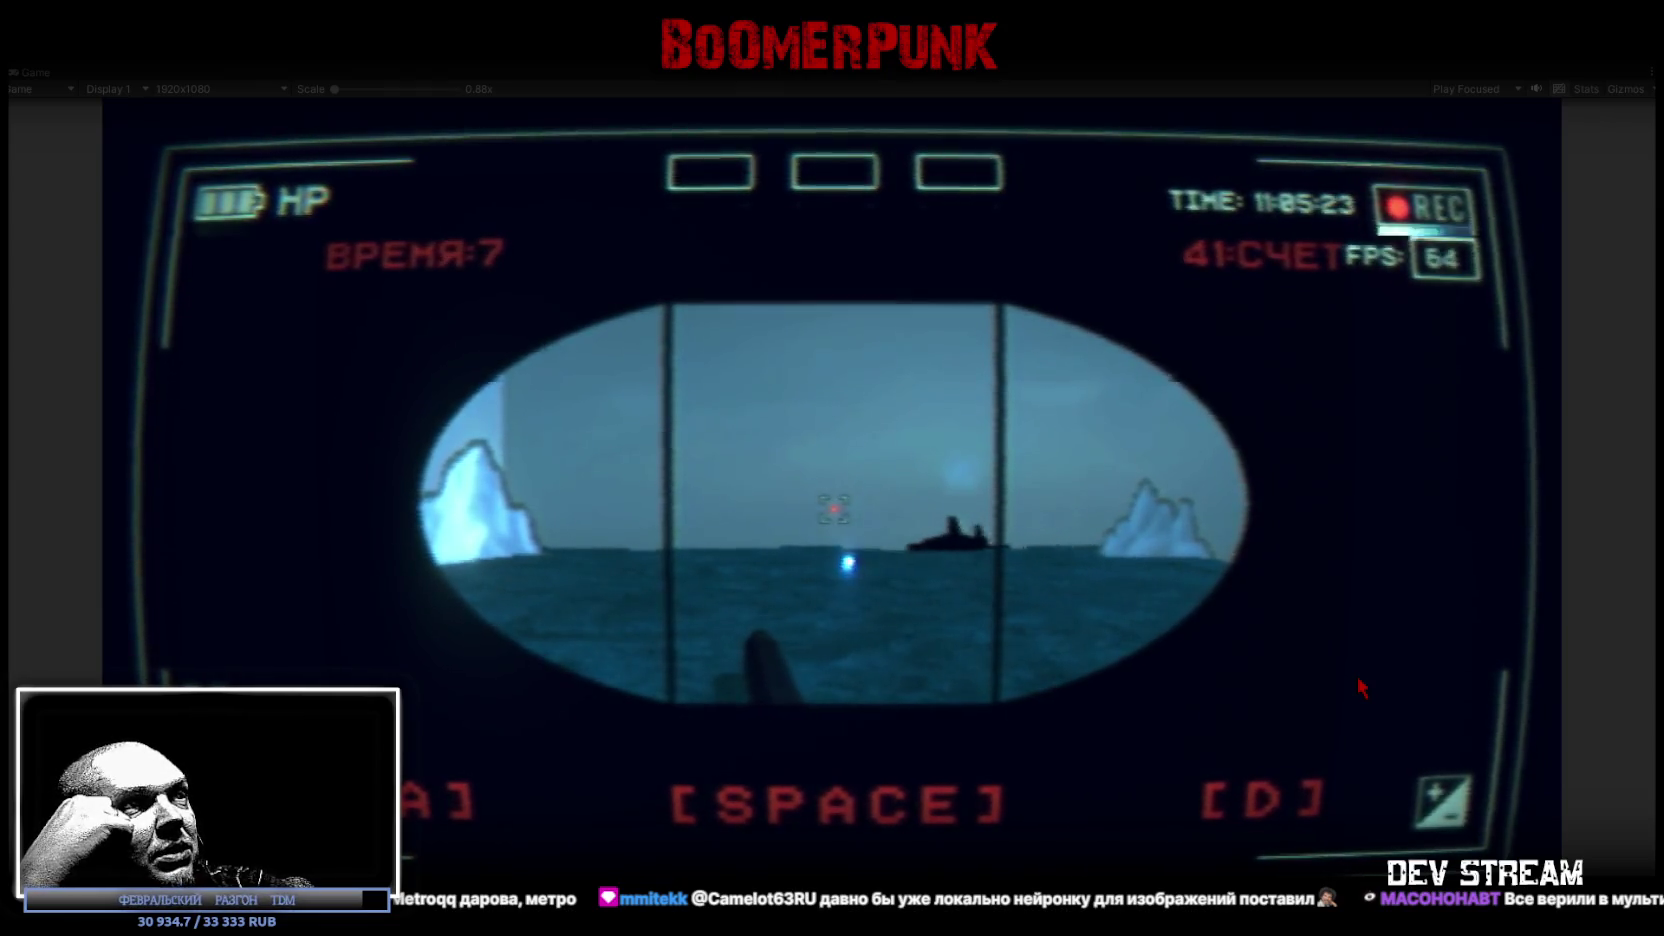
# Step: Aim the launcher left and right and torpedo ships crossing the horizon
pyautogui.press('a')
pyautogui.press('space')
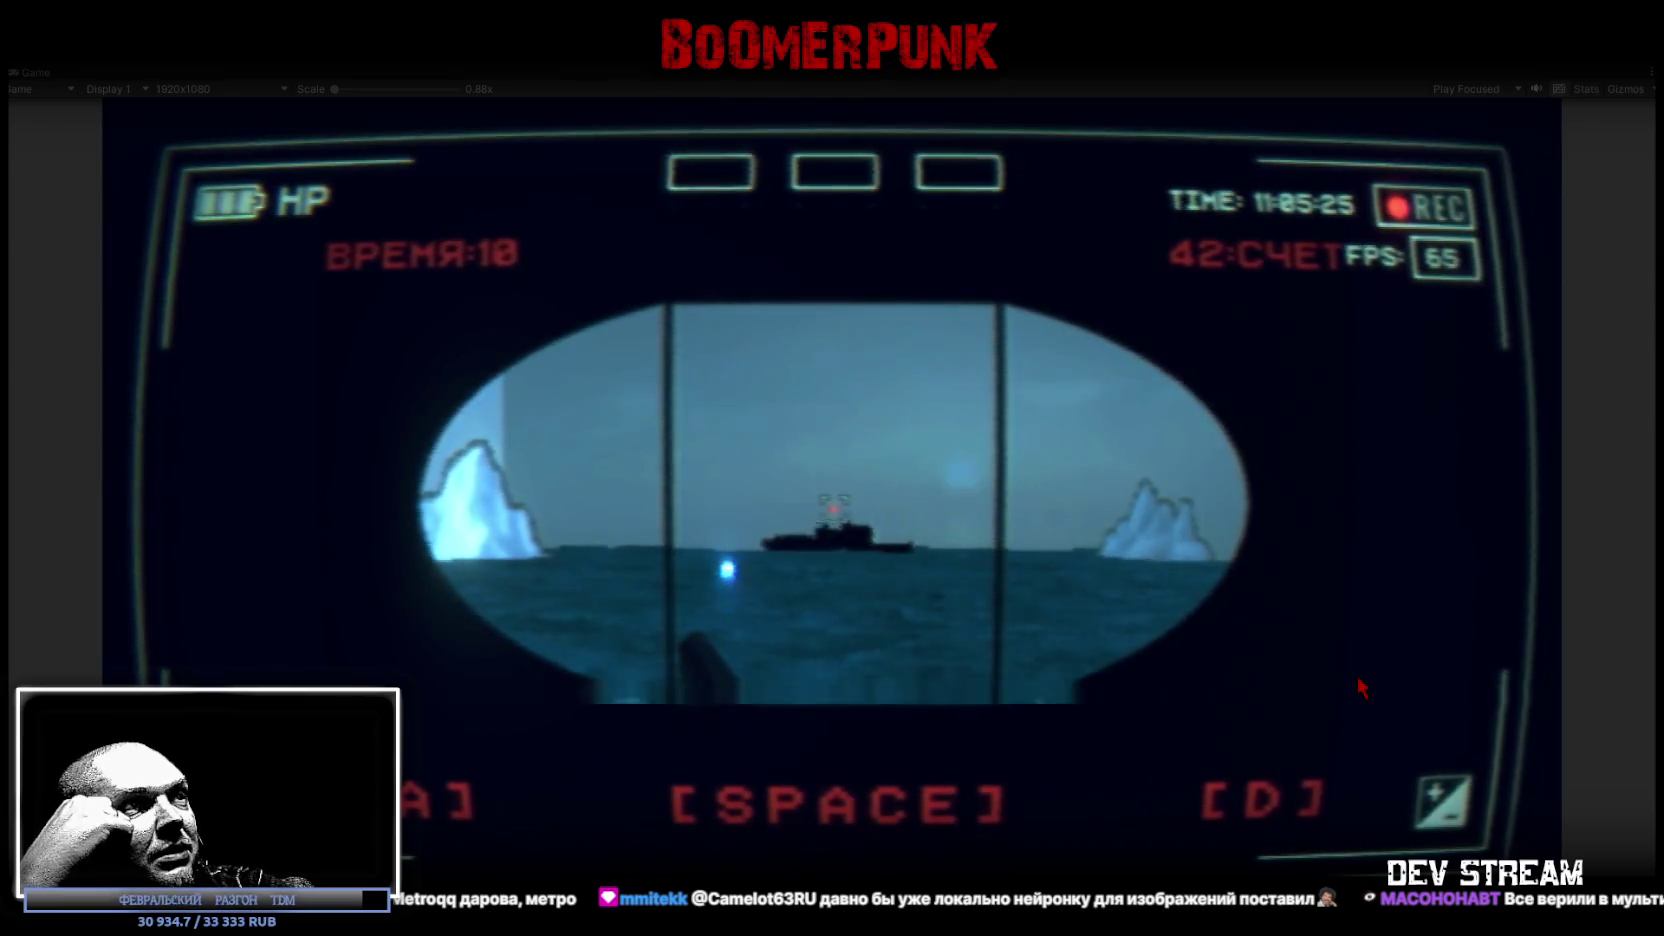
pyautogui.press('d')
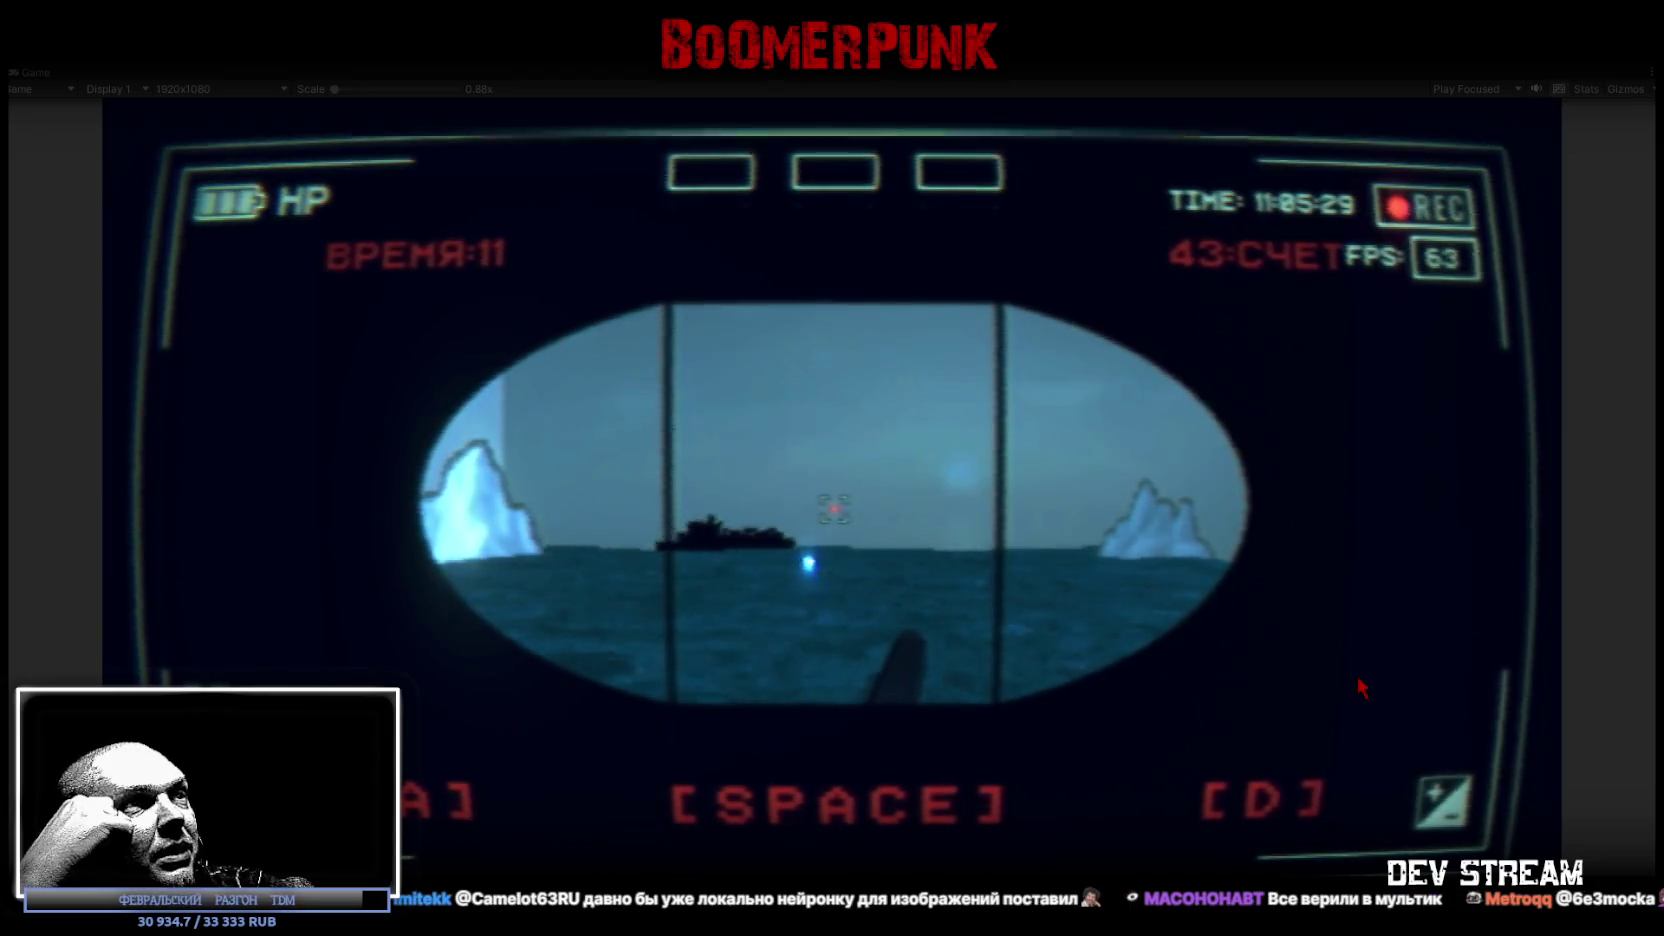
pyautogui.press('space')
pyautogui.press('a')
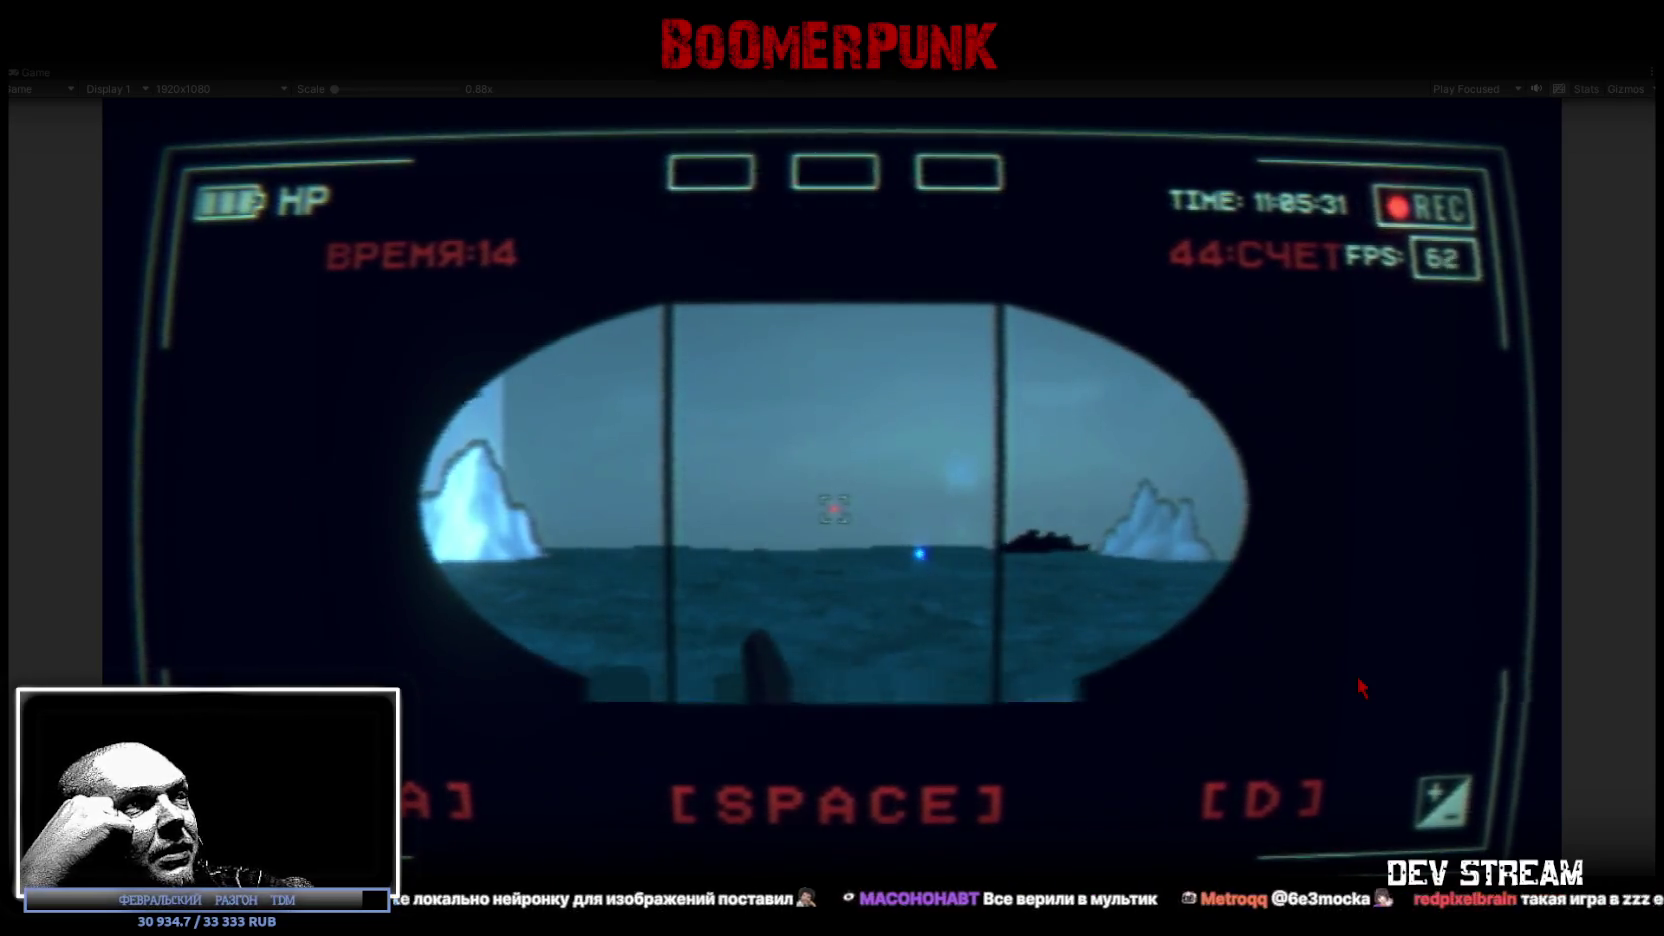
pyautogui.press('space')
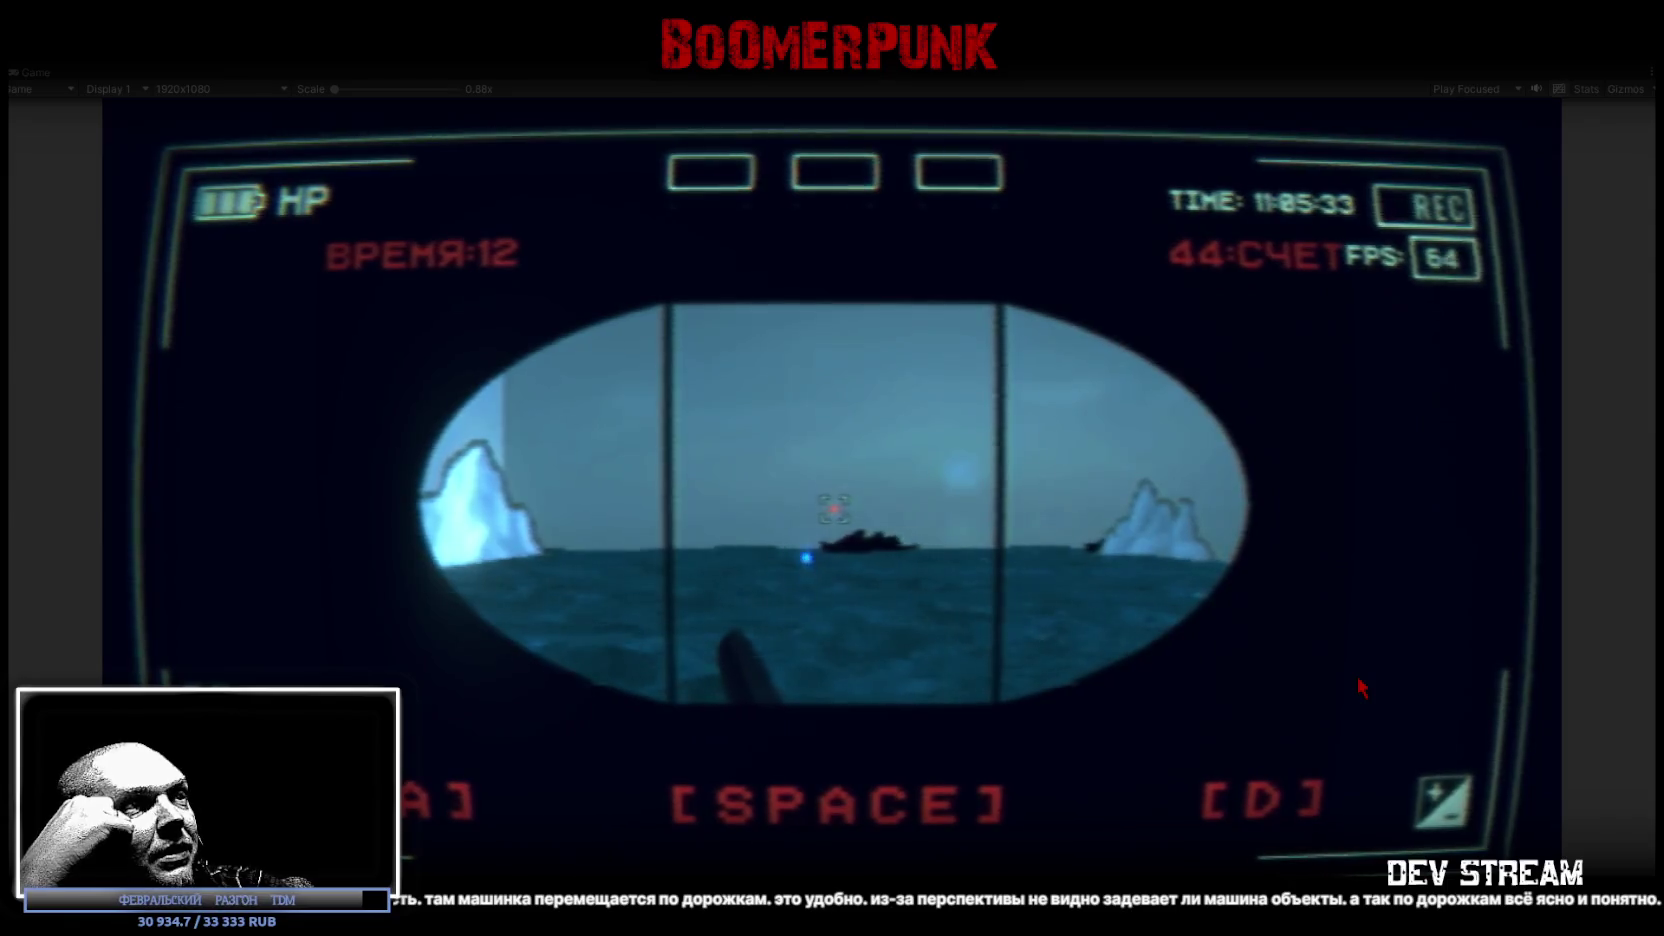
pyautogui.press('space')
pyautogui.press('d')
pyautogui.press('space')
pyautogui.press('a')
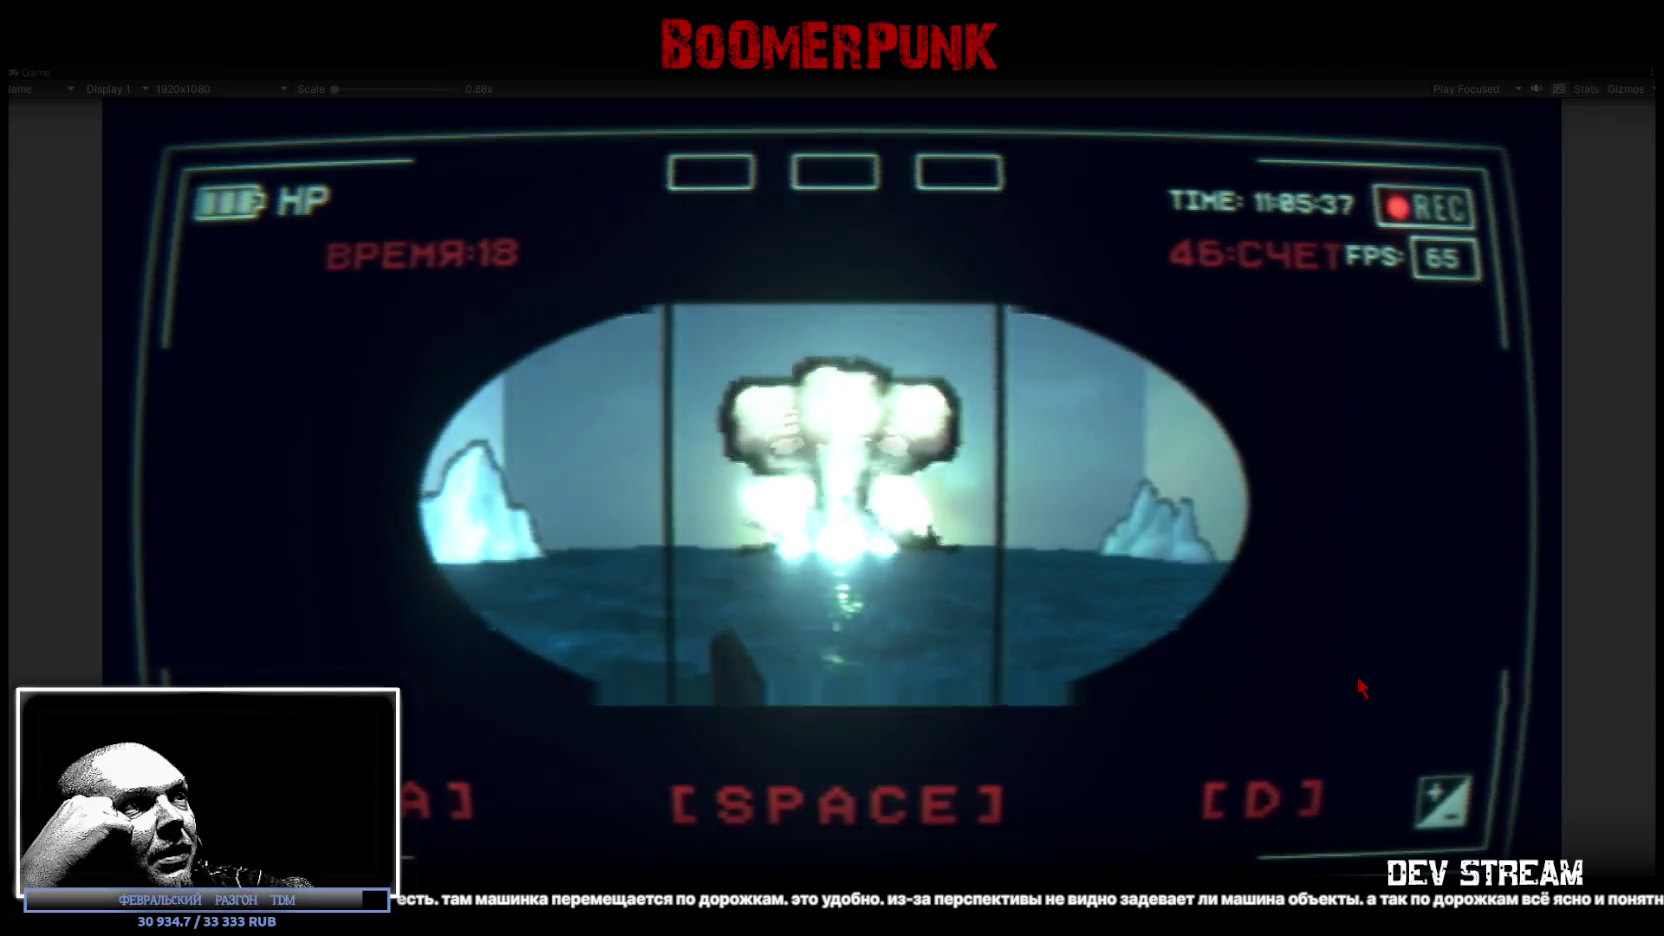
pyautogui.press('space')
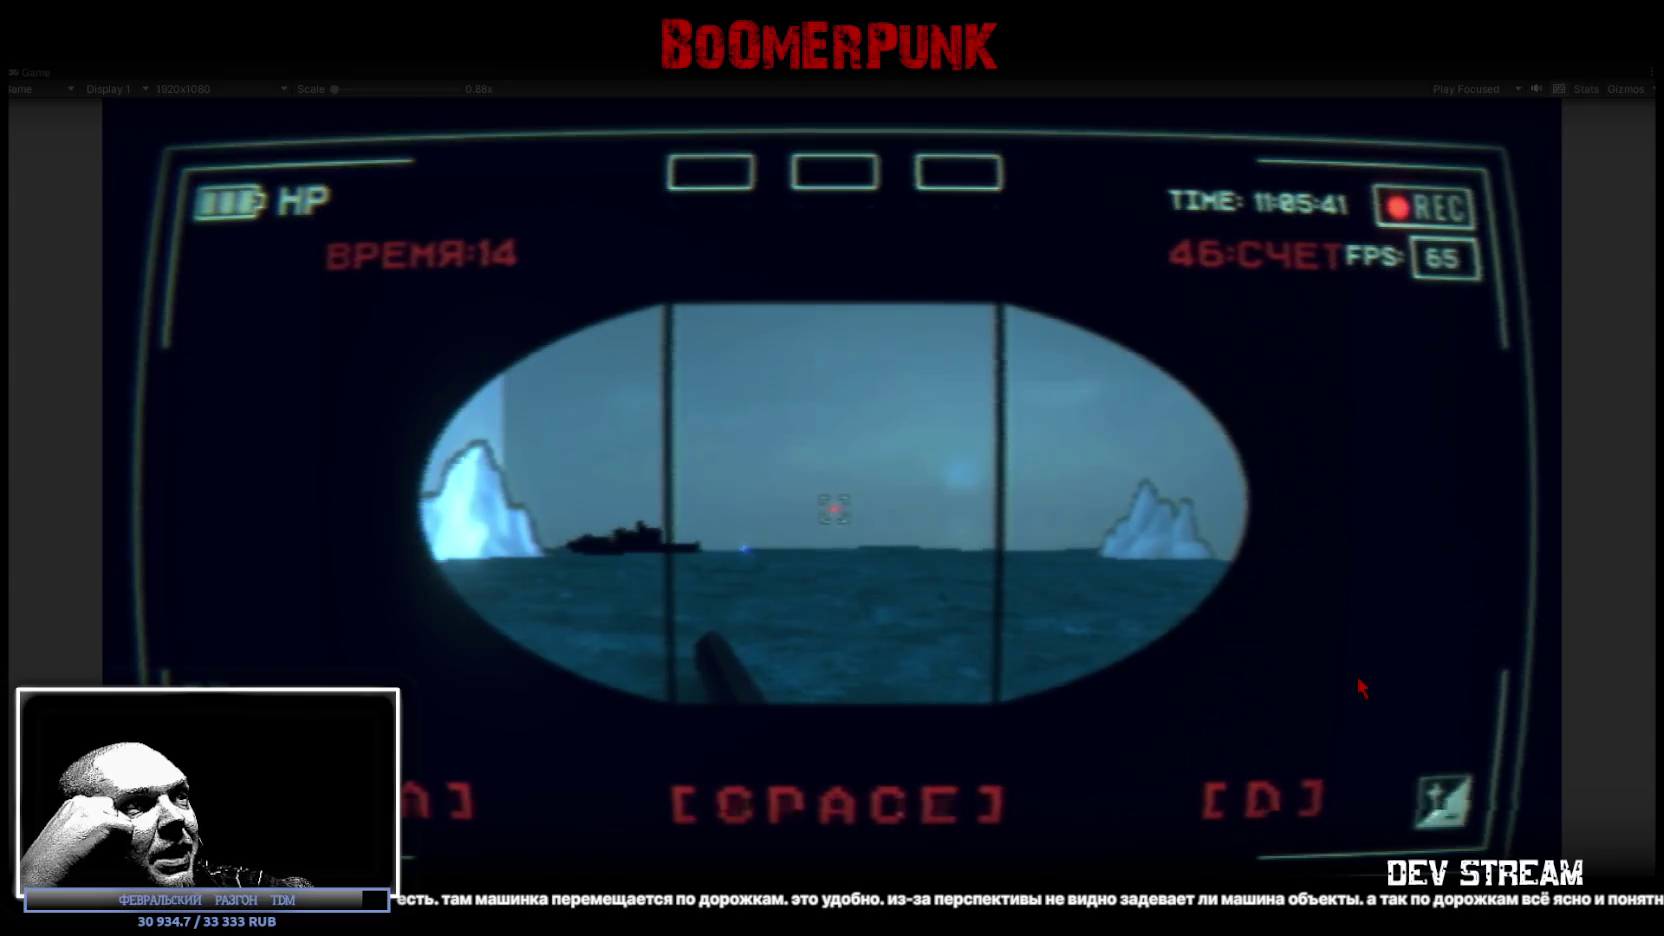
pyautogui.press('d')
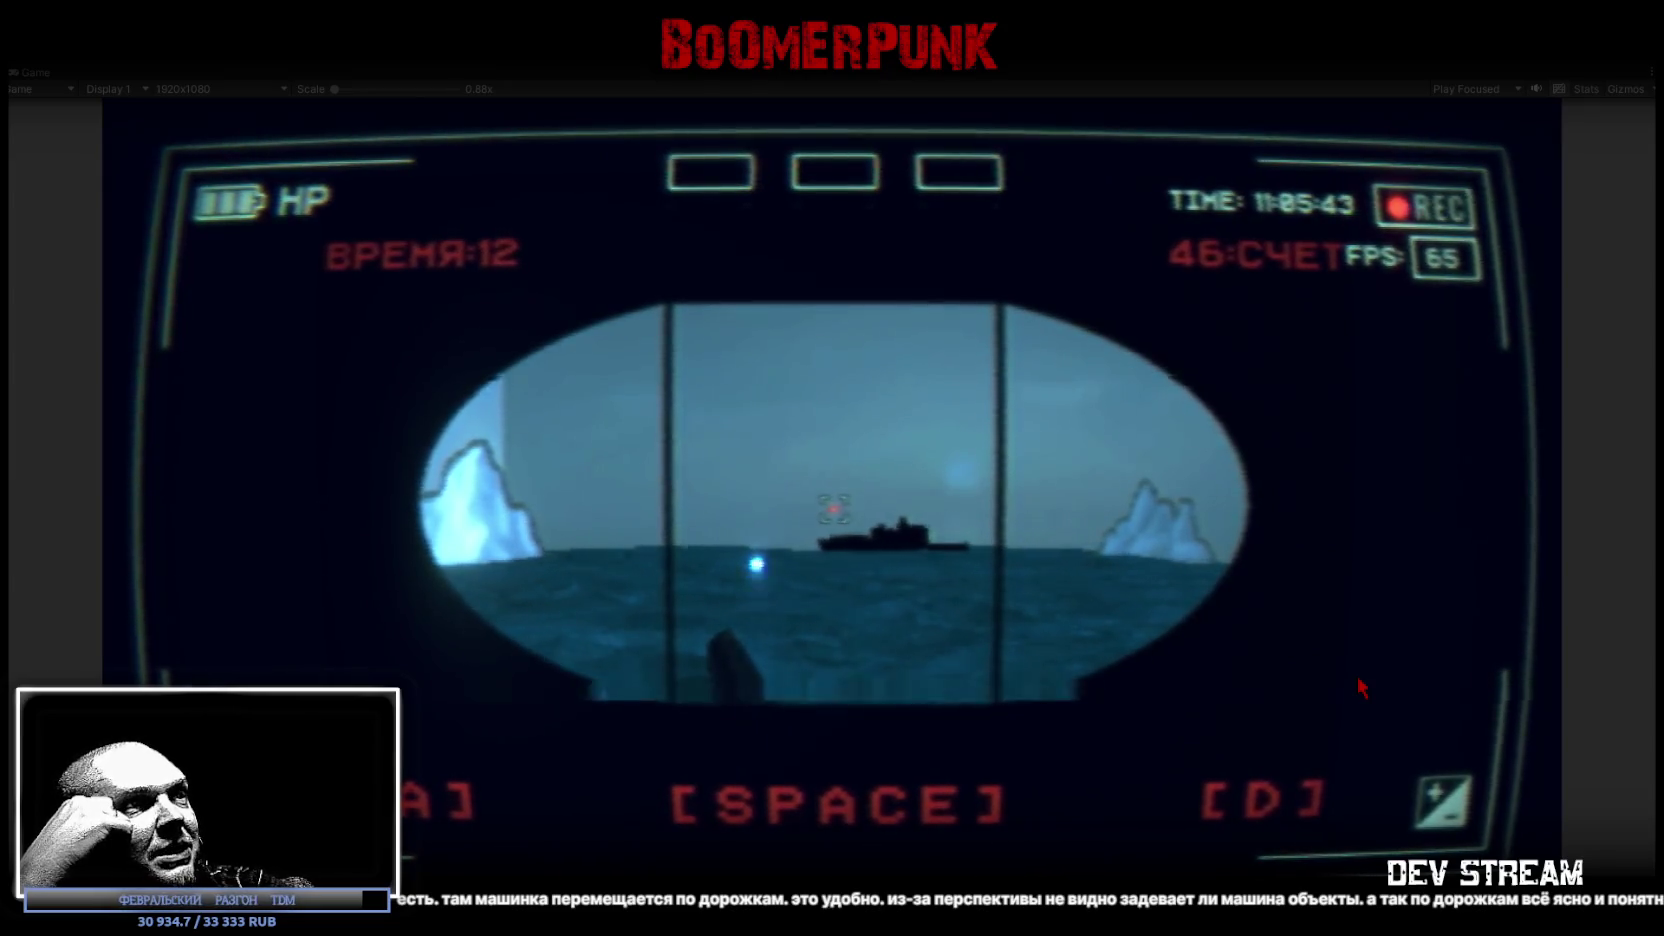
pyautogui.press('d')
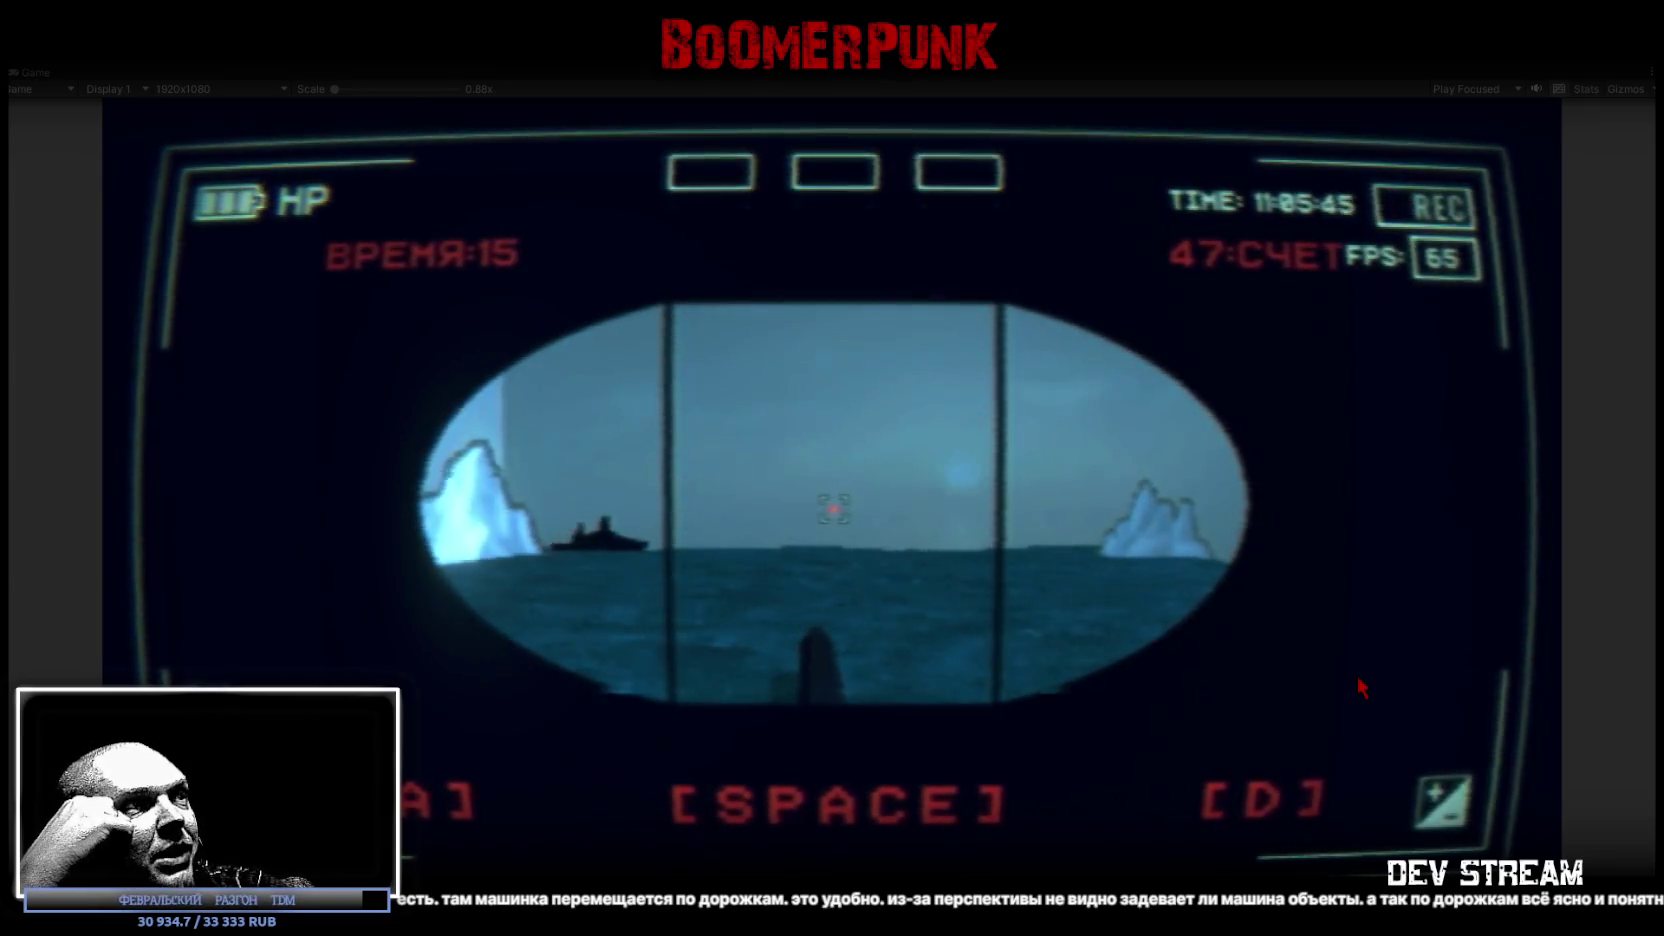
pyautogui.press('space')
pyautogui.press('d')
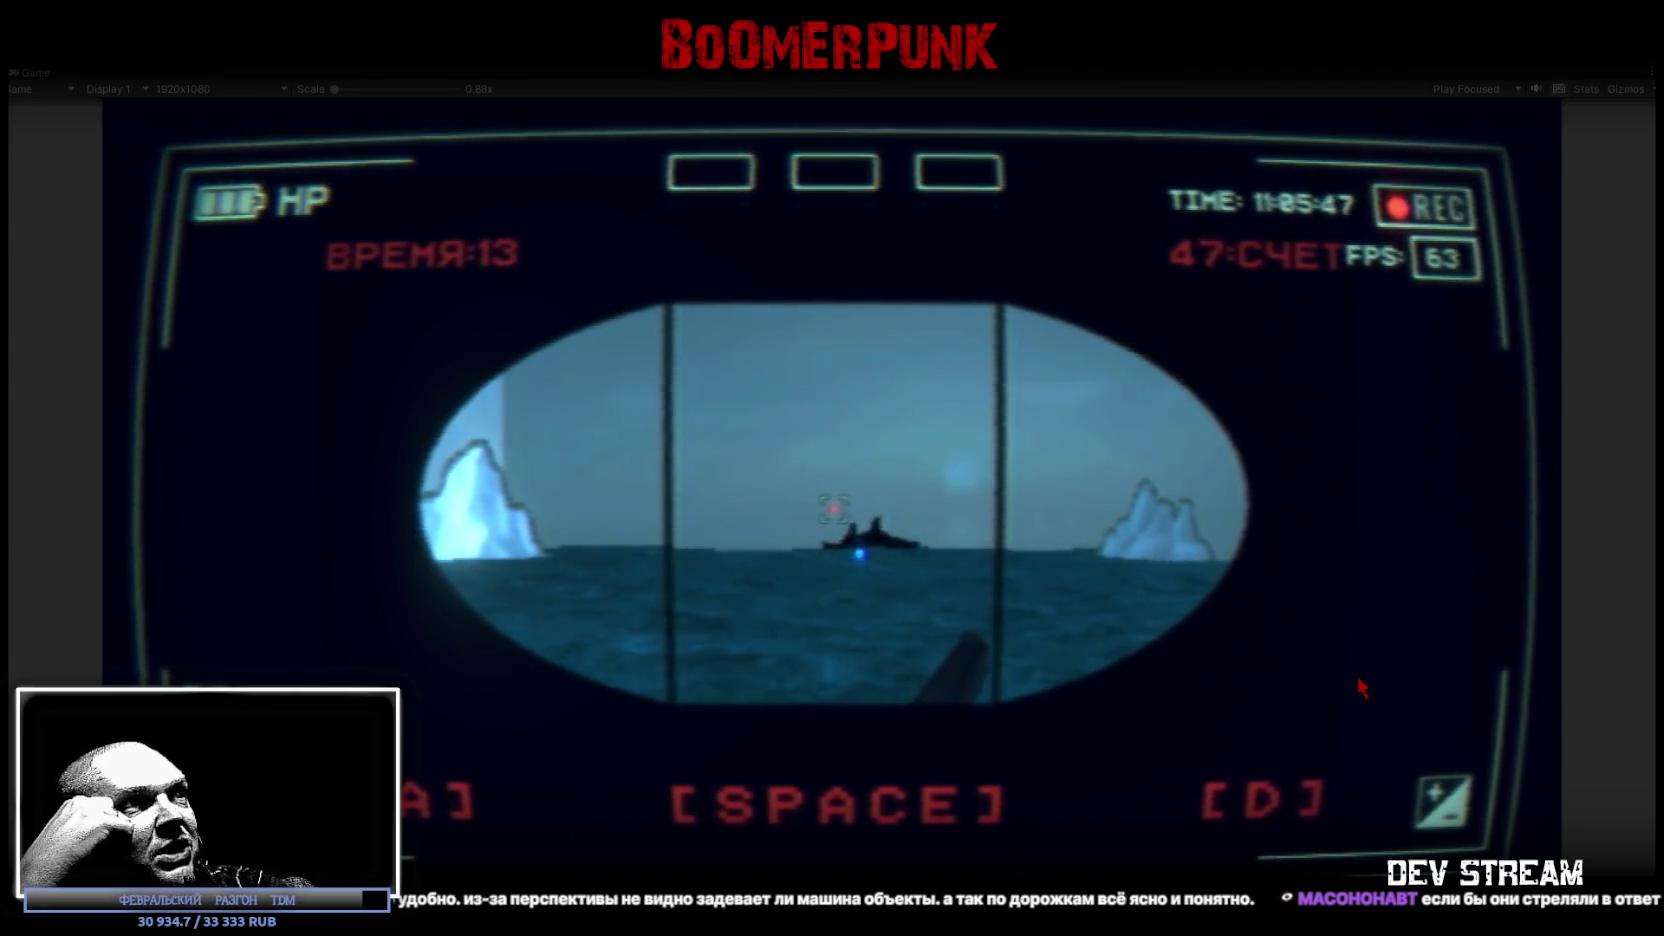
pyautogui.press('a')
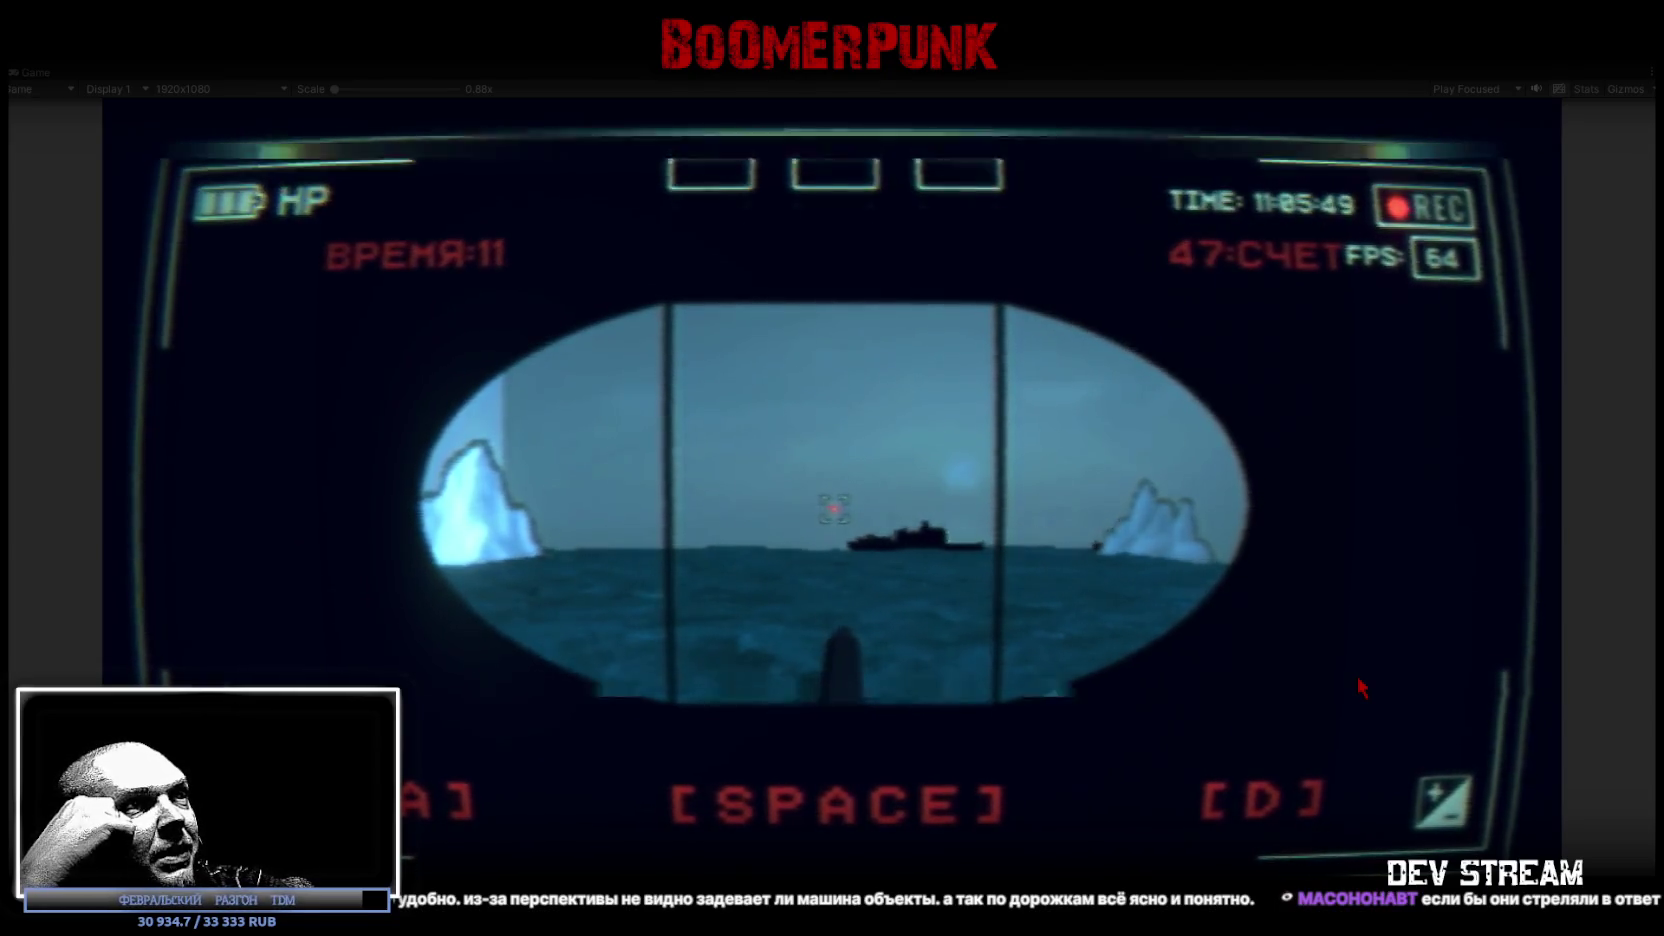
pyautogui.press('space')
pyautogui.press('space')
pyautogui.press('space')
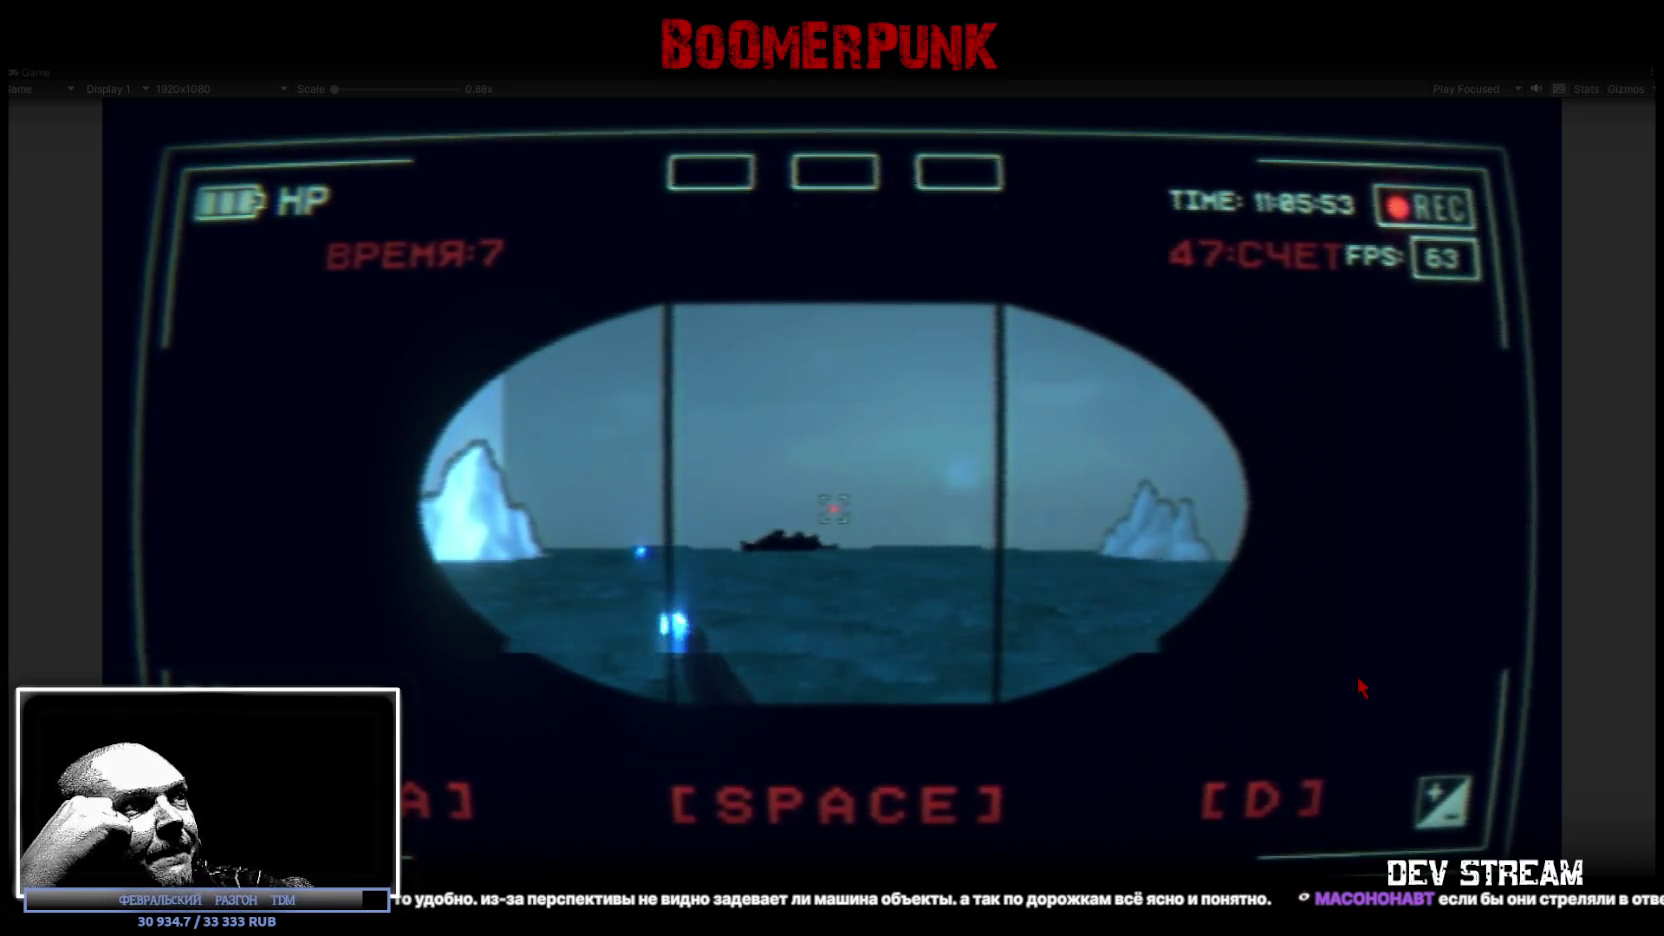
pyautogui.press('space')
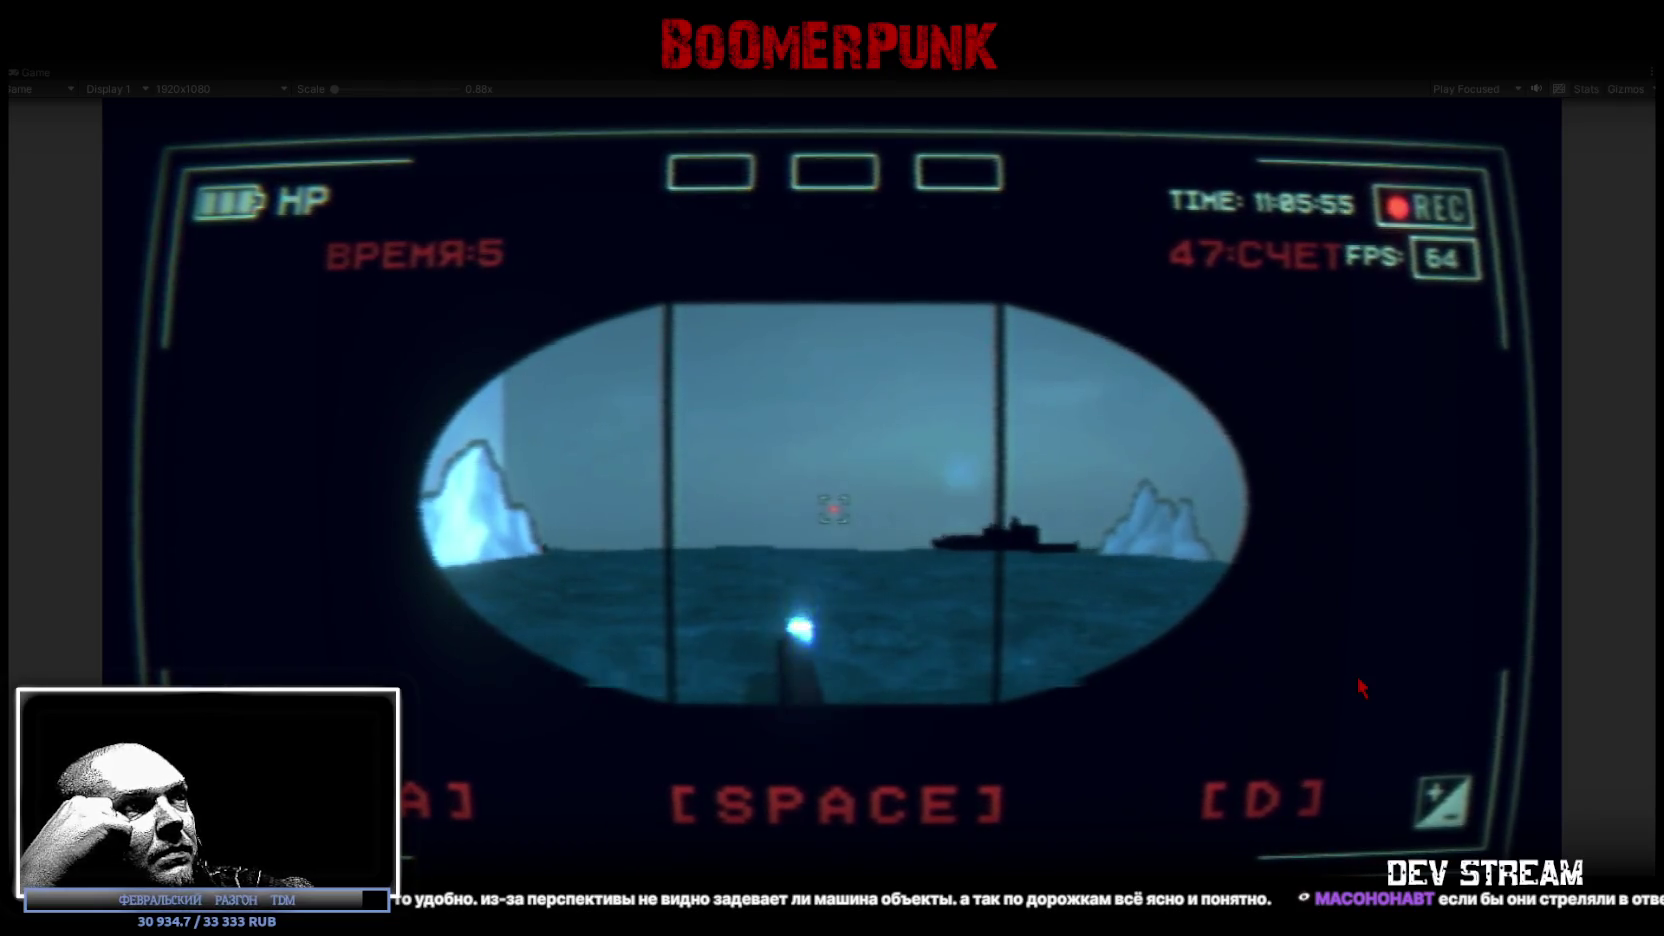
pyautogui.press('a')
pyautogui.press('space')
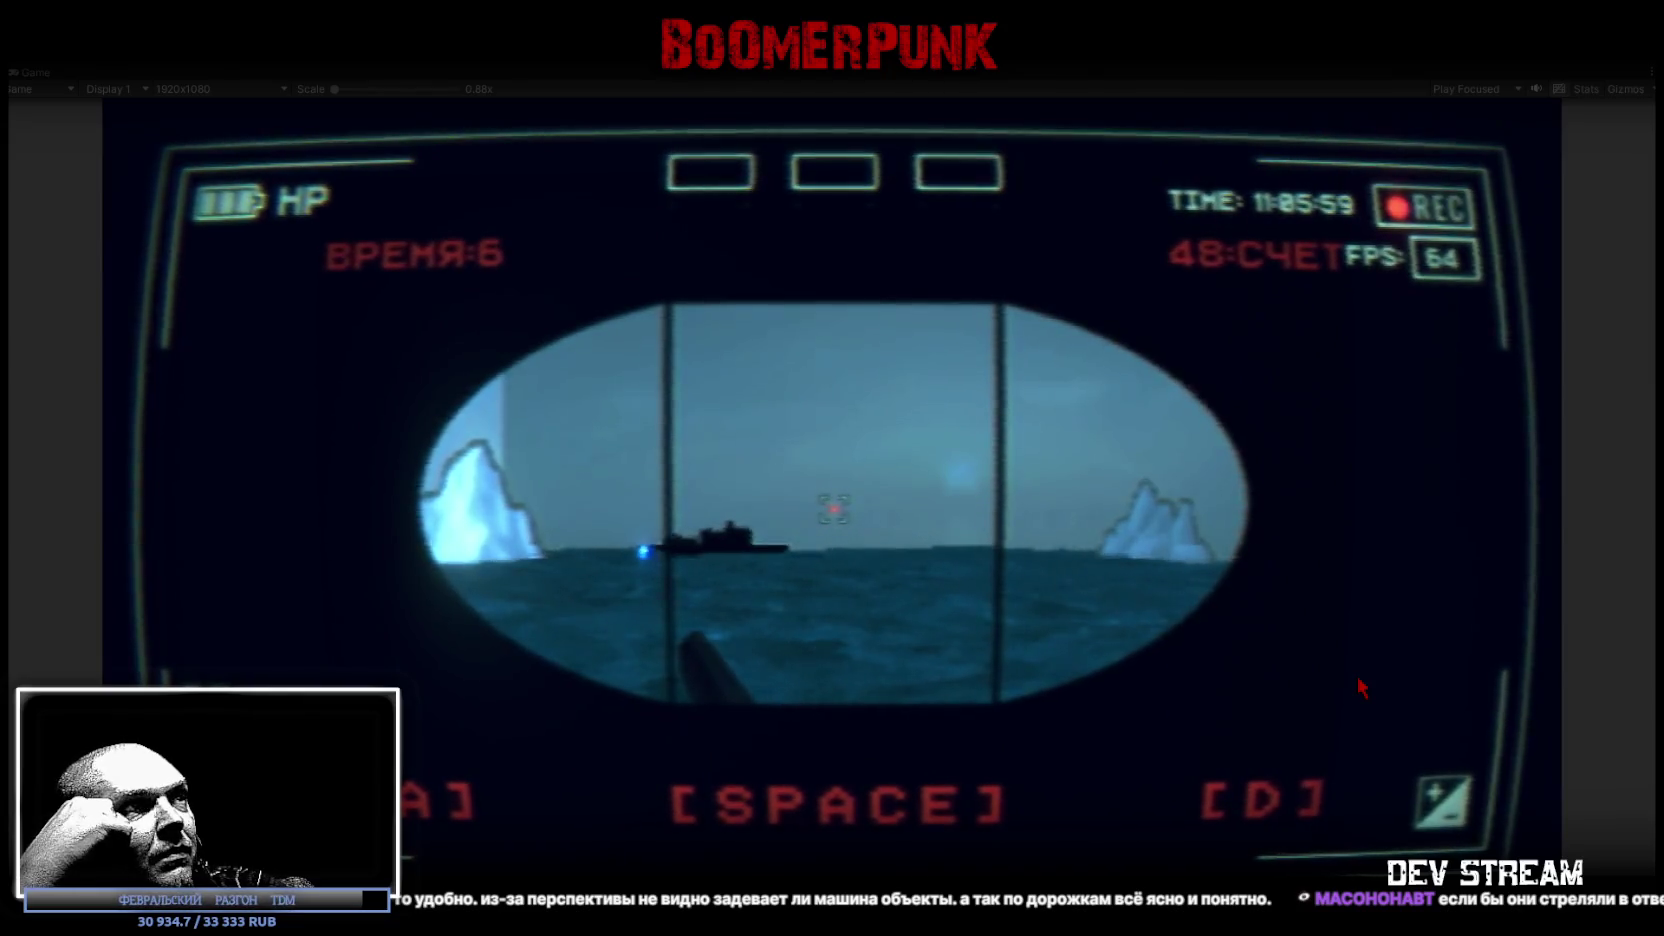
pyautogui.press('space')
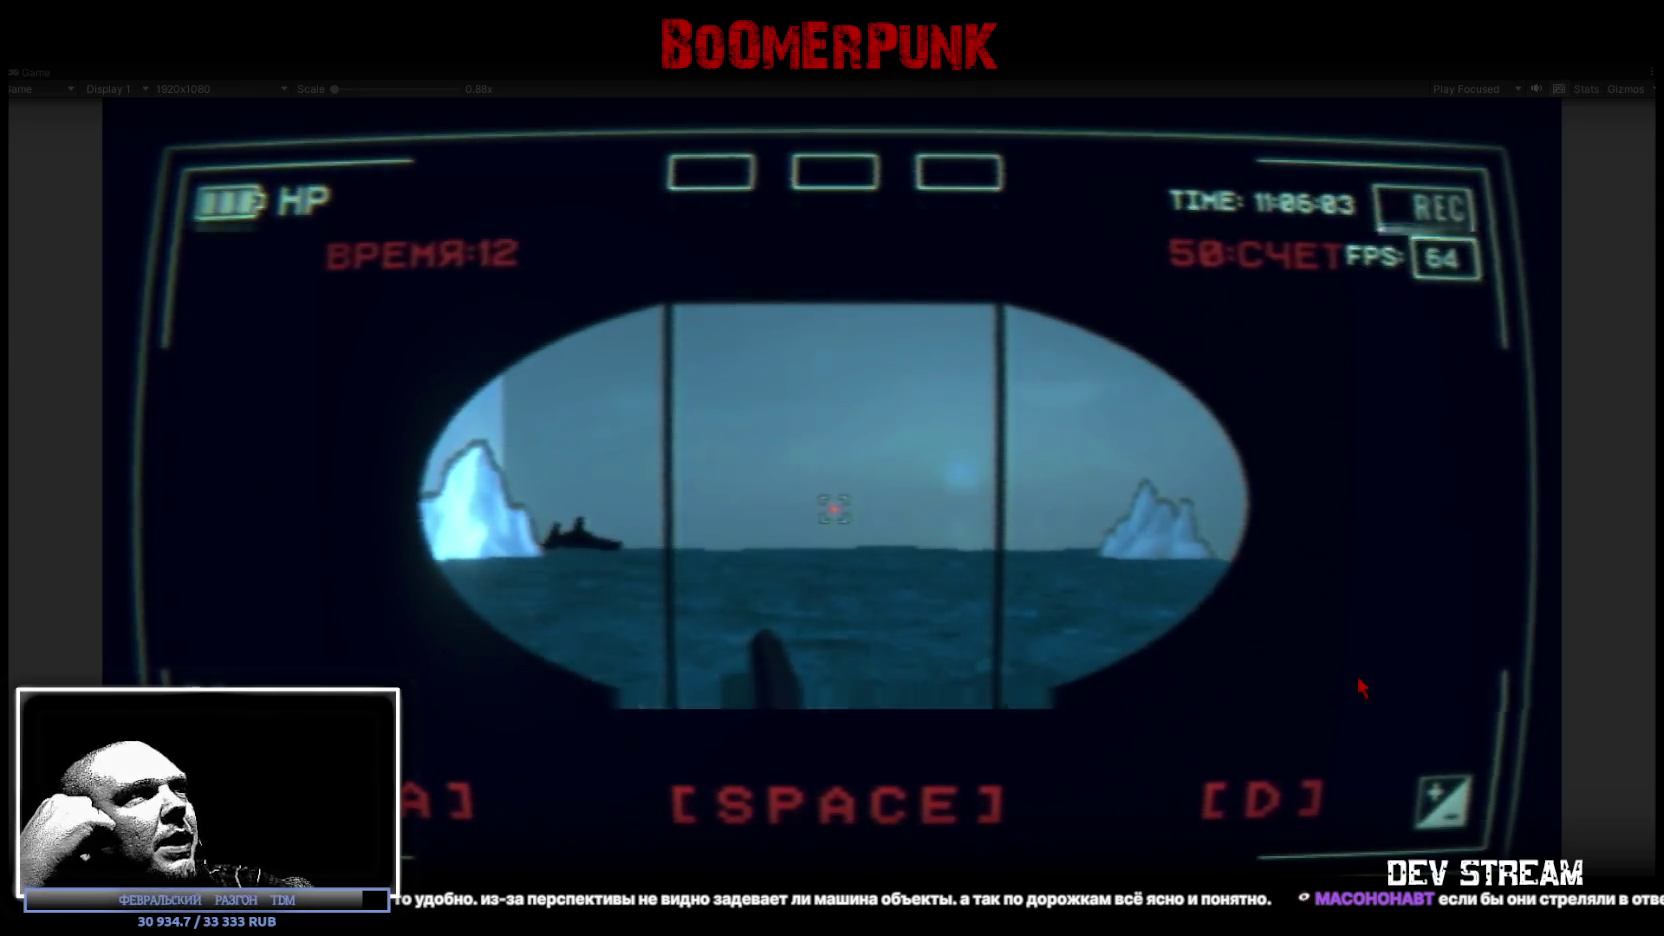
pyautogui.press('space')
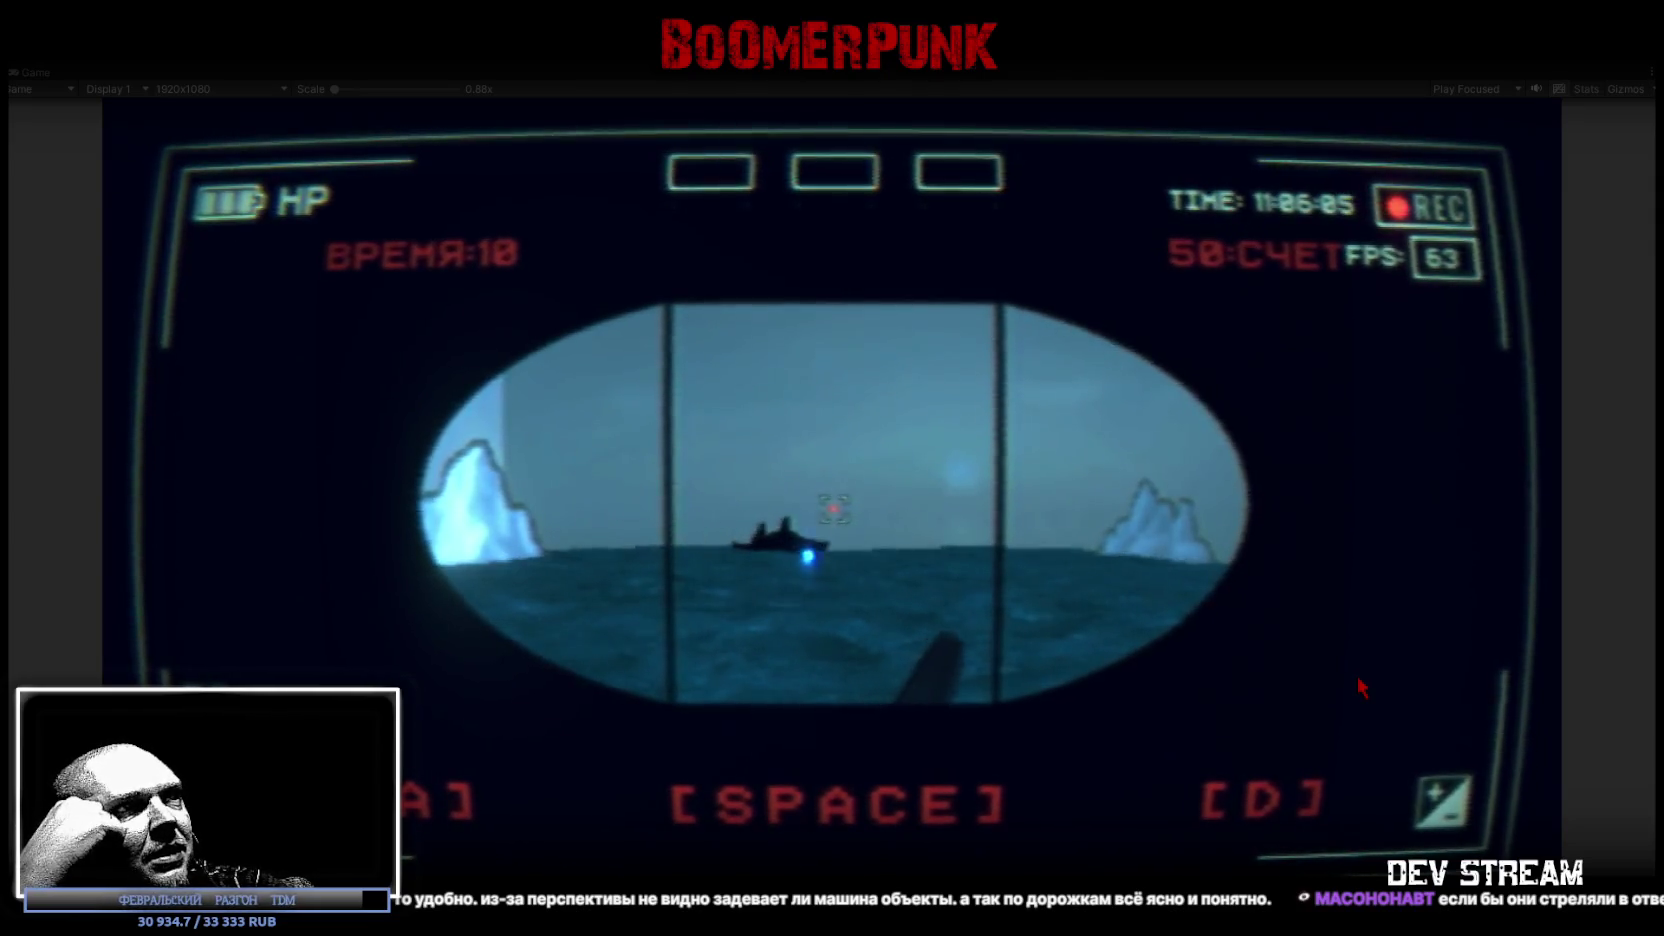
pyautogui.press('space')
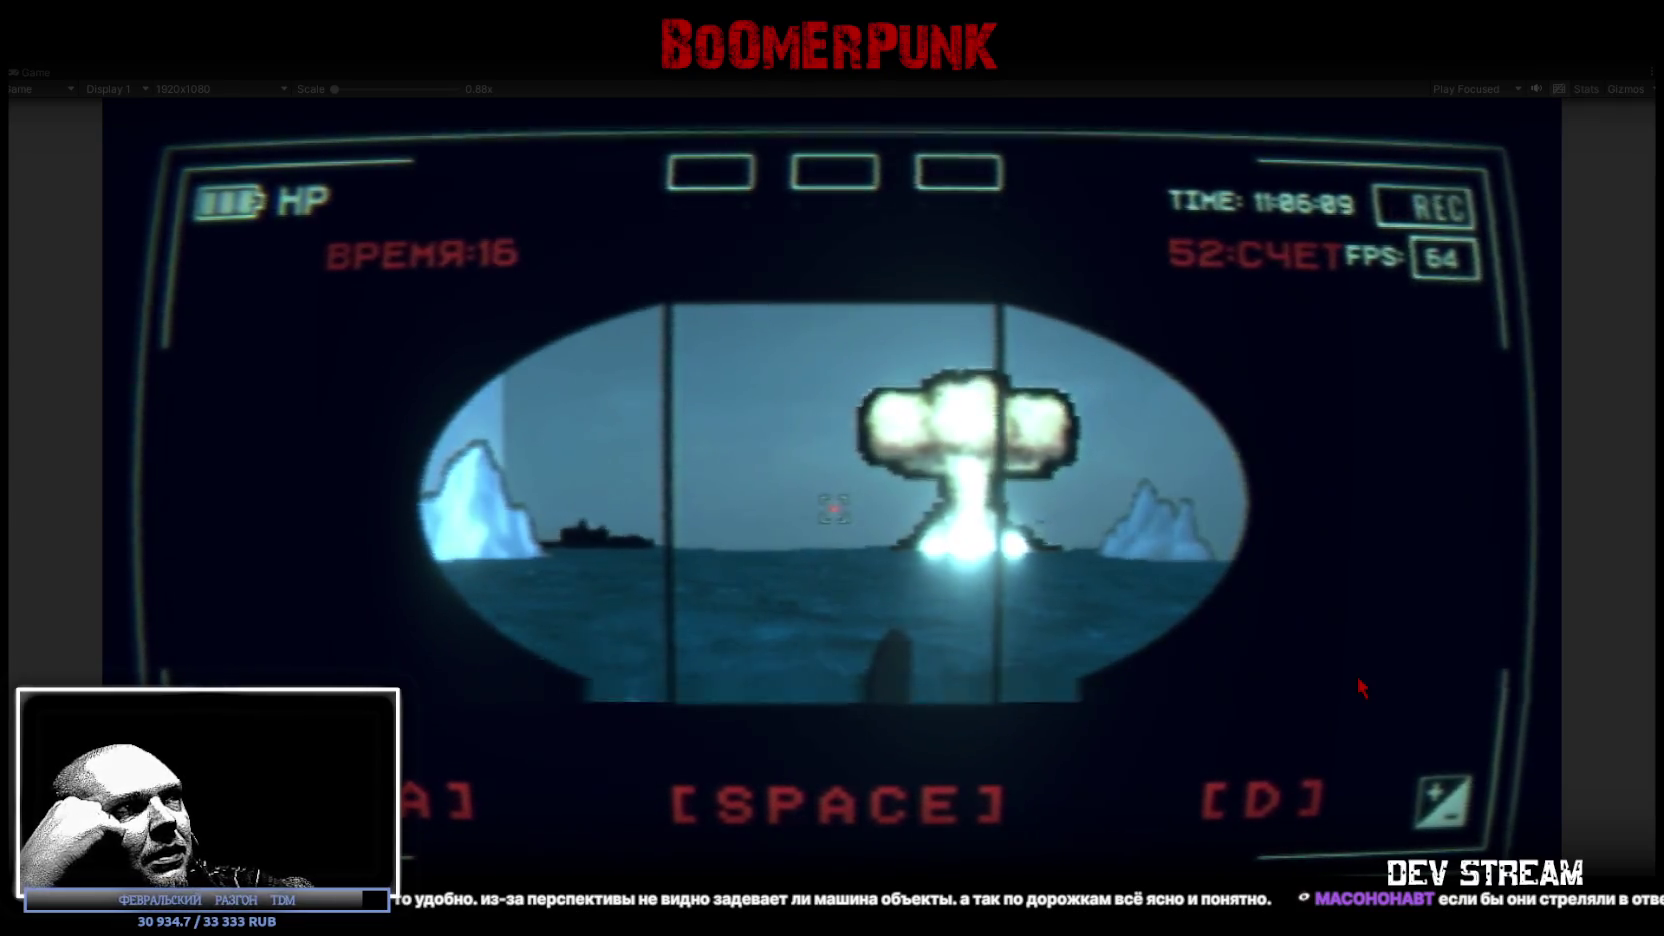
pyautogui.press('space')
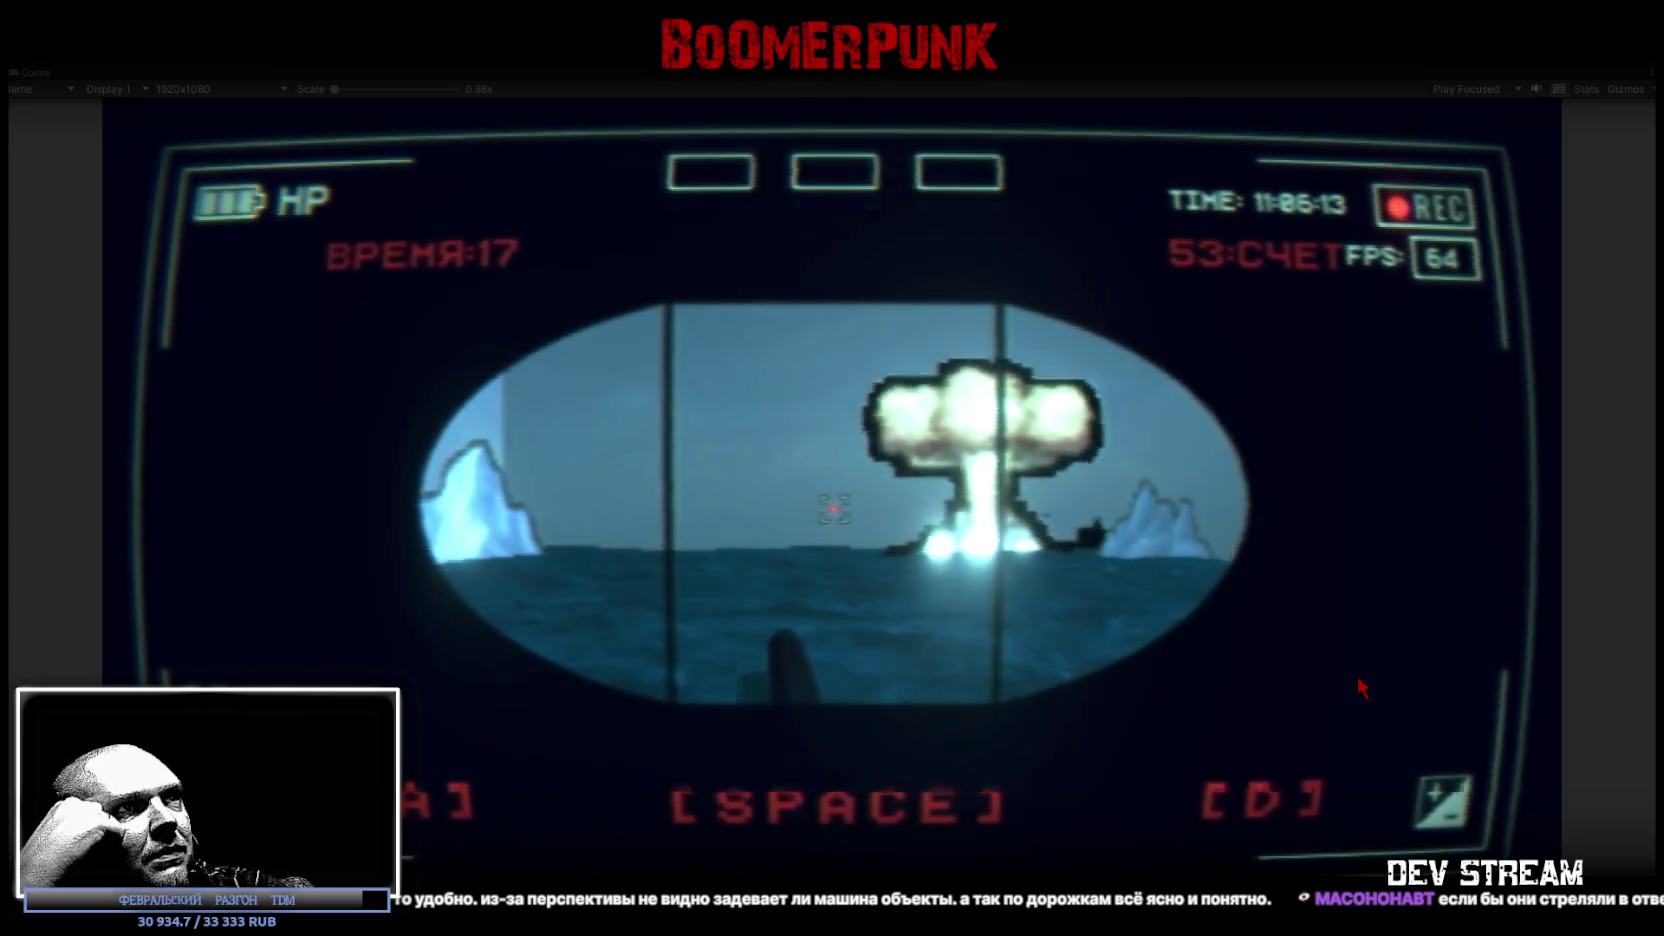
pyautogui.press('space')
pyautogui.press('space')
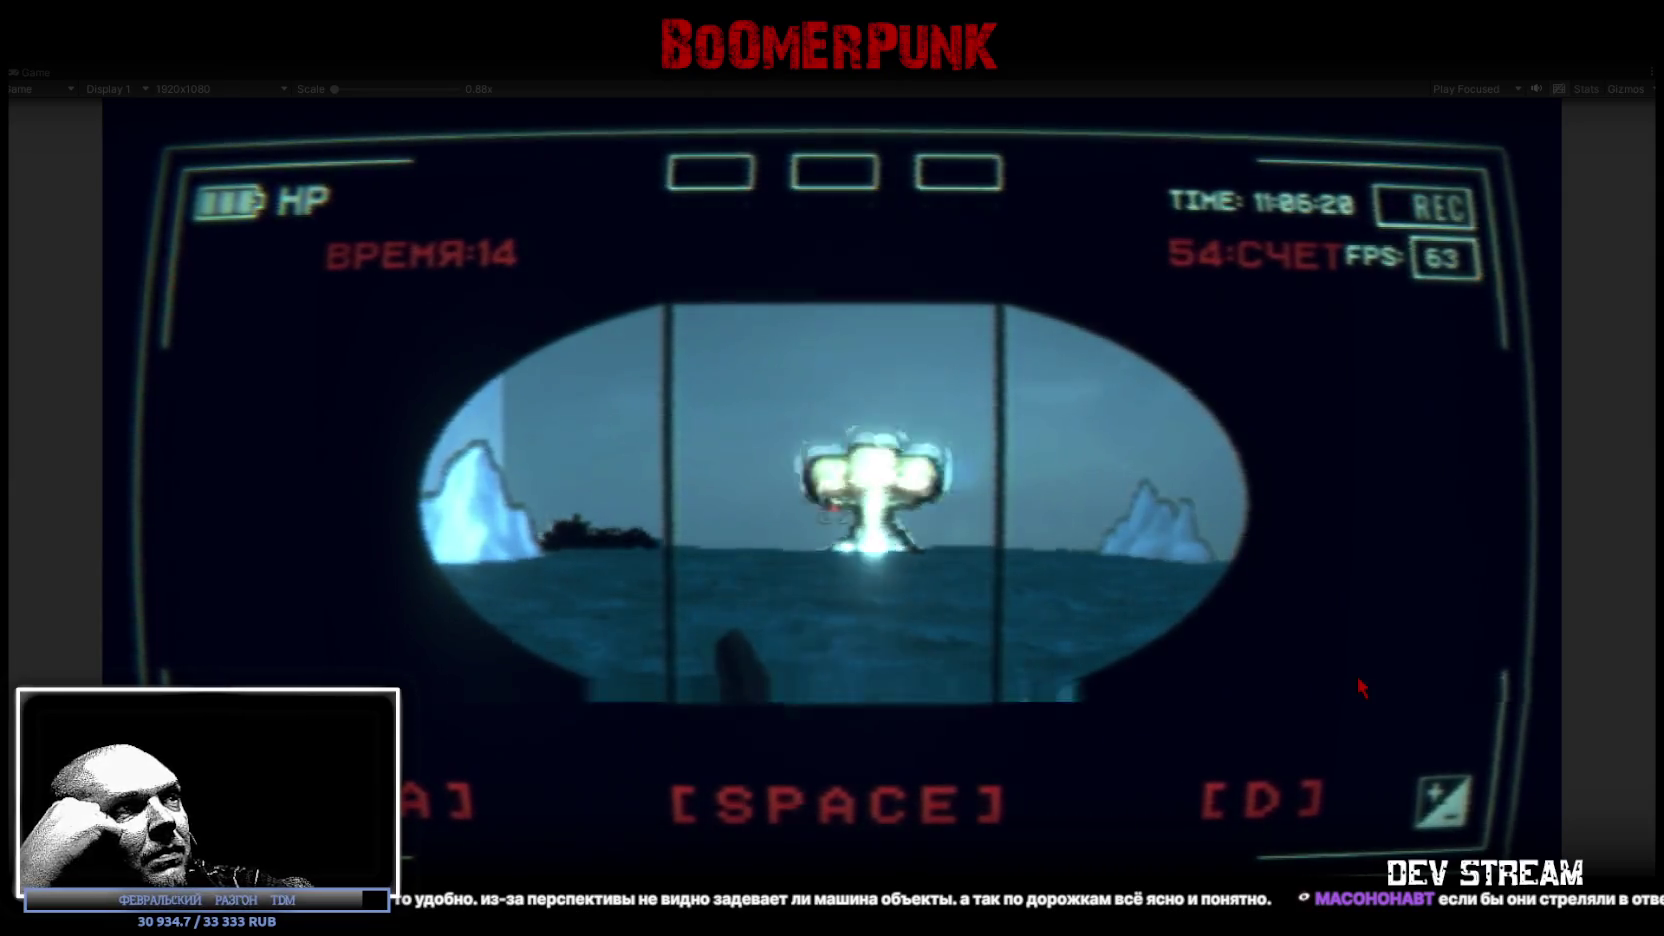
pyautogui.press('space')
# Step: Fire the final volleys until the timer runs out and the game-over screen appears
pyautogui.press('d')
pyautogui.press('space')
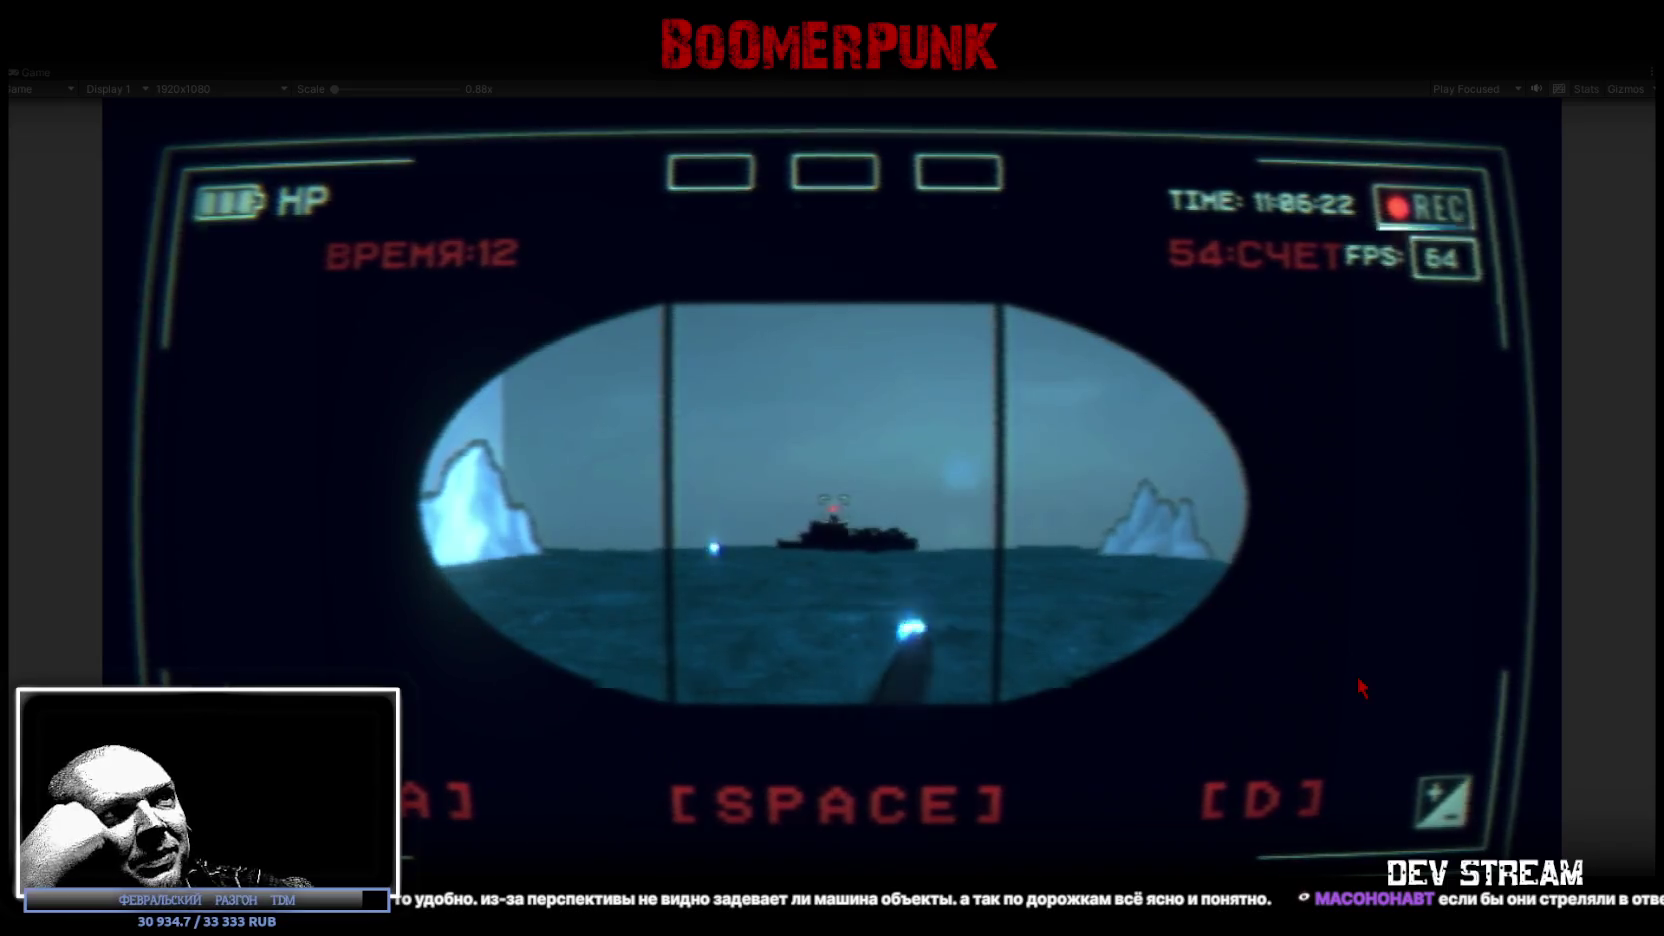
pyautogui.press('a')
pyautogui.press('space')
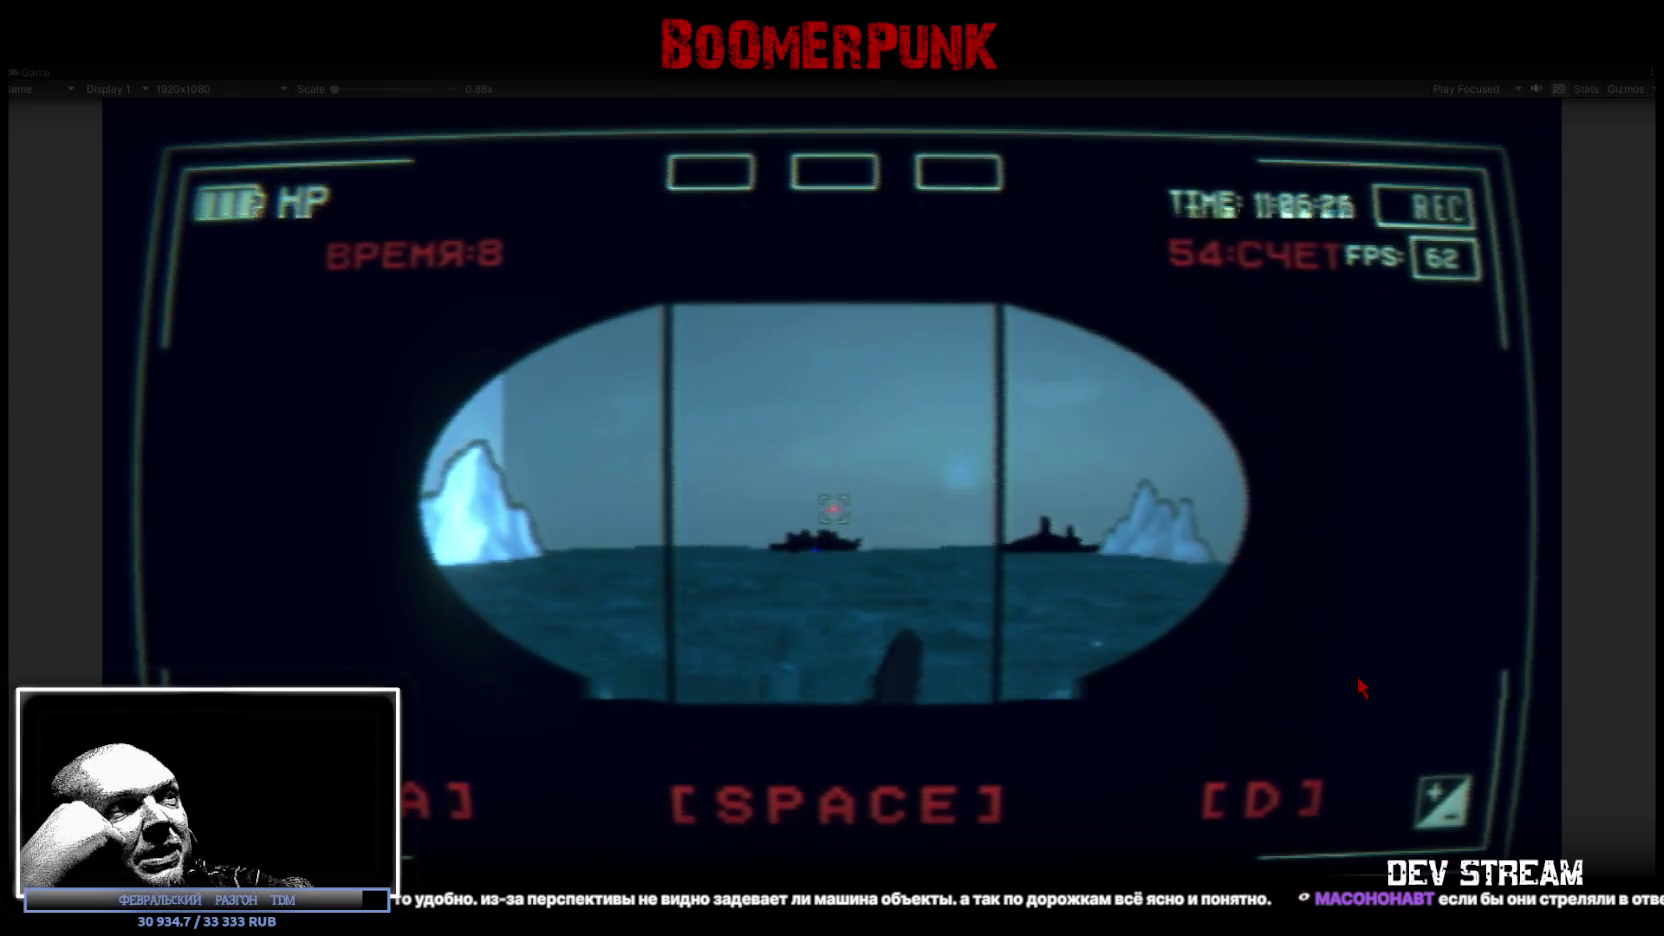
pyautogui.press('a')
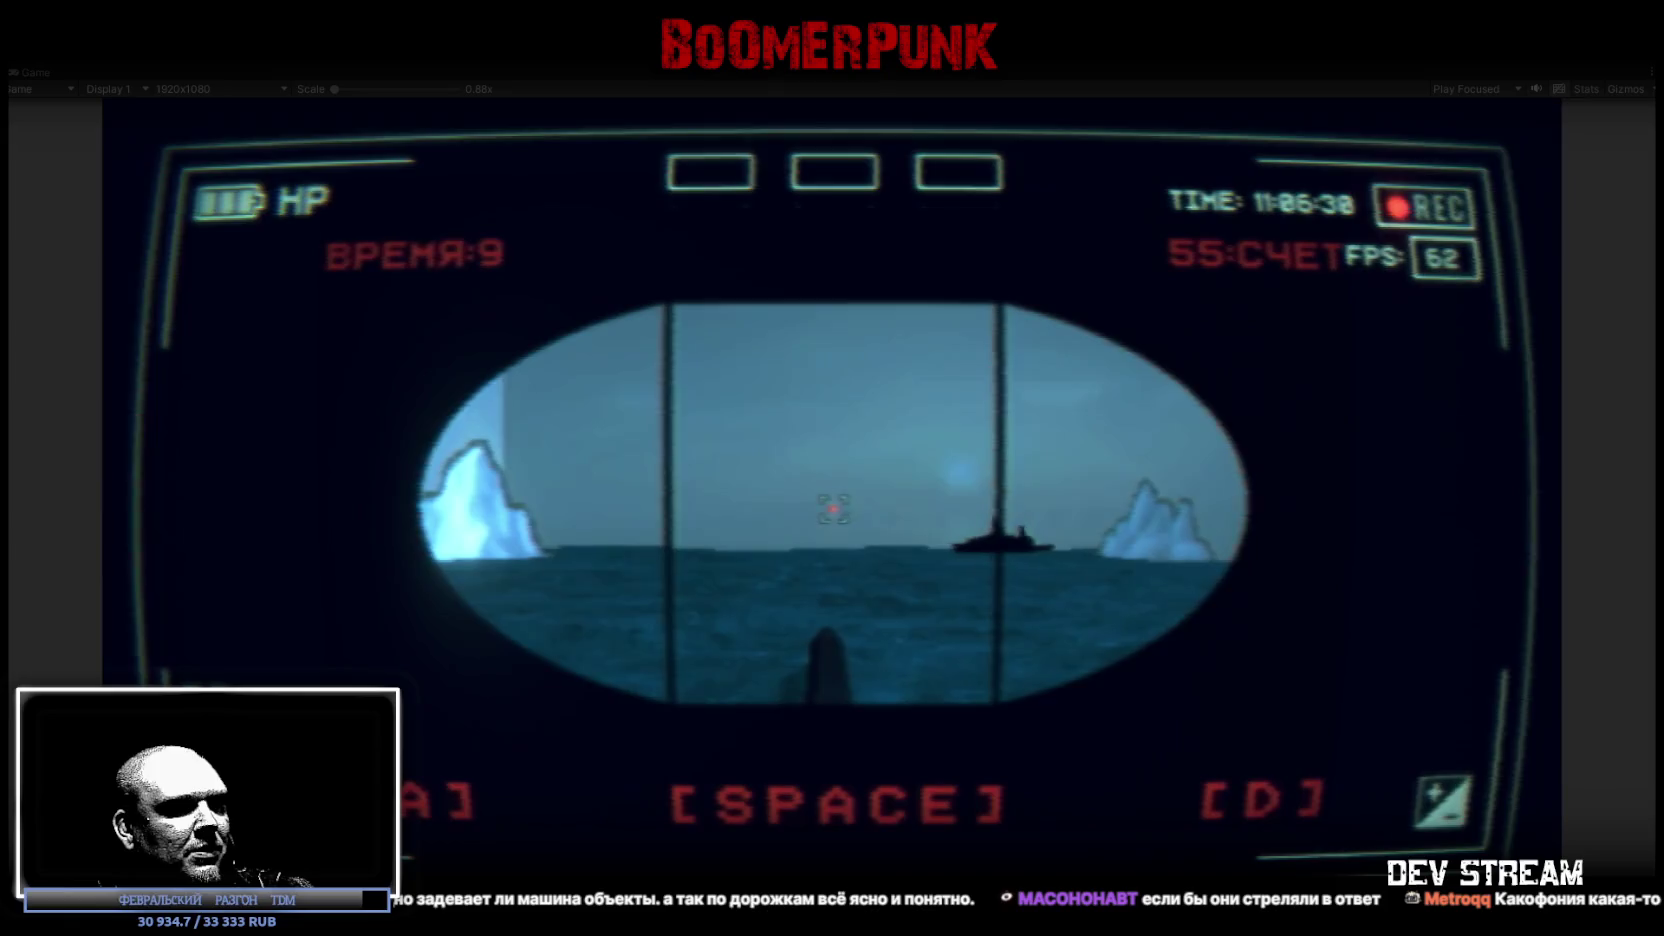
pyautogui.press('space')
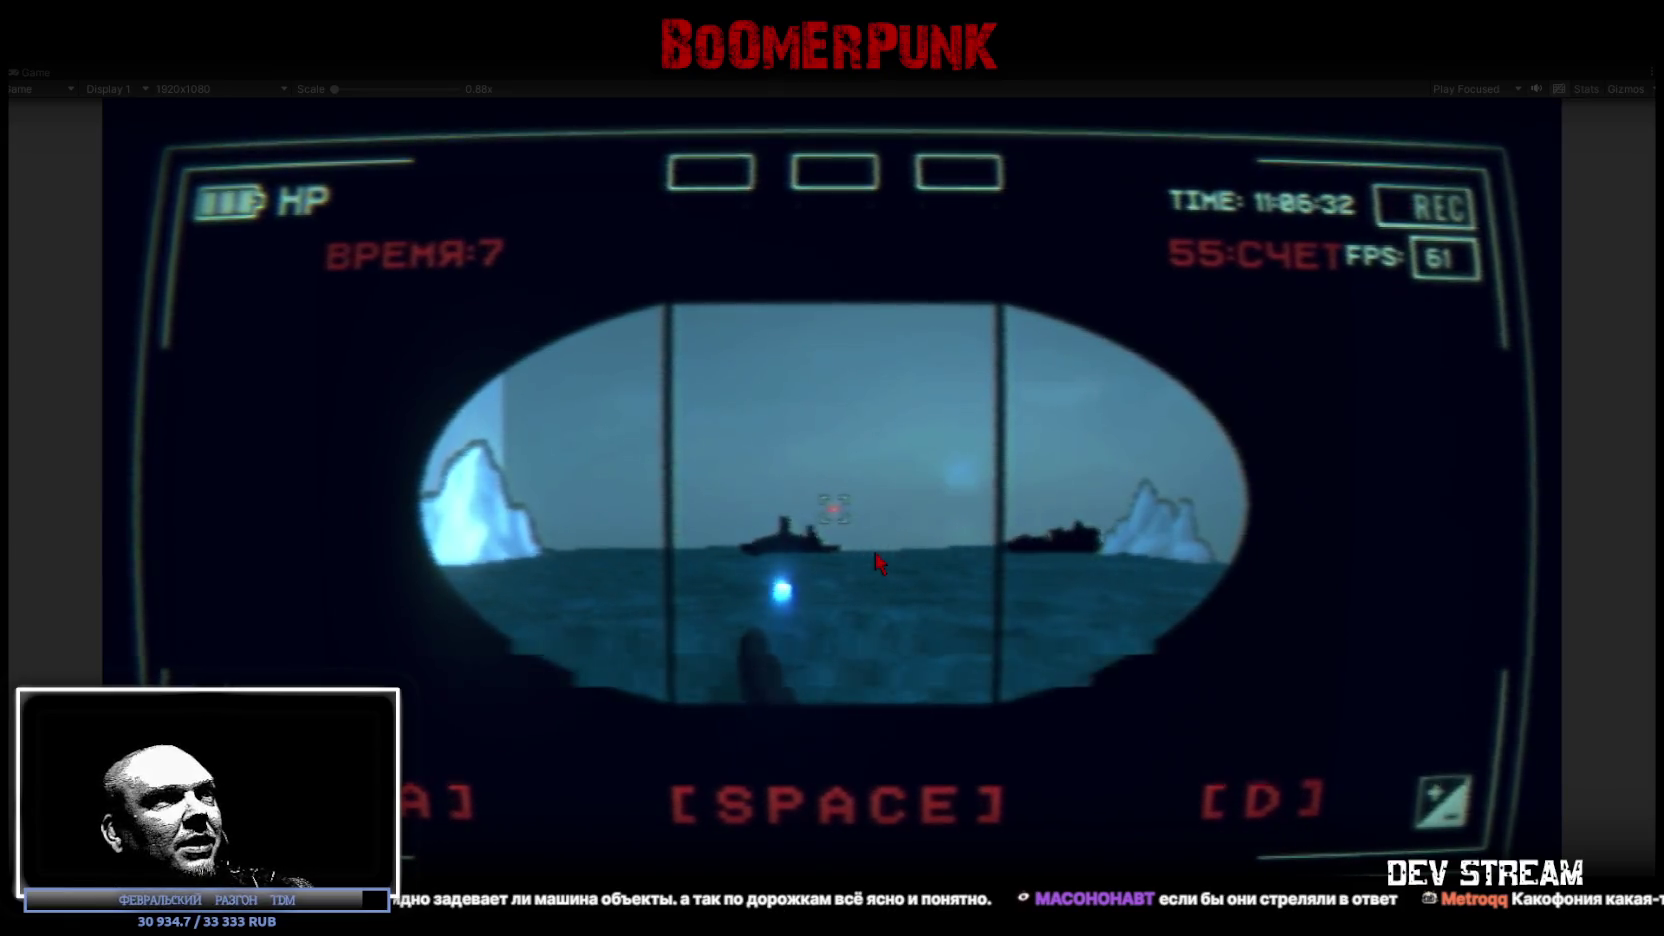
pyautogui.press('a')
pyautogui.press('space')
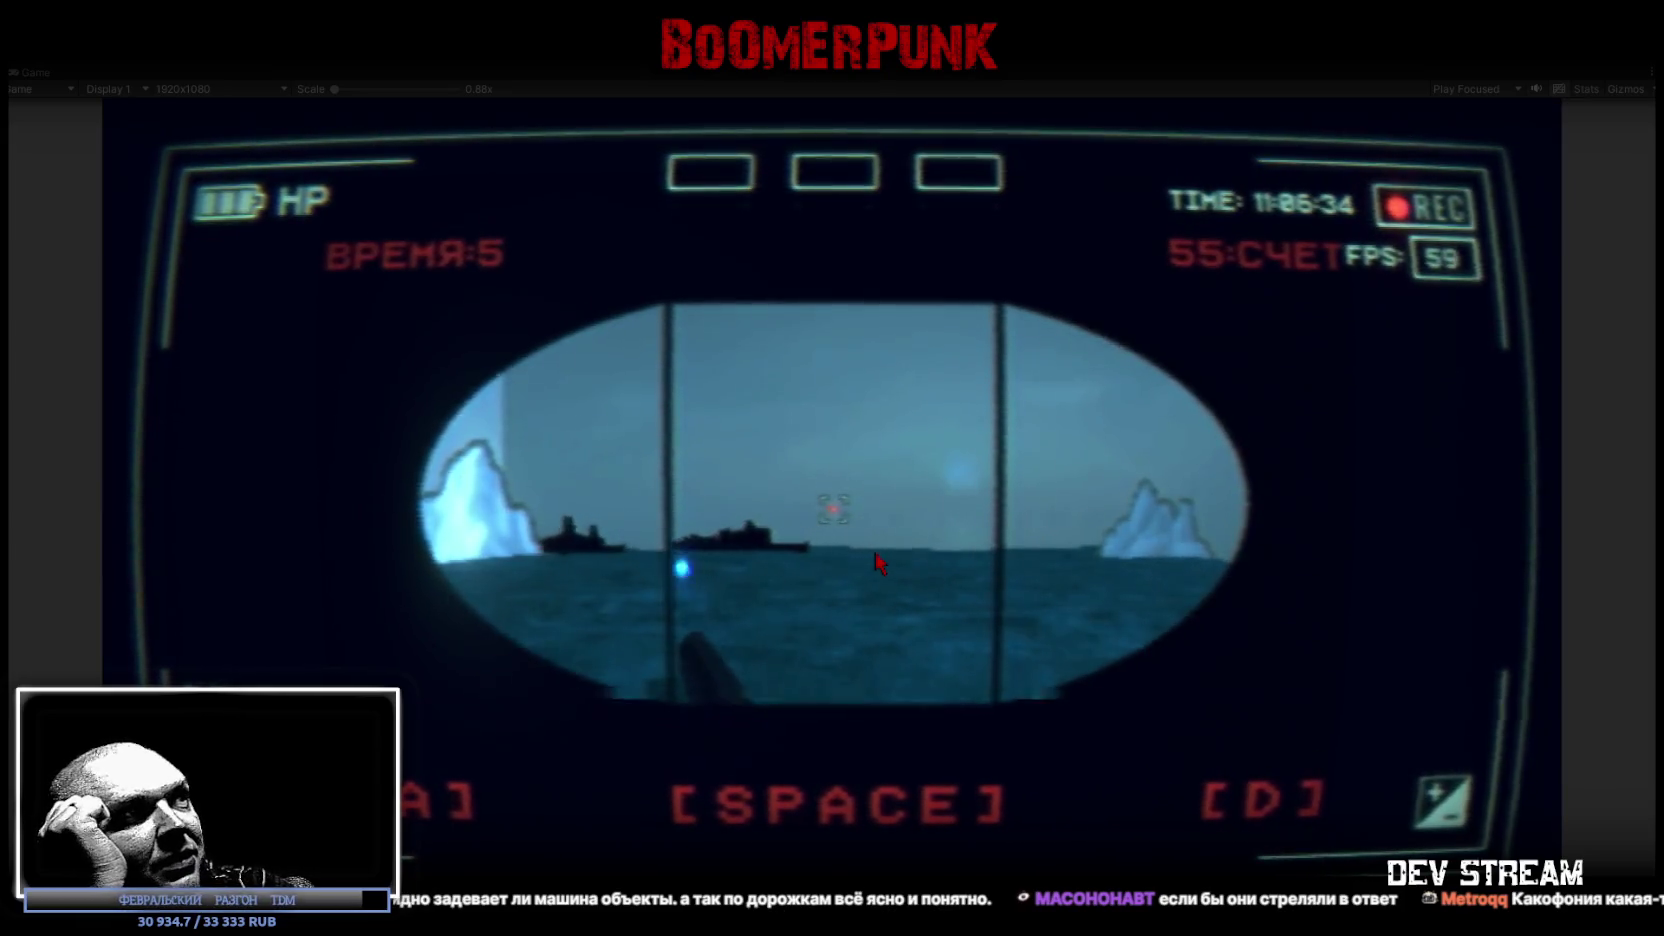
pyautogui.press('d')
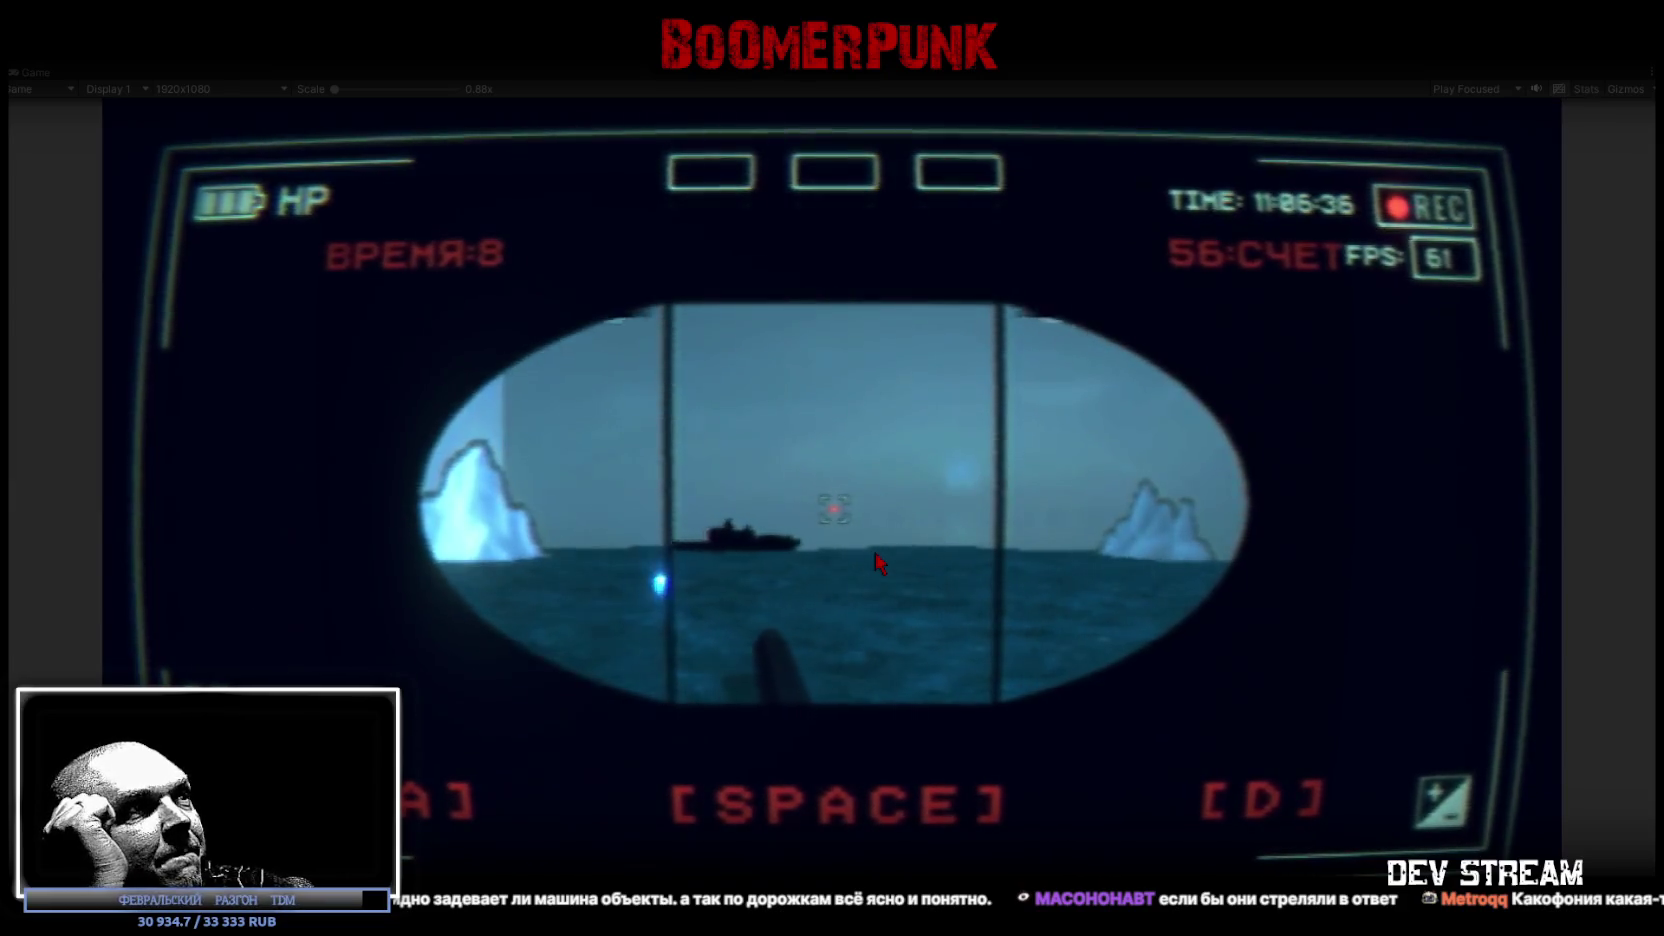
pyautogui.press('d')
pyautogui.press('space')
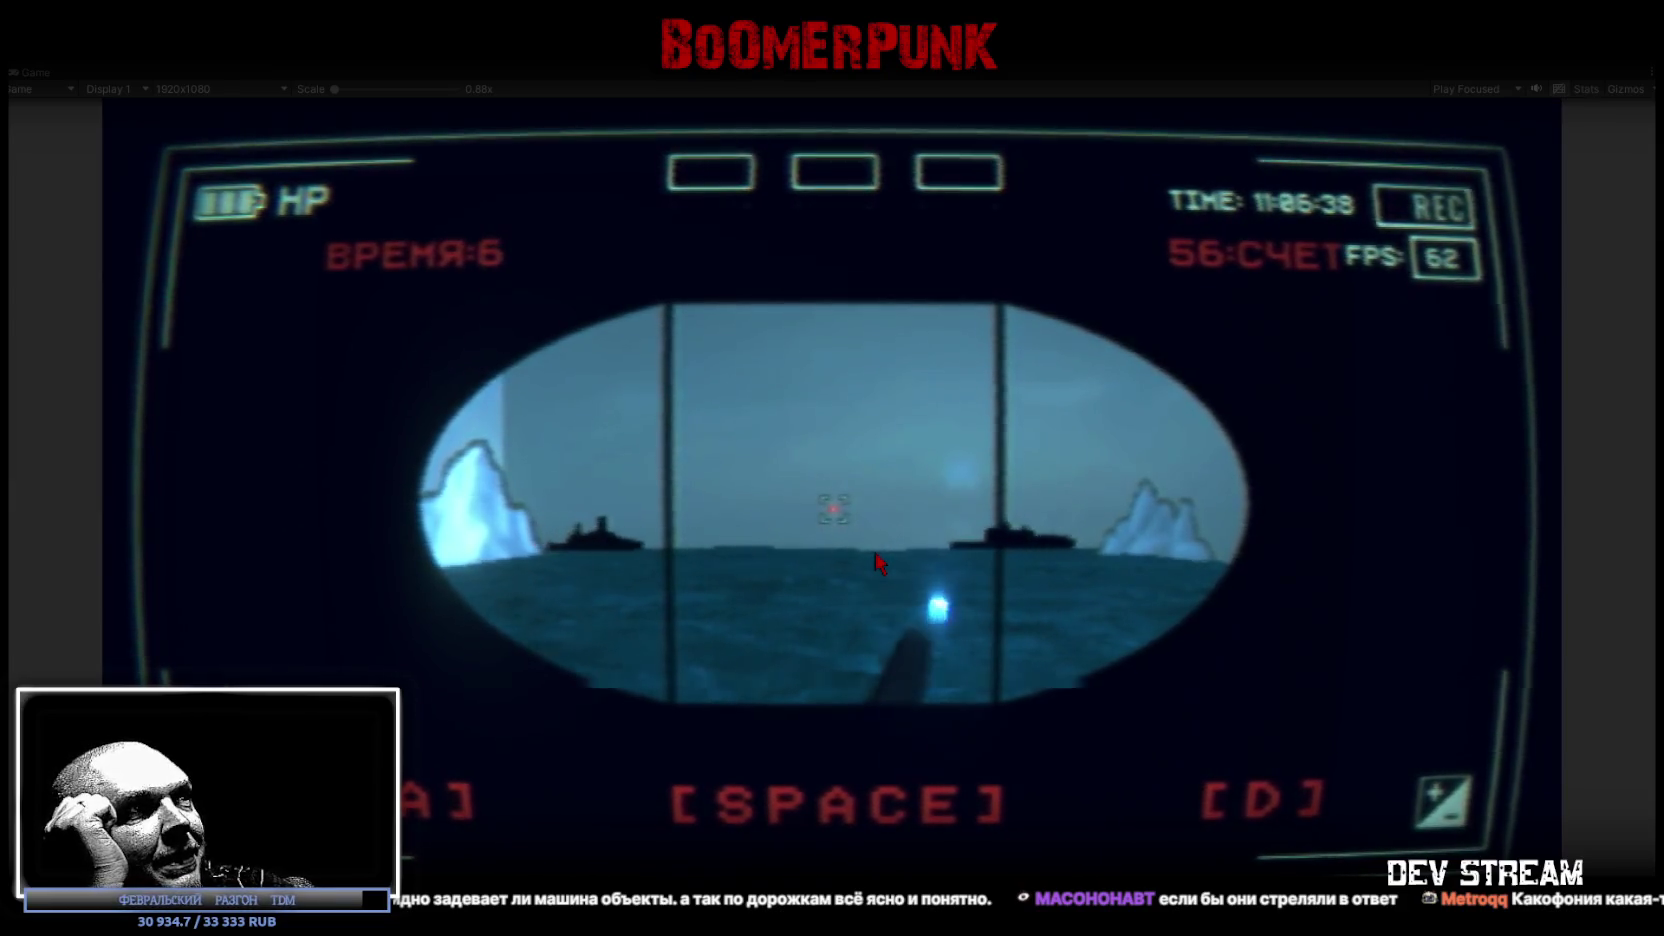
pyautogui.press('d')
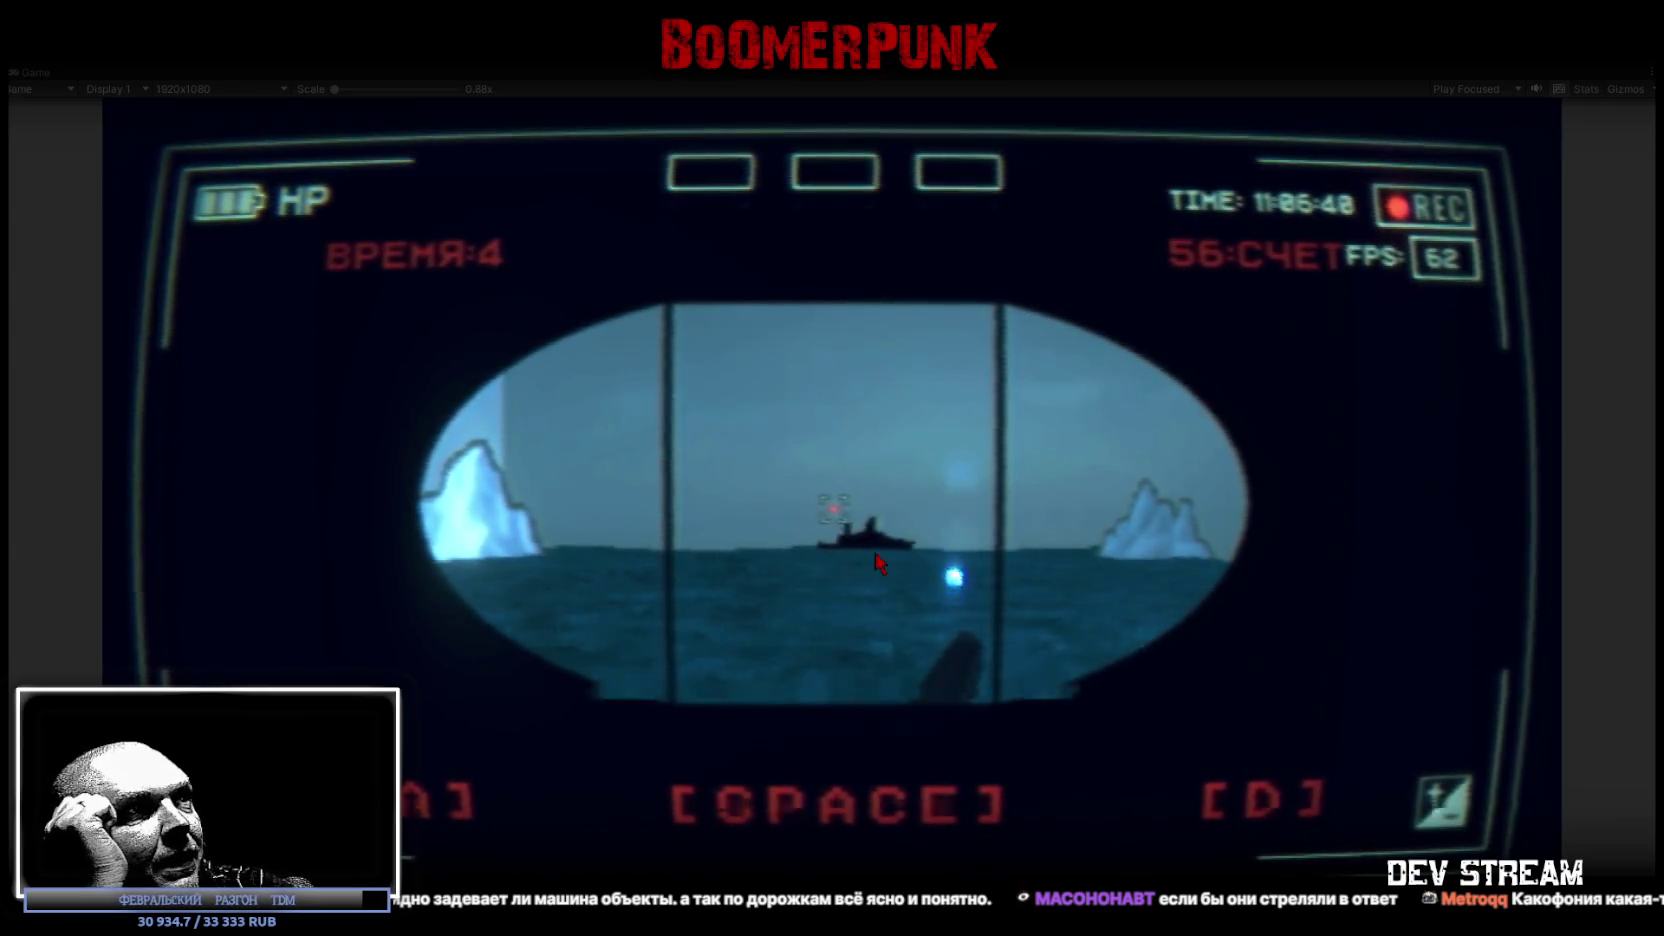
pyautogui.press('a')
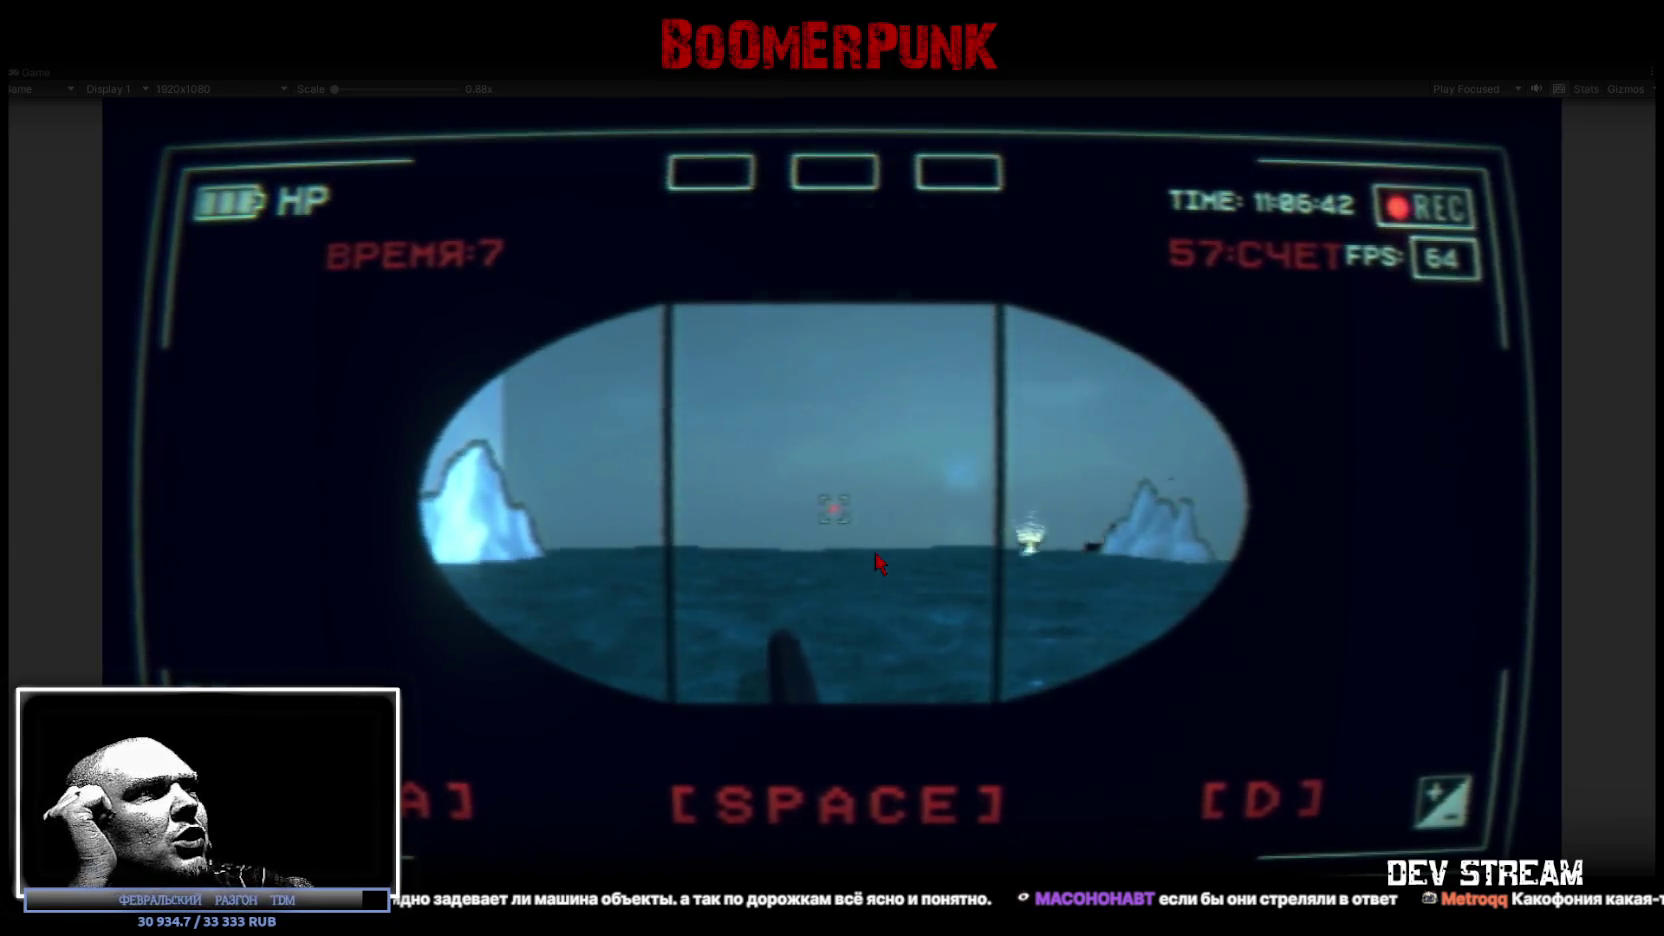
pyautogui.press('space')
pyautogui.press('d')
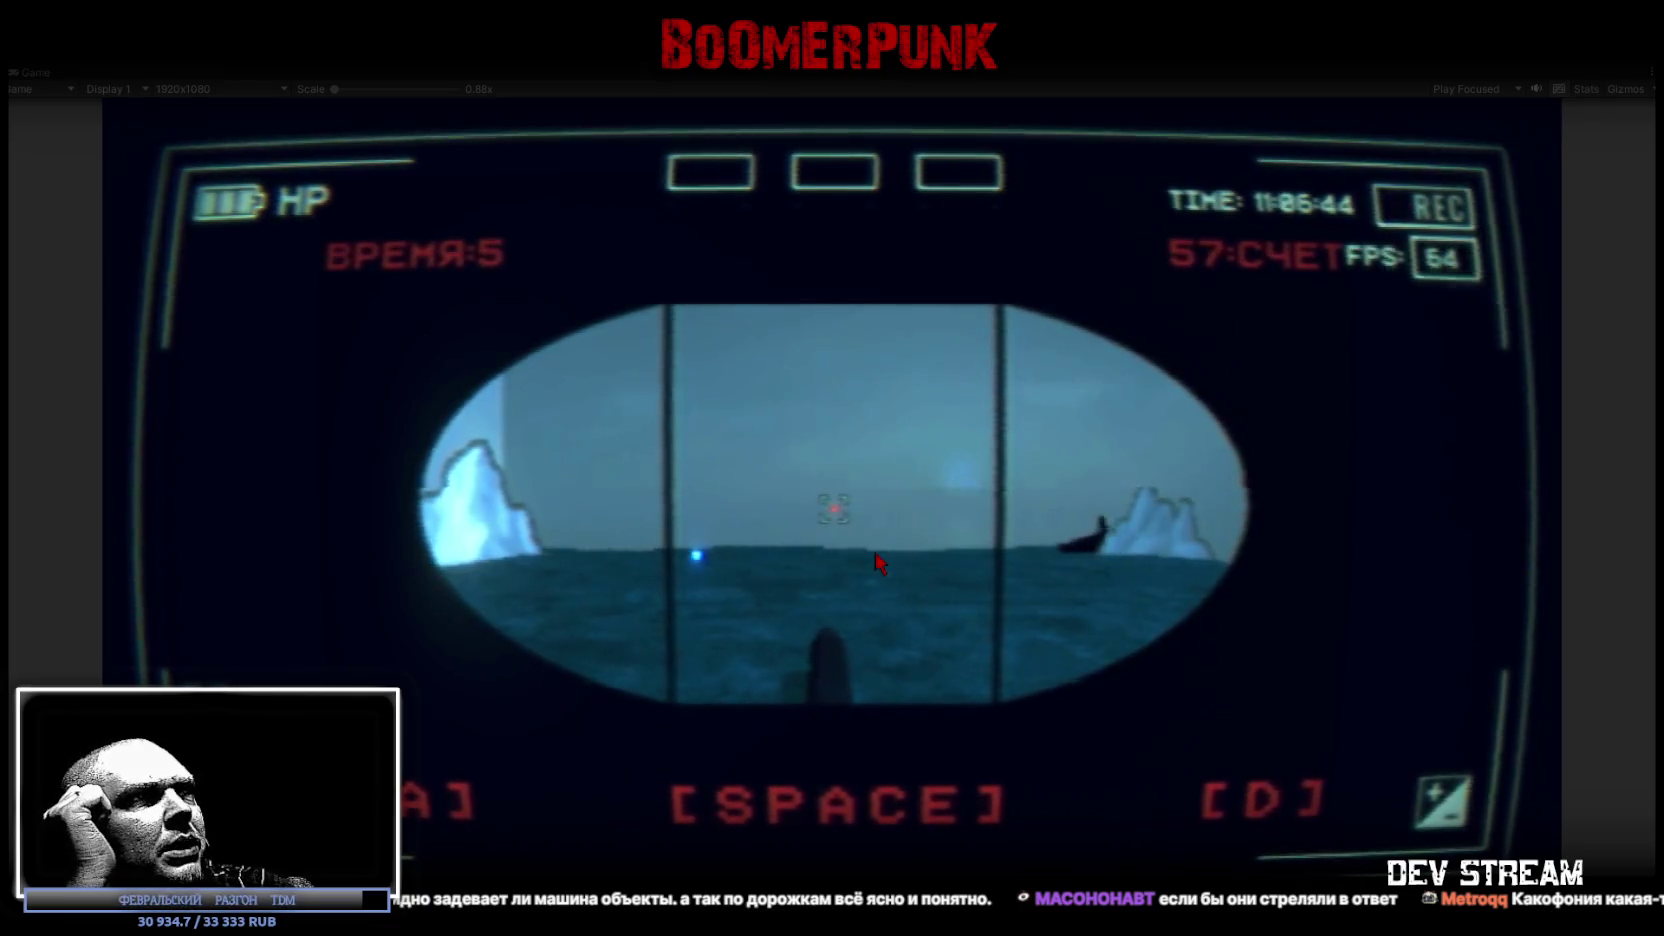
pyautogui.press('space')
pyautogui.press('a')
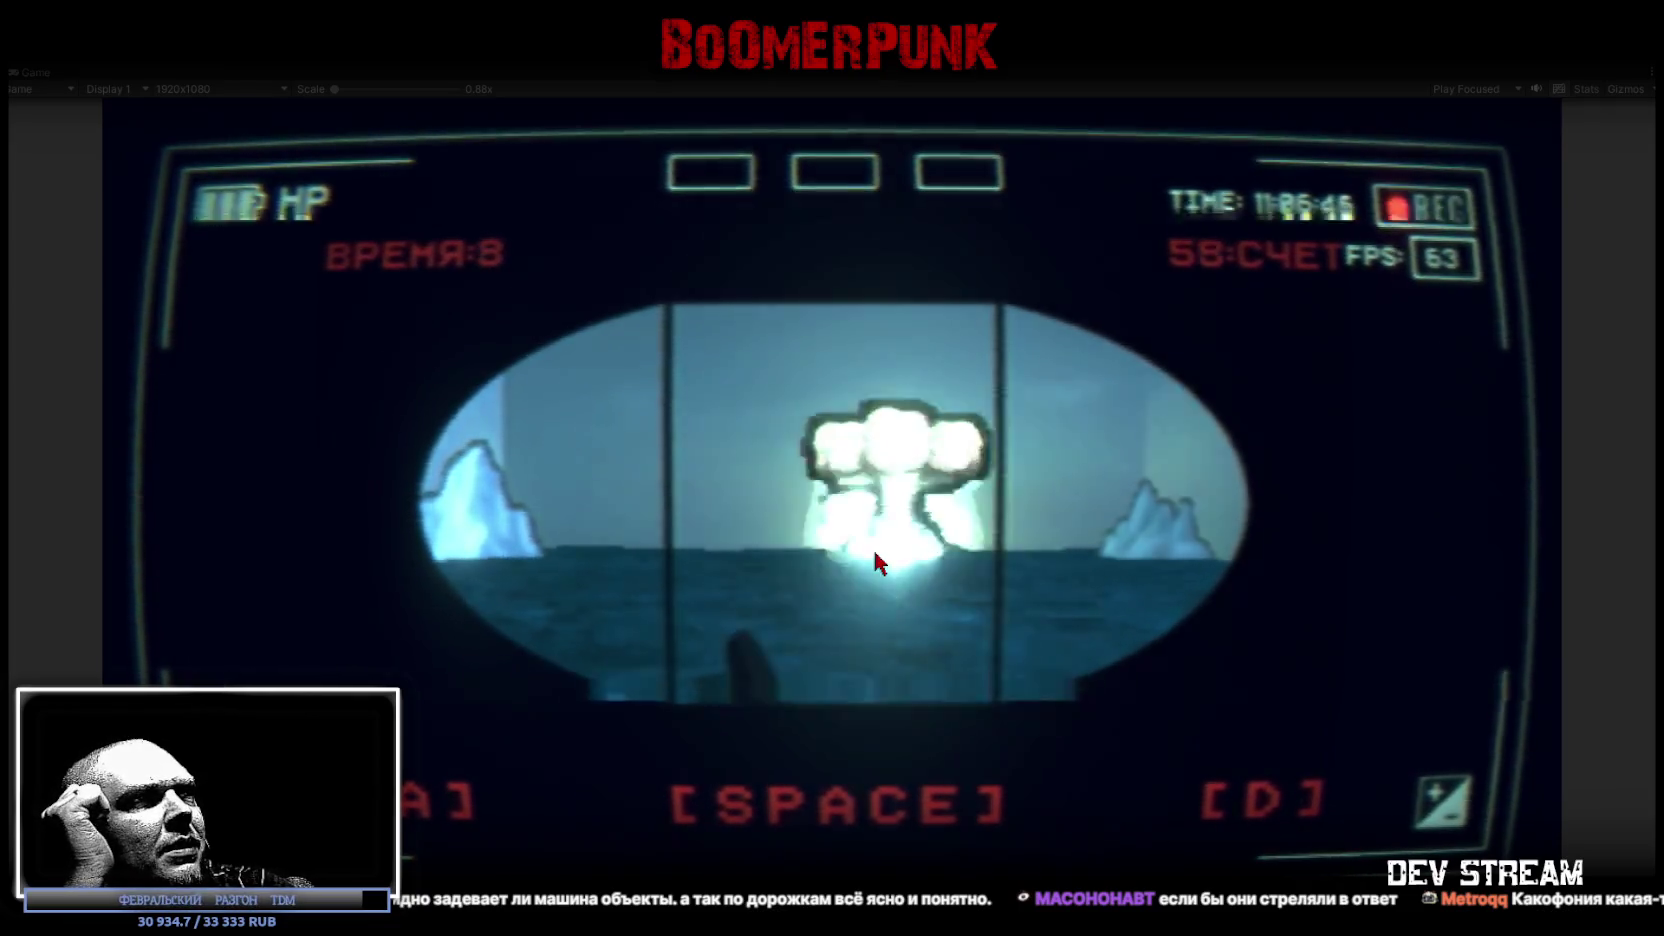
pyautogui.press('space')
pyautogui.press('d')
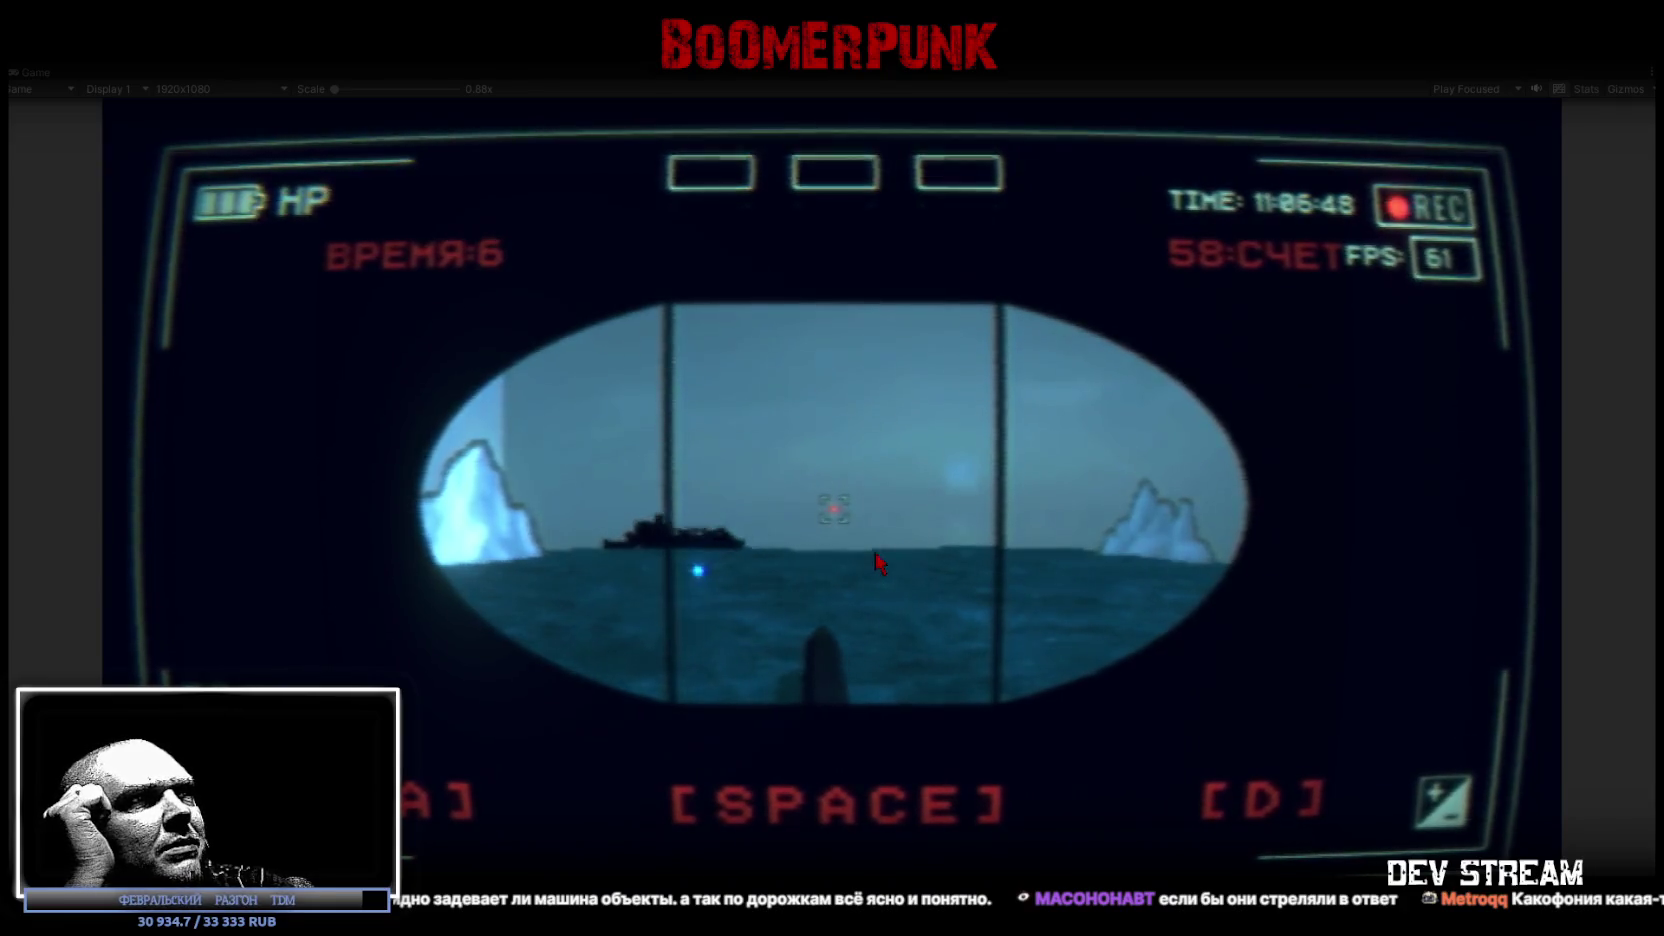
pyautogui.press('d')
pyautogui.press('space')
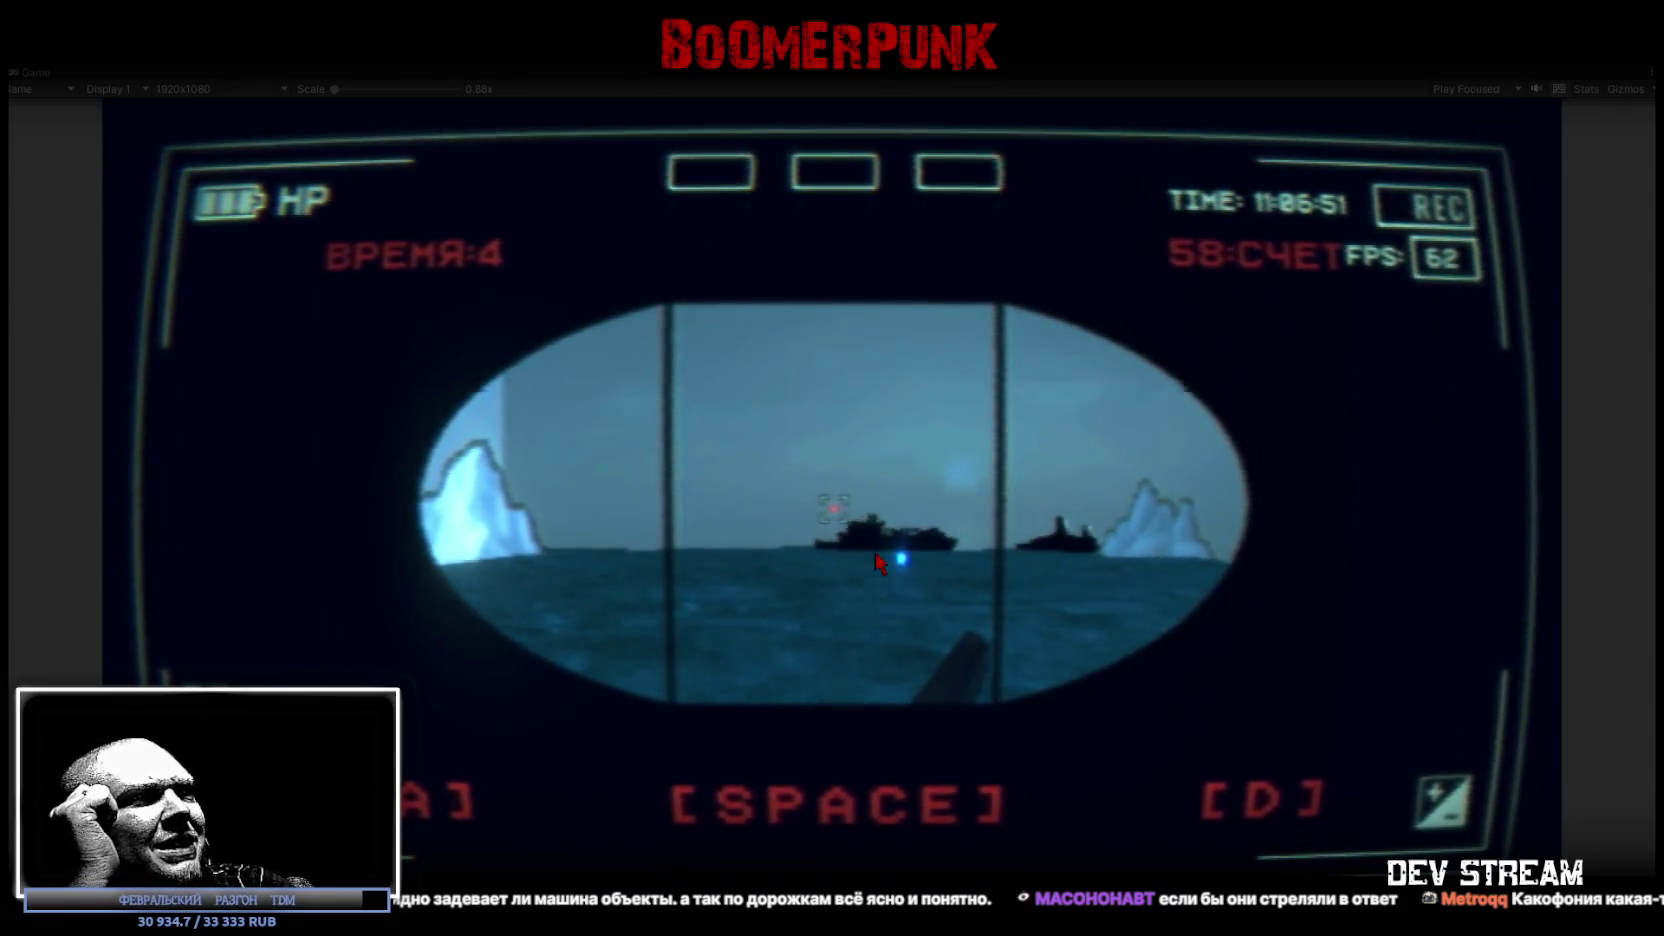
pyautogui.press('a')
pyautogui.press('a')
pyautogui.press('space')
pyautogui.press('d')
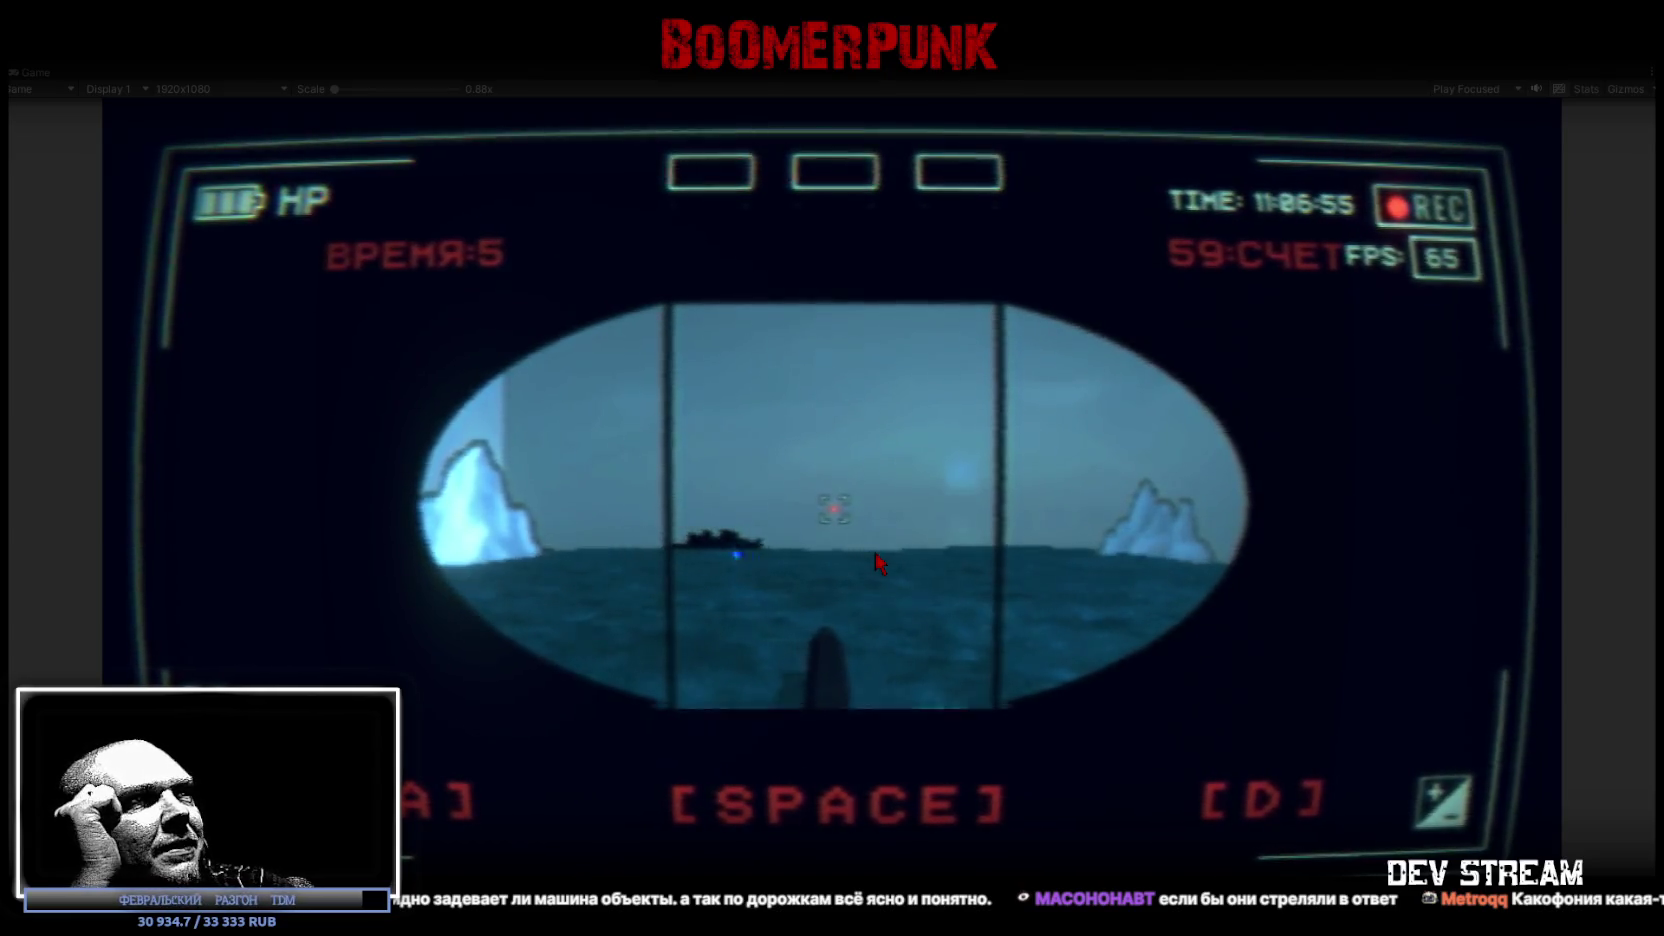
pyautogui.press('d')
pyautogui.press('space')
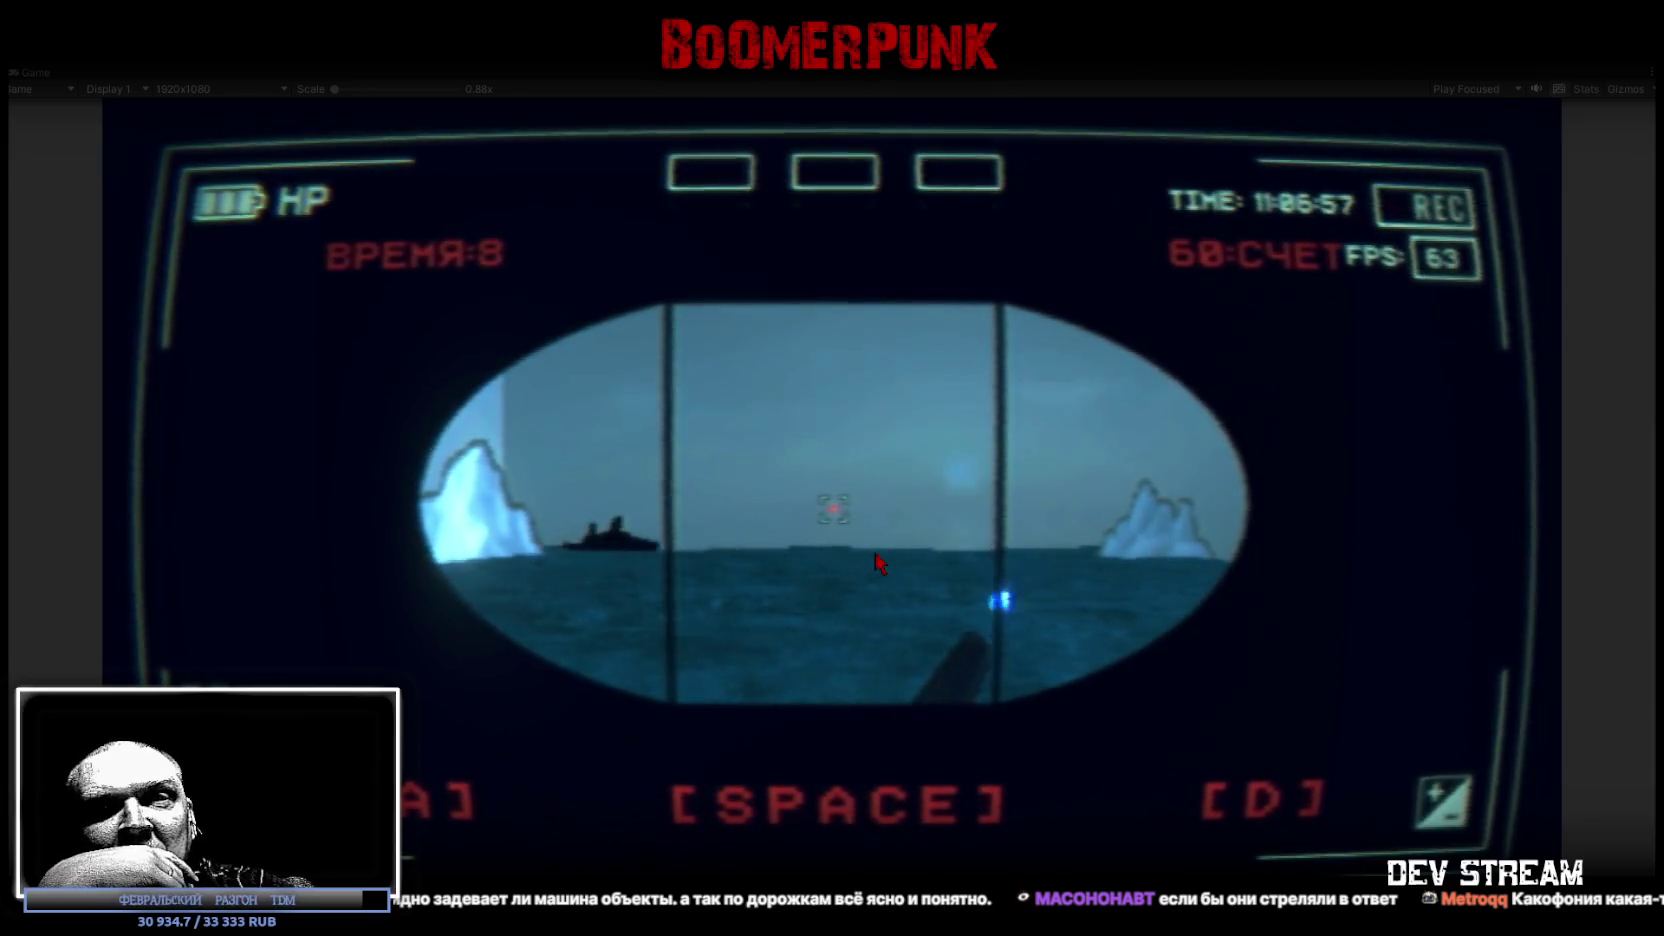
pyautogui.press('space')
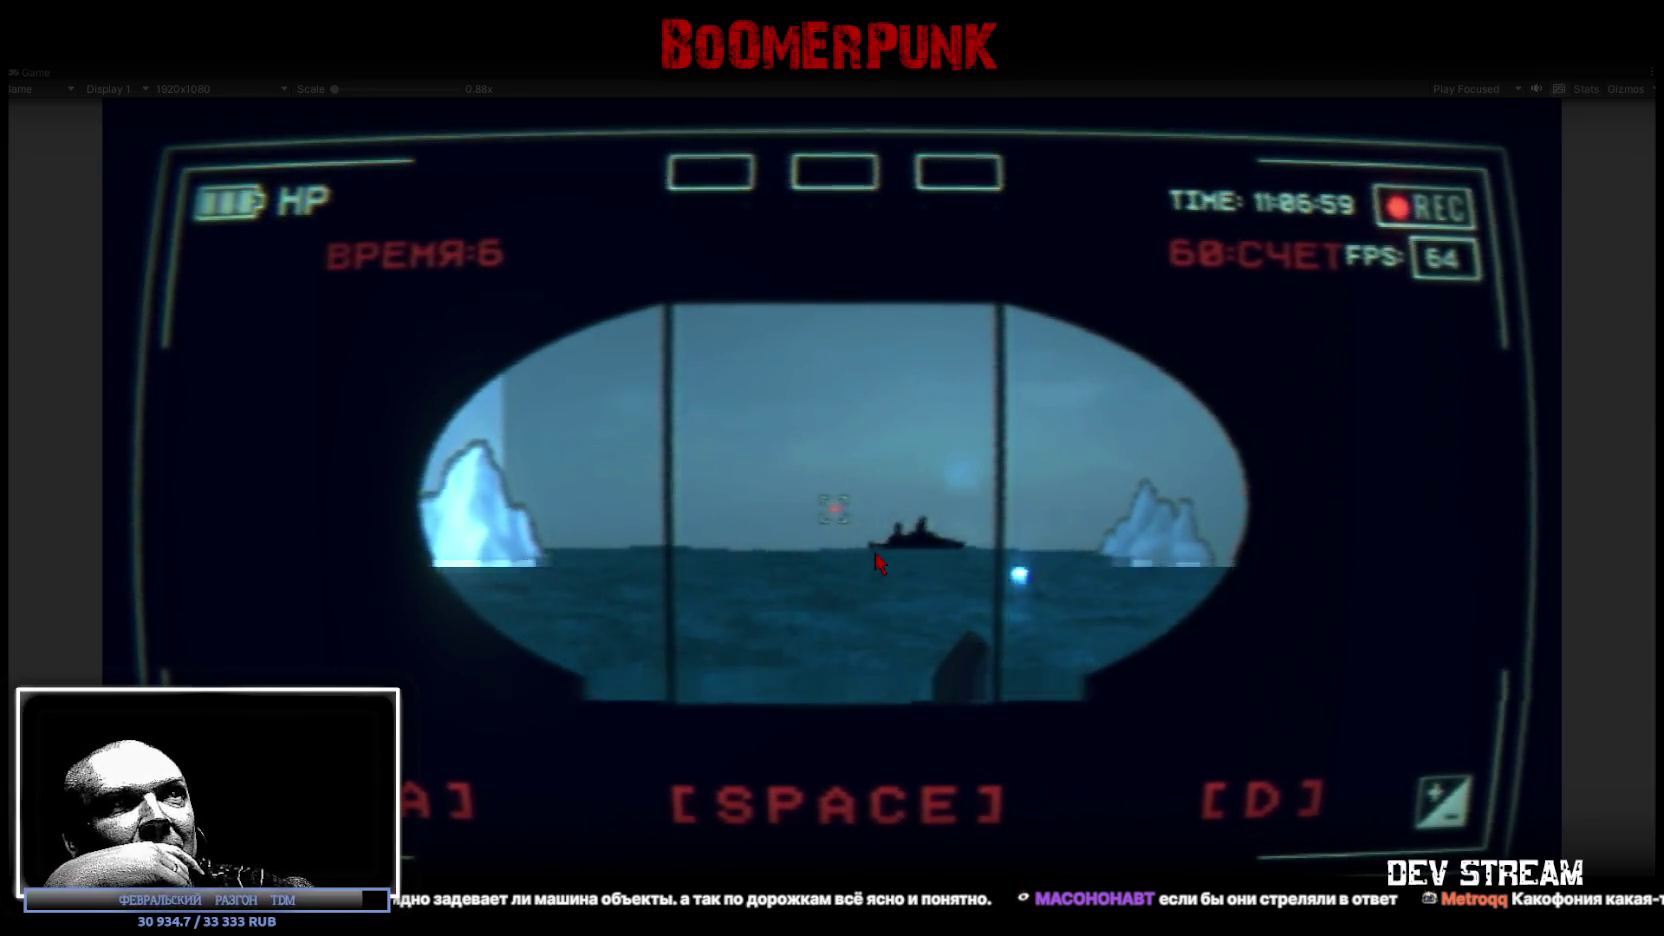
pyautogui.press('a')
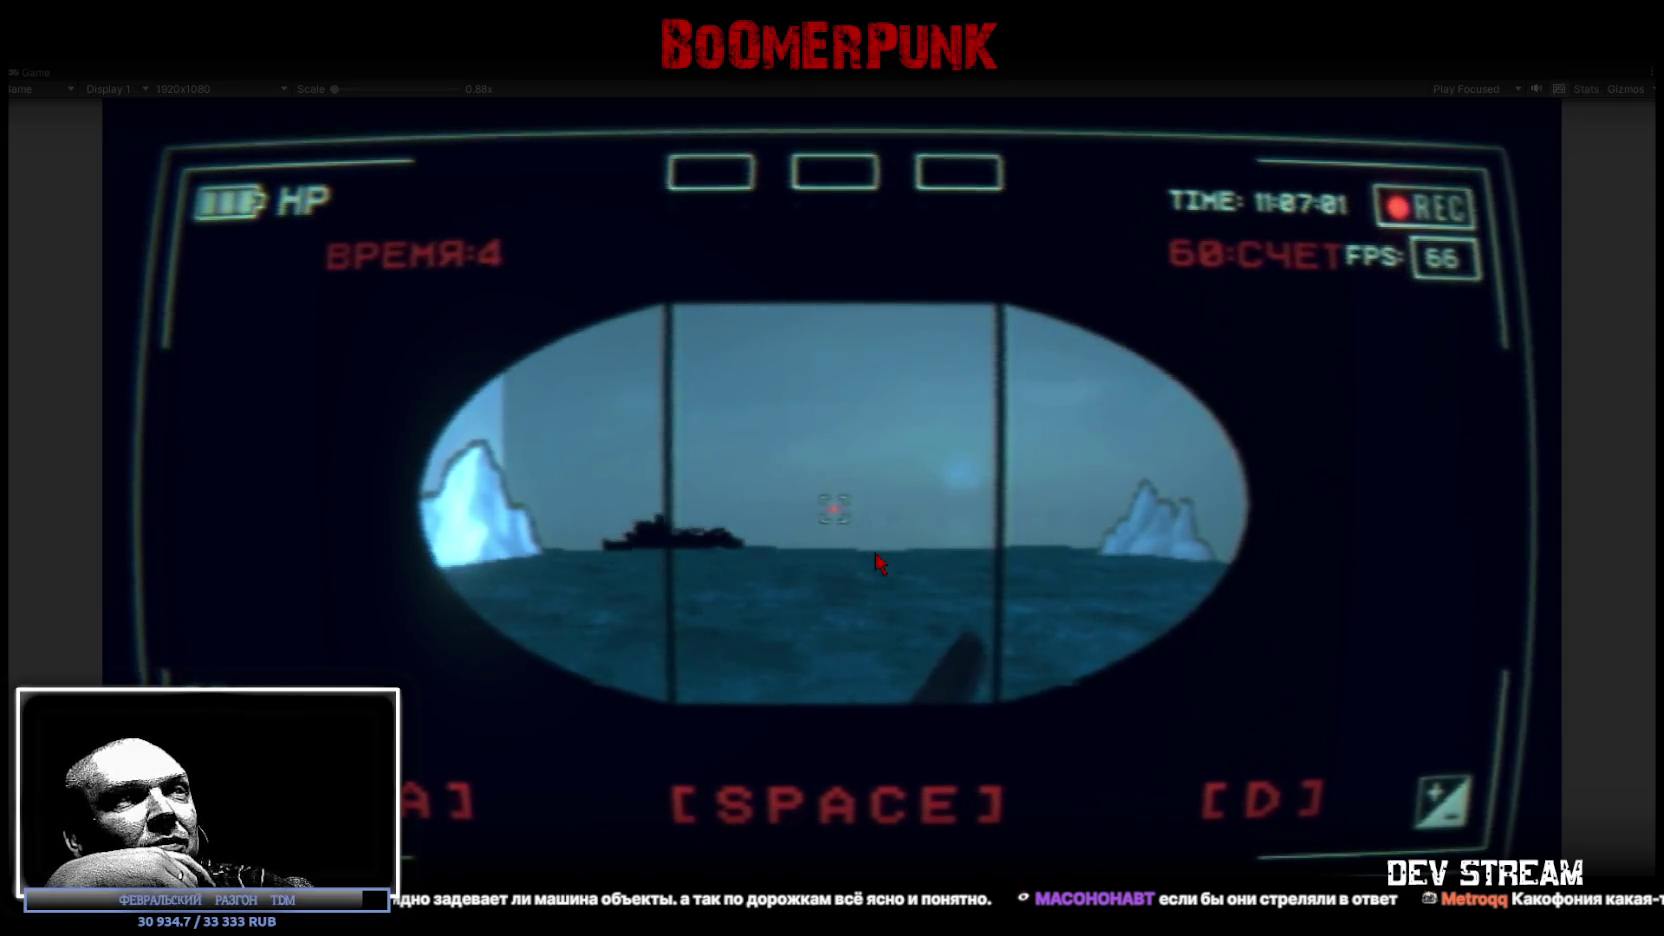
pyautogui.press('space')
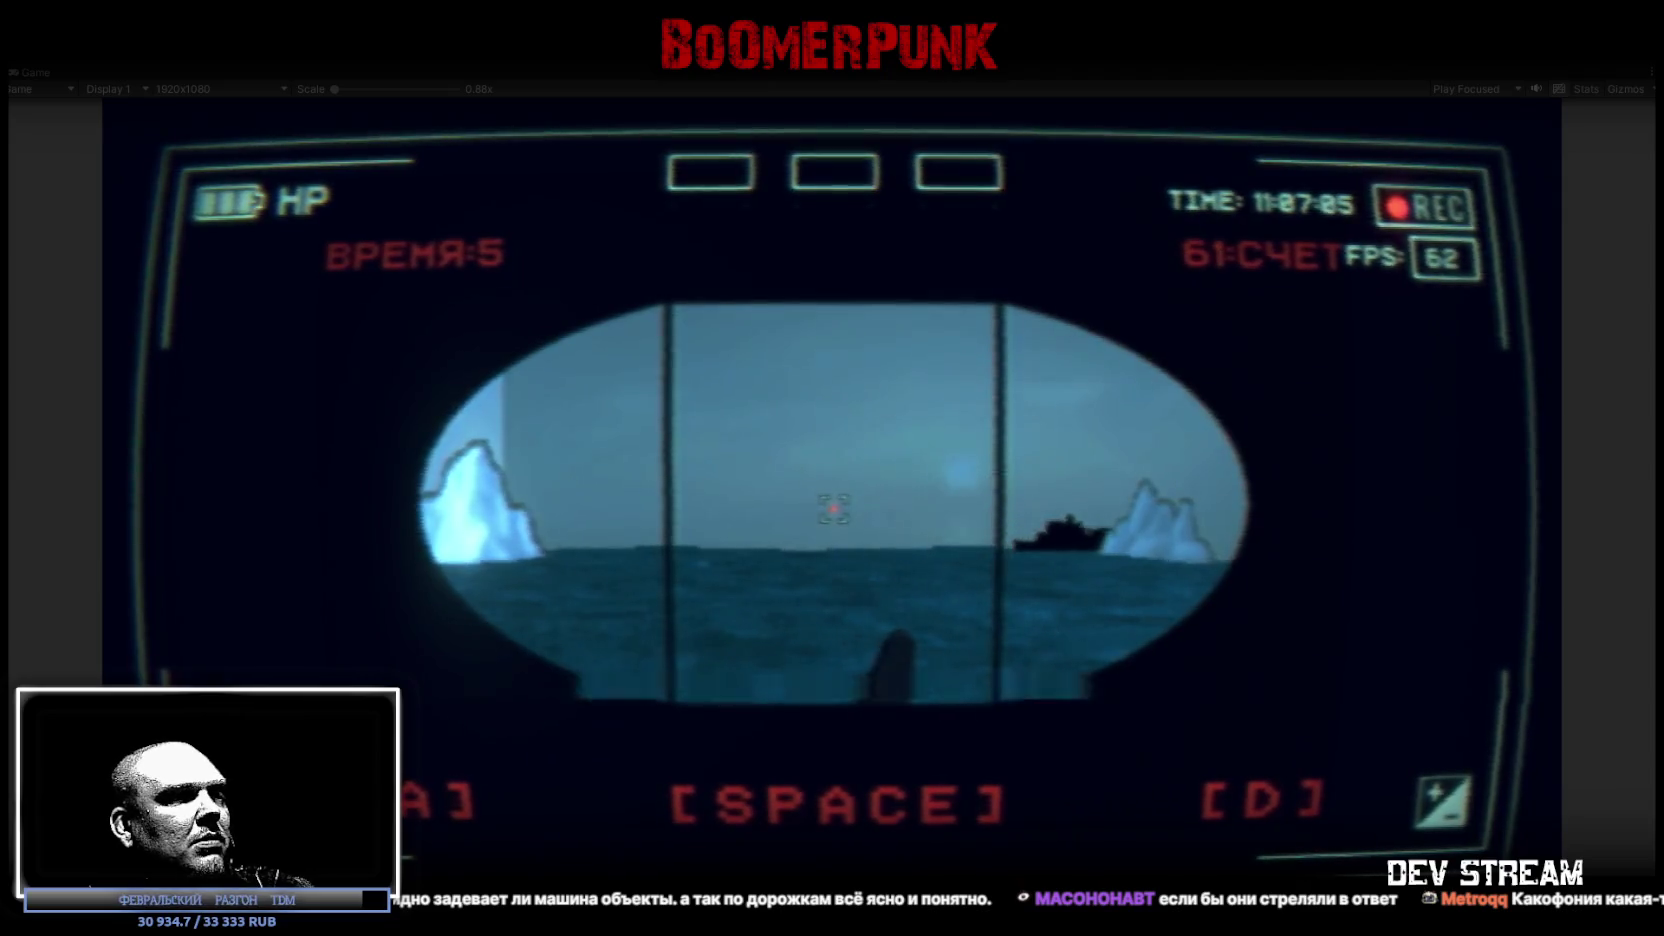
pyautogui.press('space')
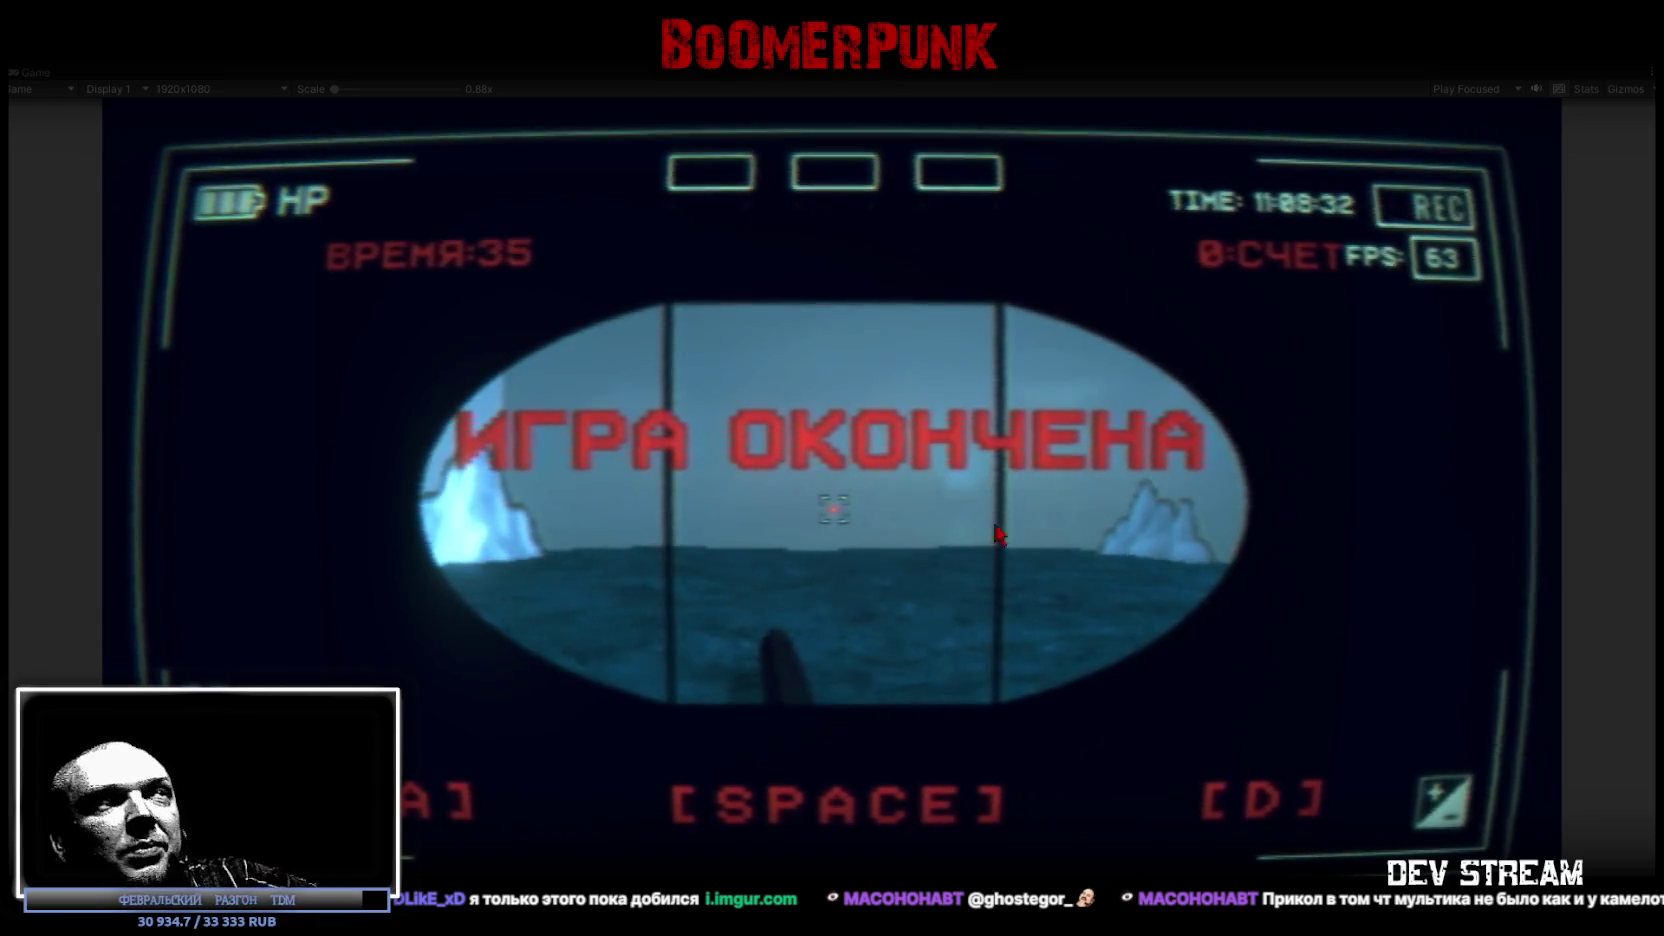
# Step: Dismiss the ИГРА ОКОНЧЕНА game-over screen with Space to leave the minigame
pyautogui.press('space')
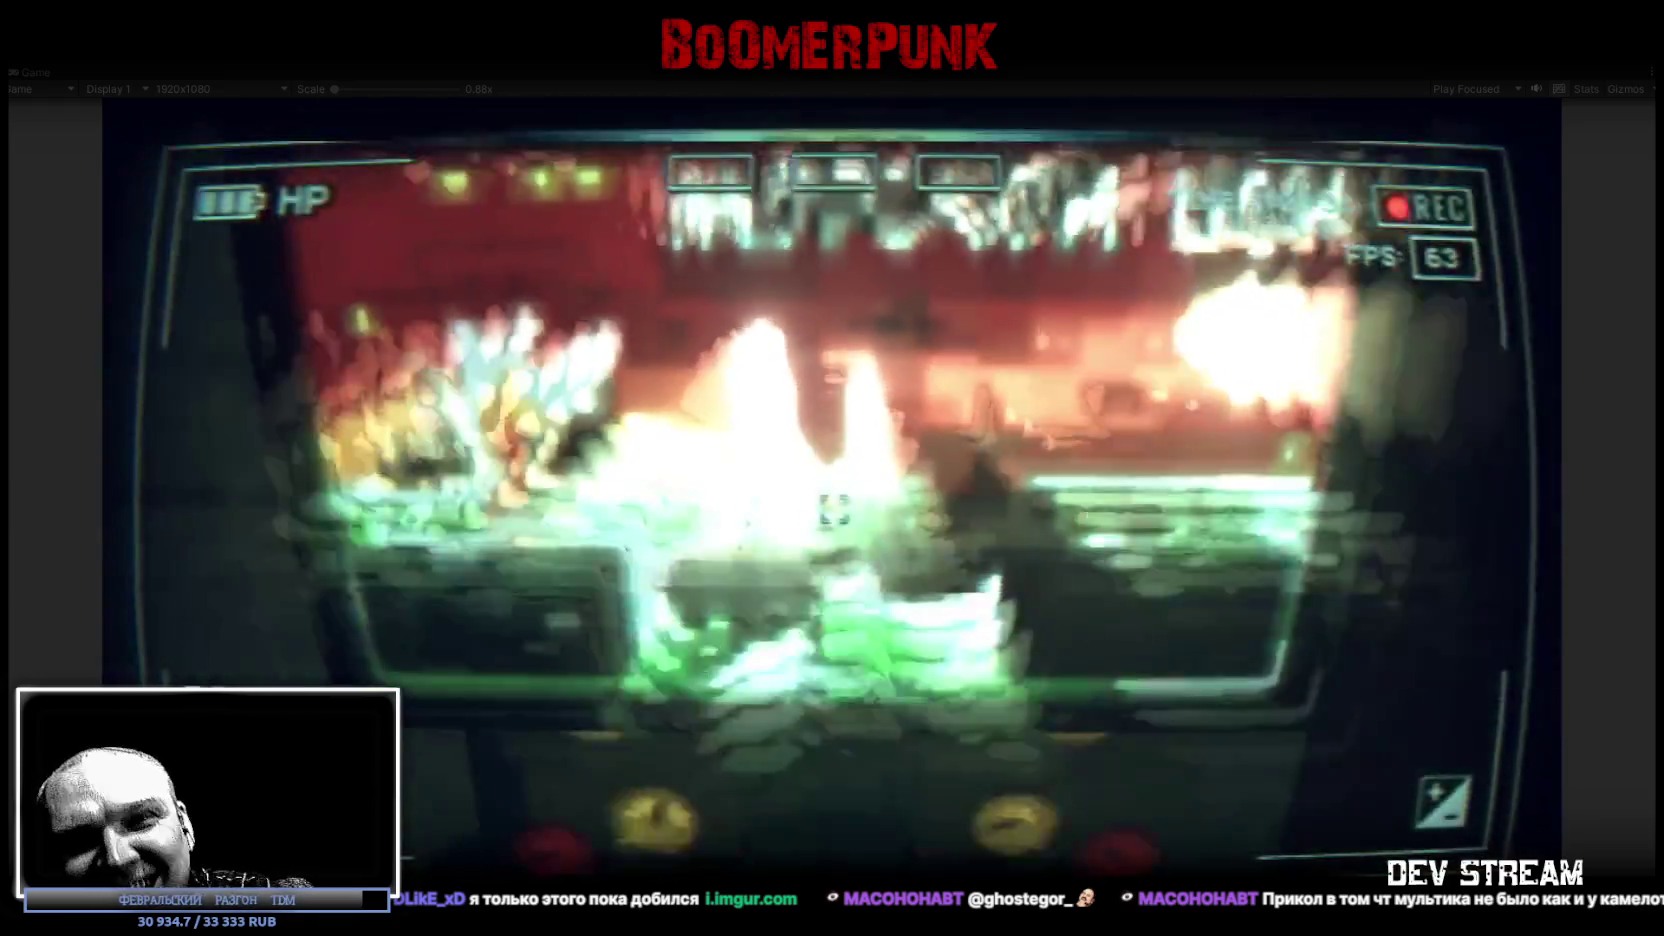
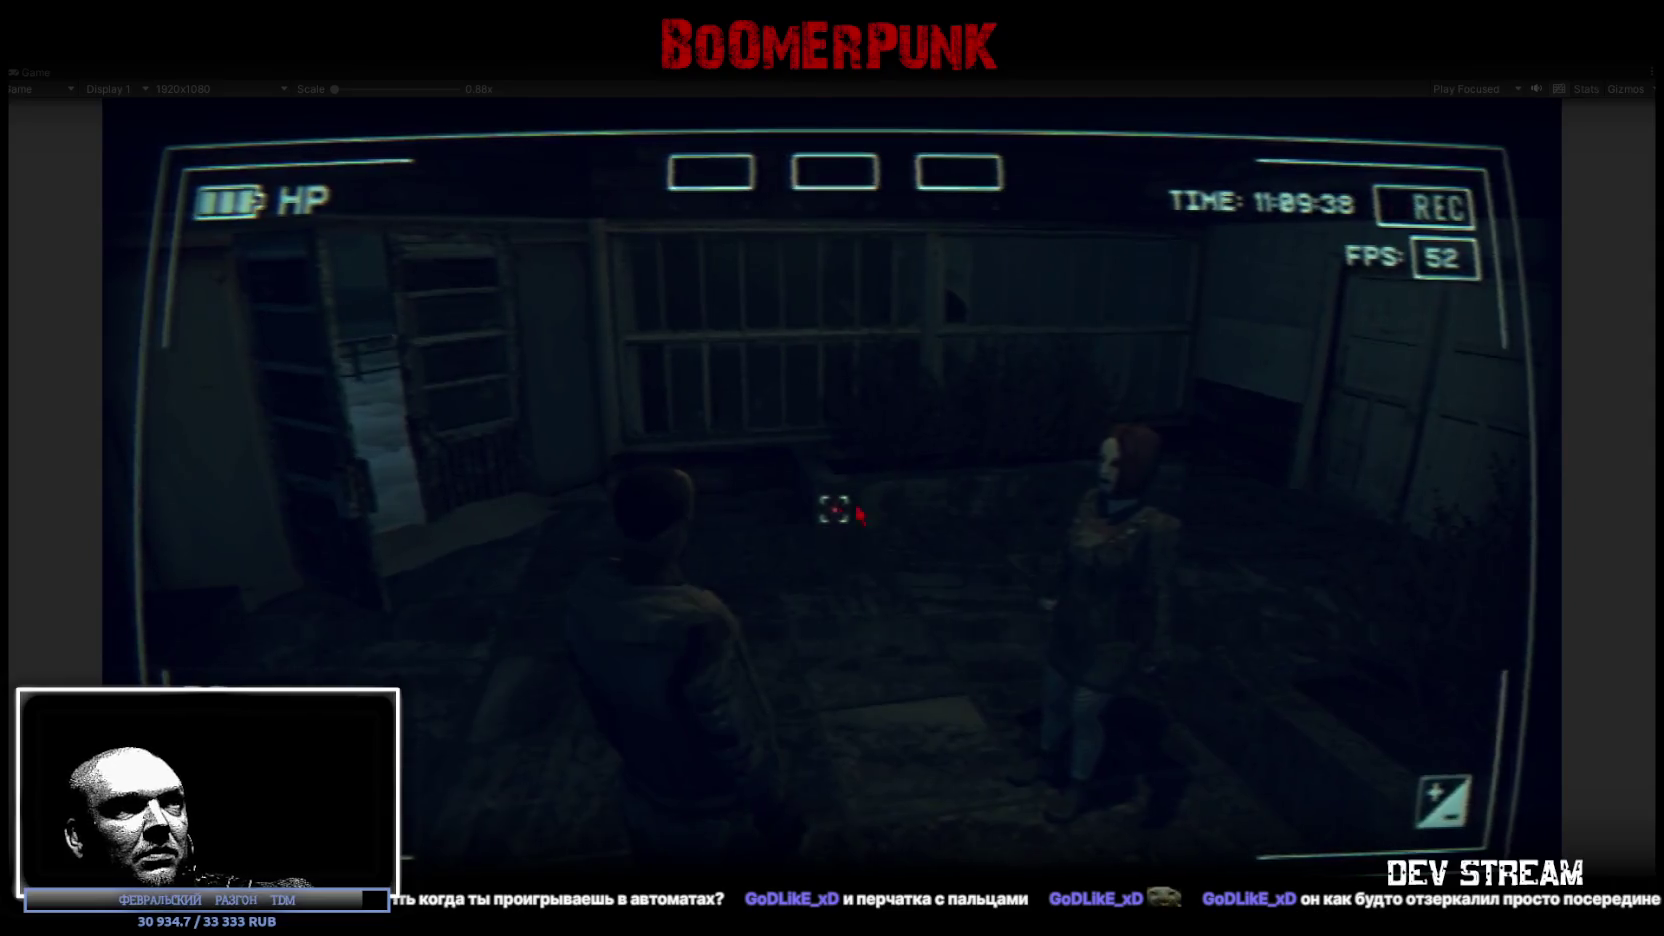
# Step: Open and close the bag inventory, then walk past the arcade cabinets to the dark doorway
pyautogui.press('Tab')
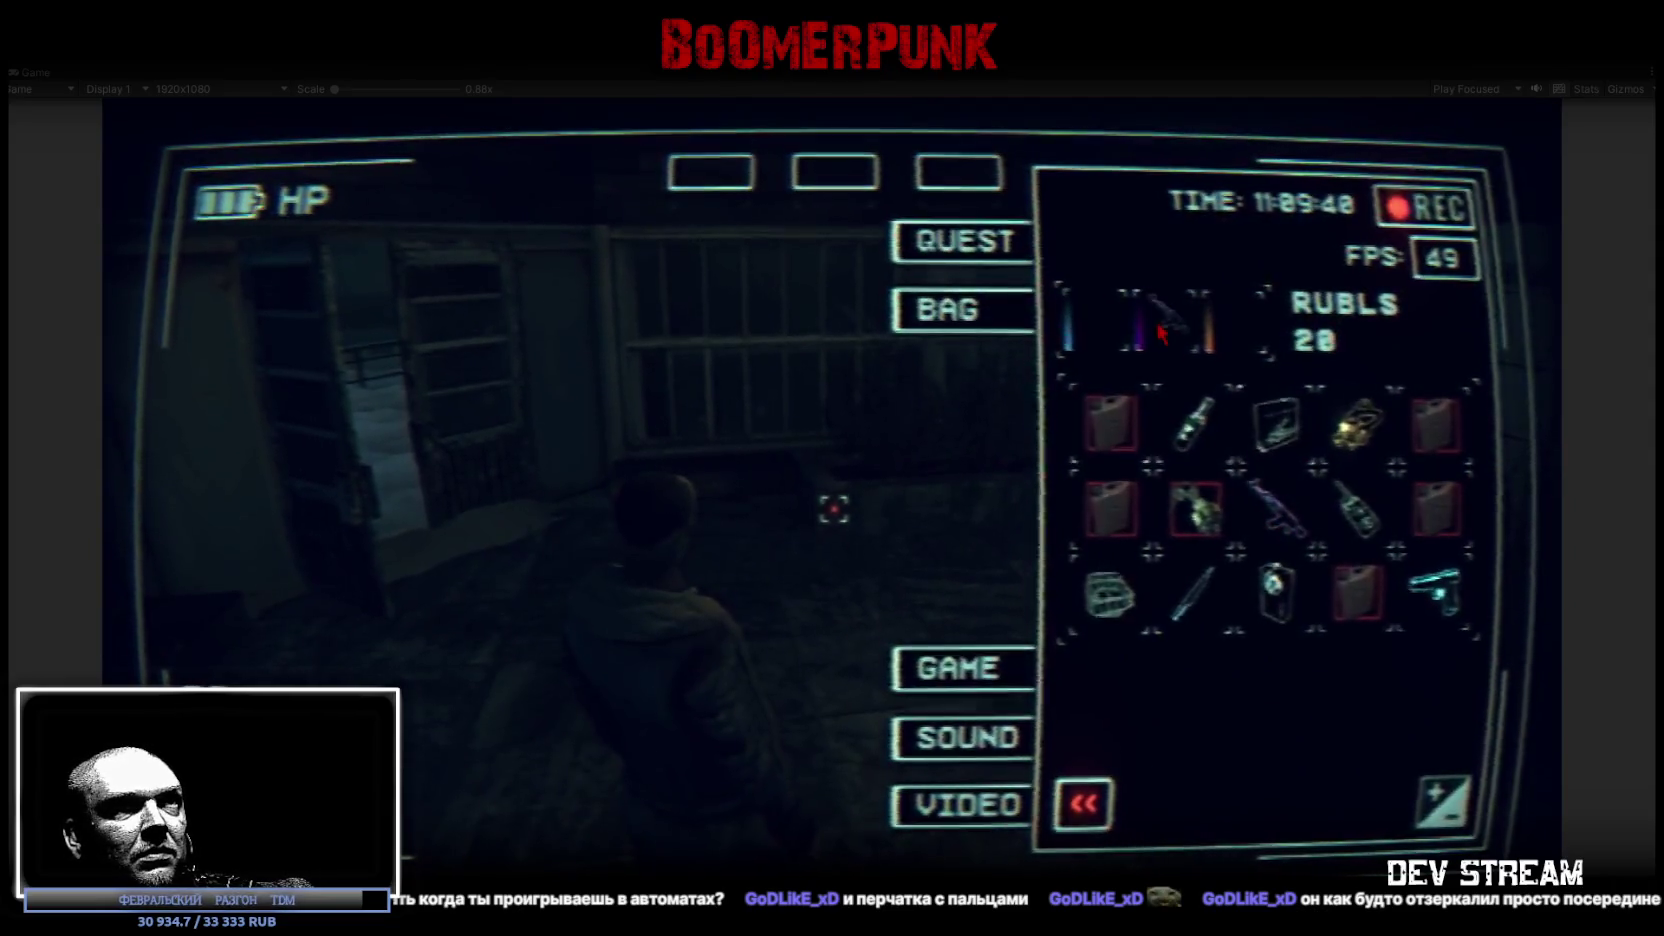
pyautogui.press('Tab')
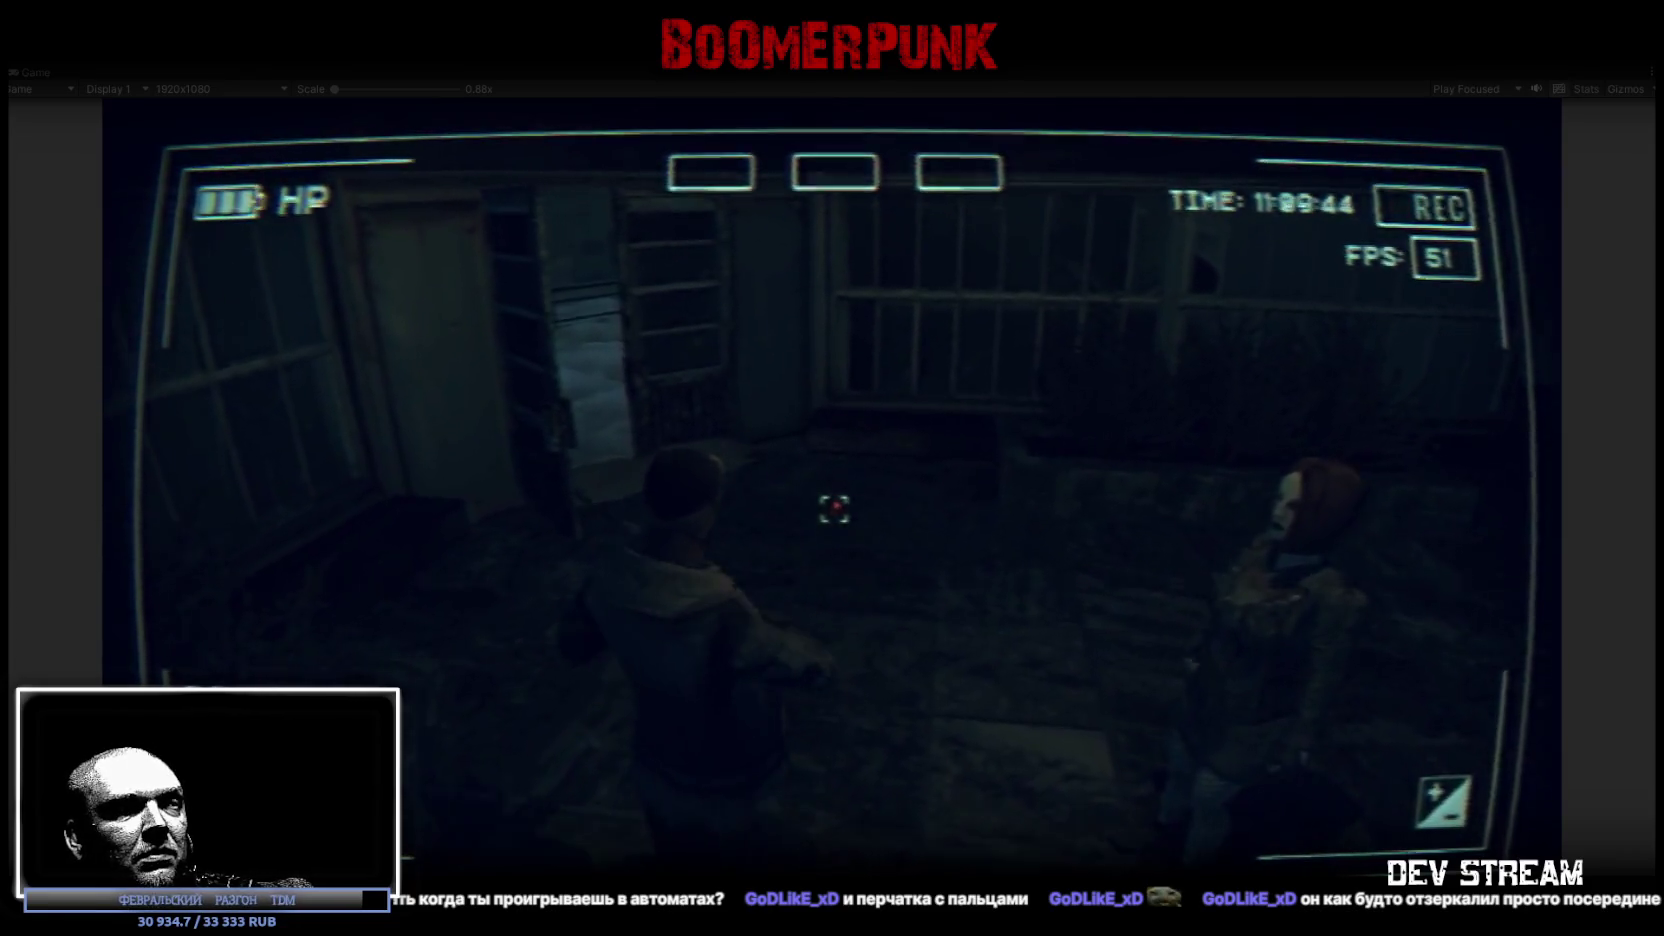
pyautogui.press('w')
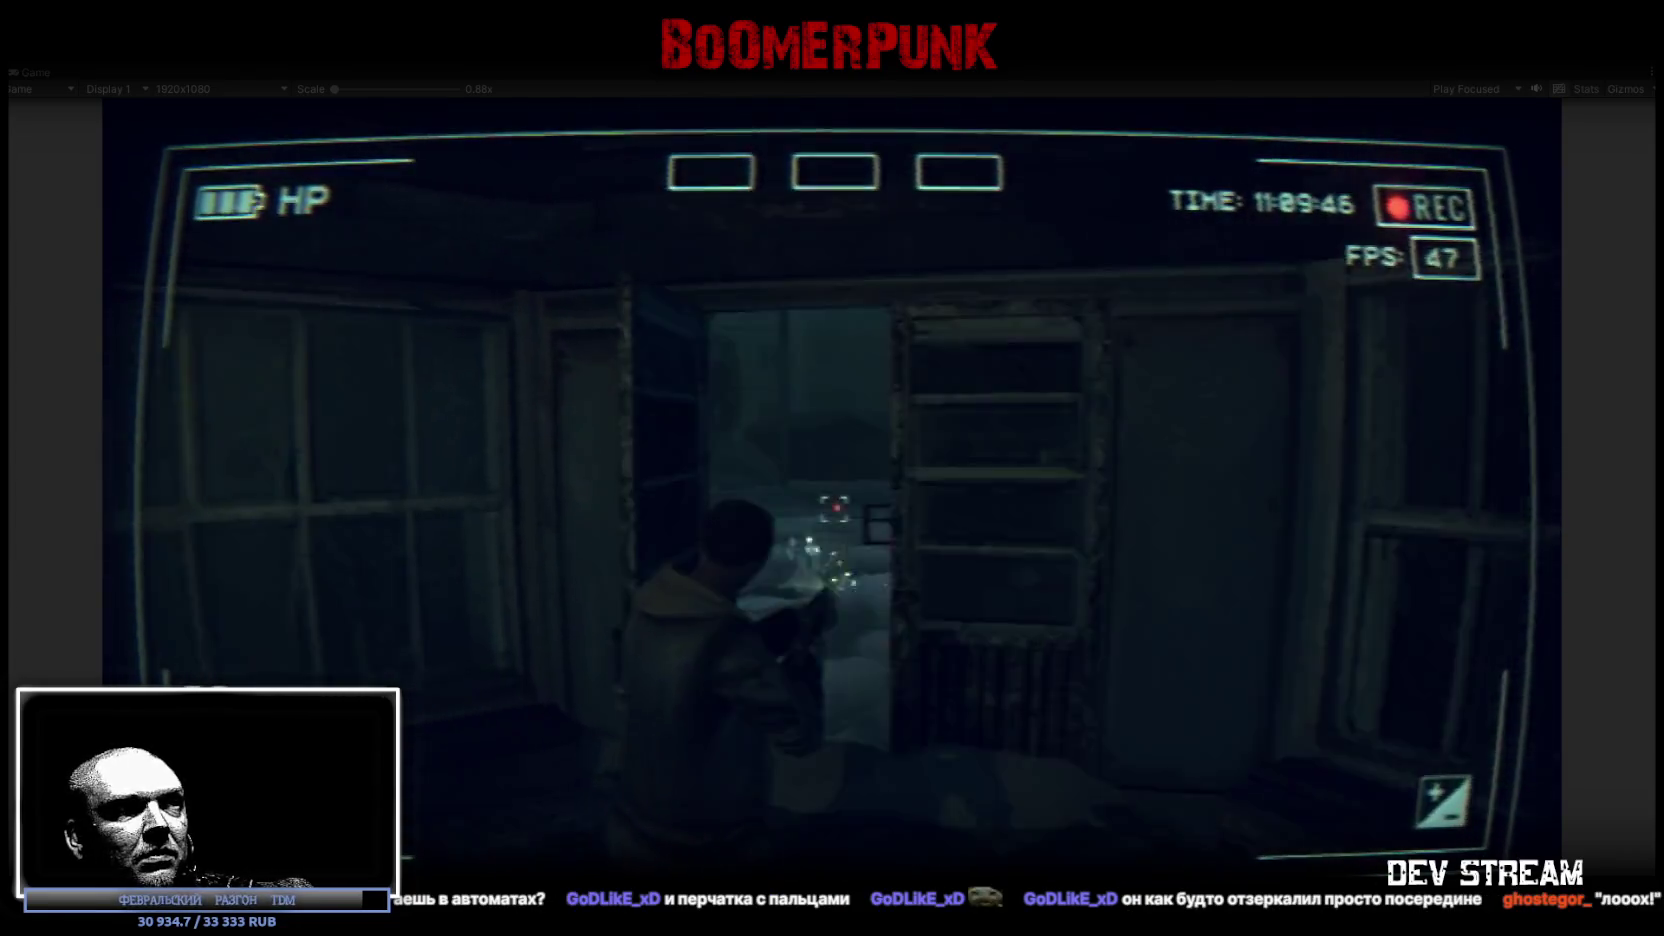
pyautogui.press('w')
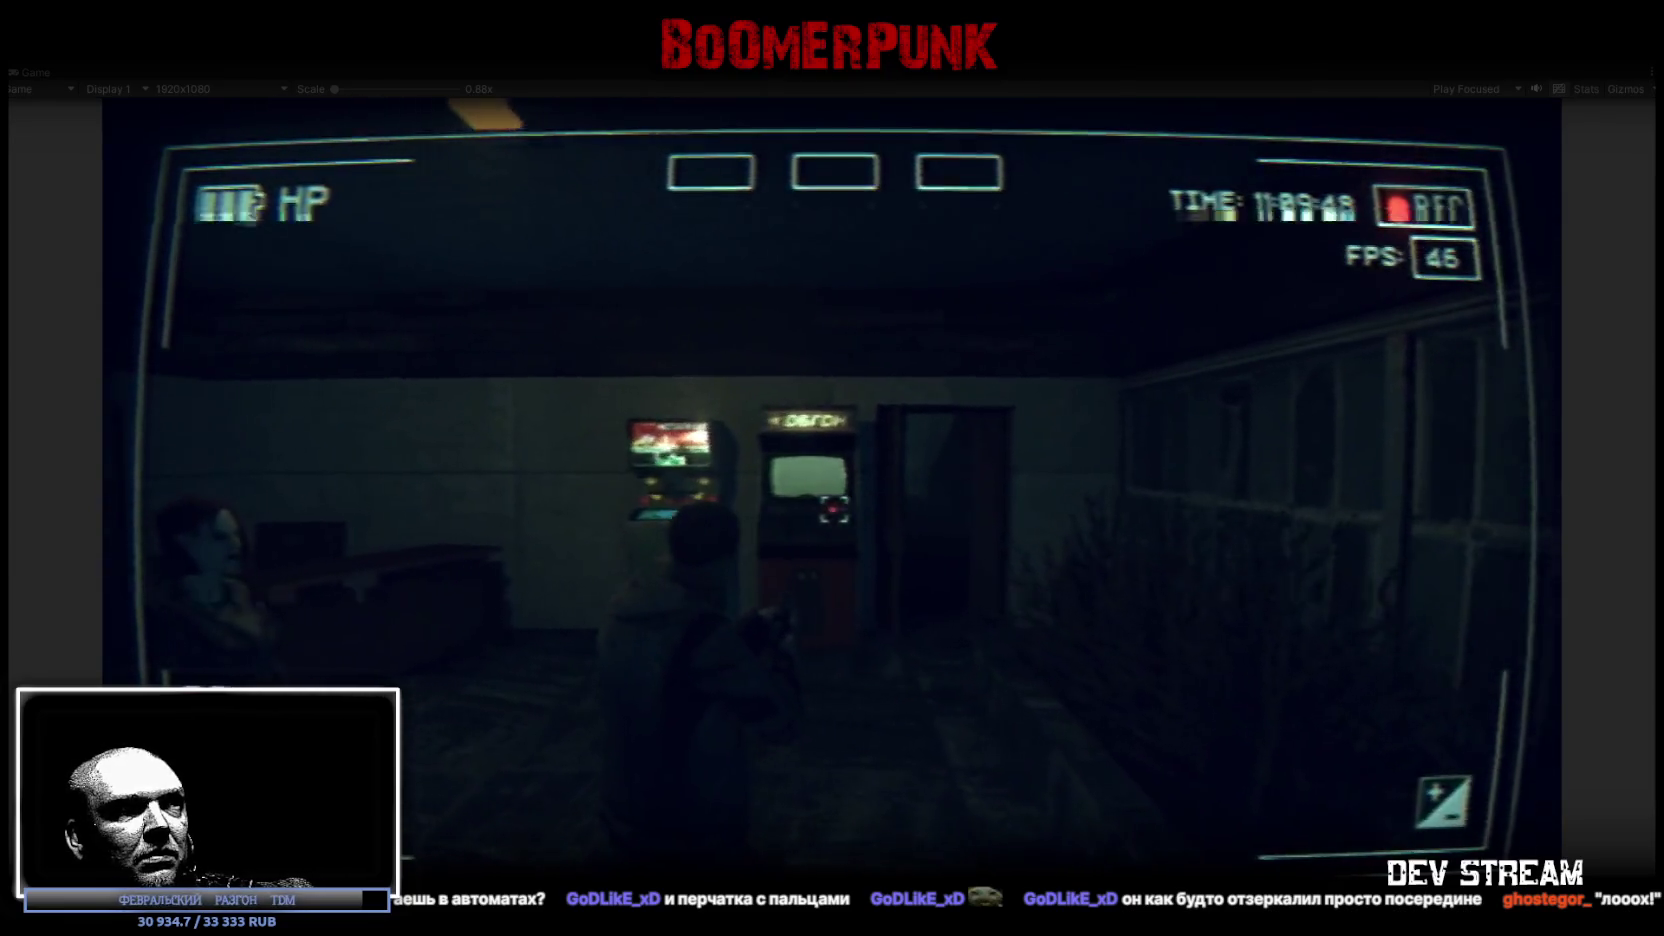
pyautogui.press('w')
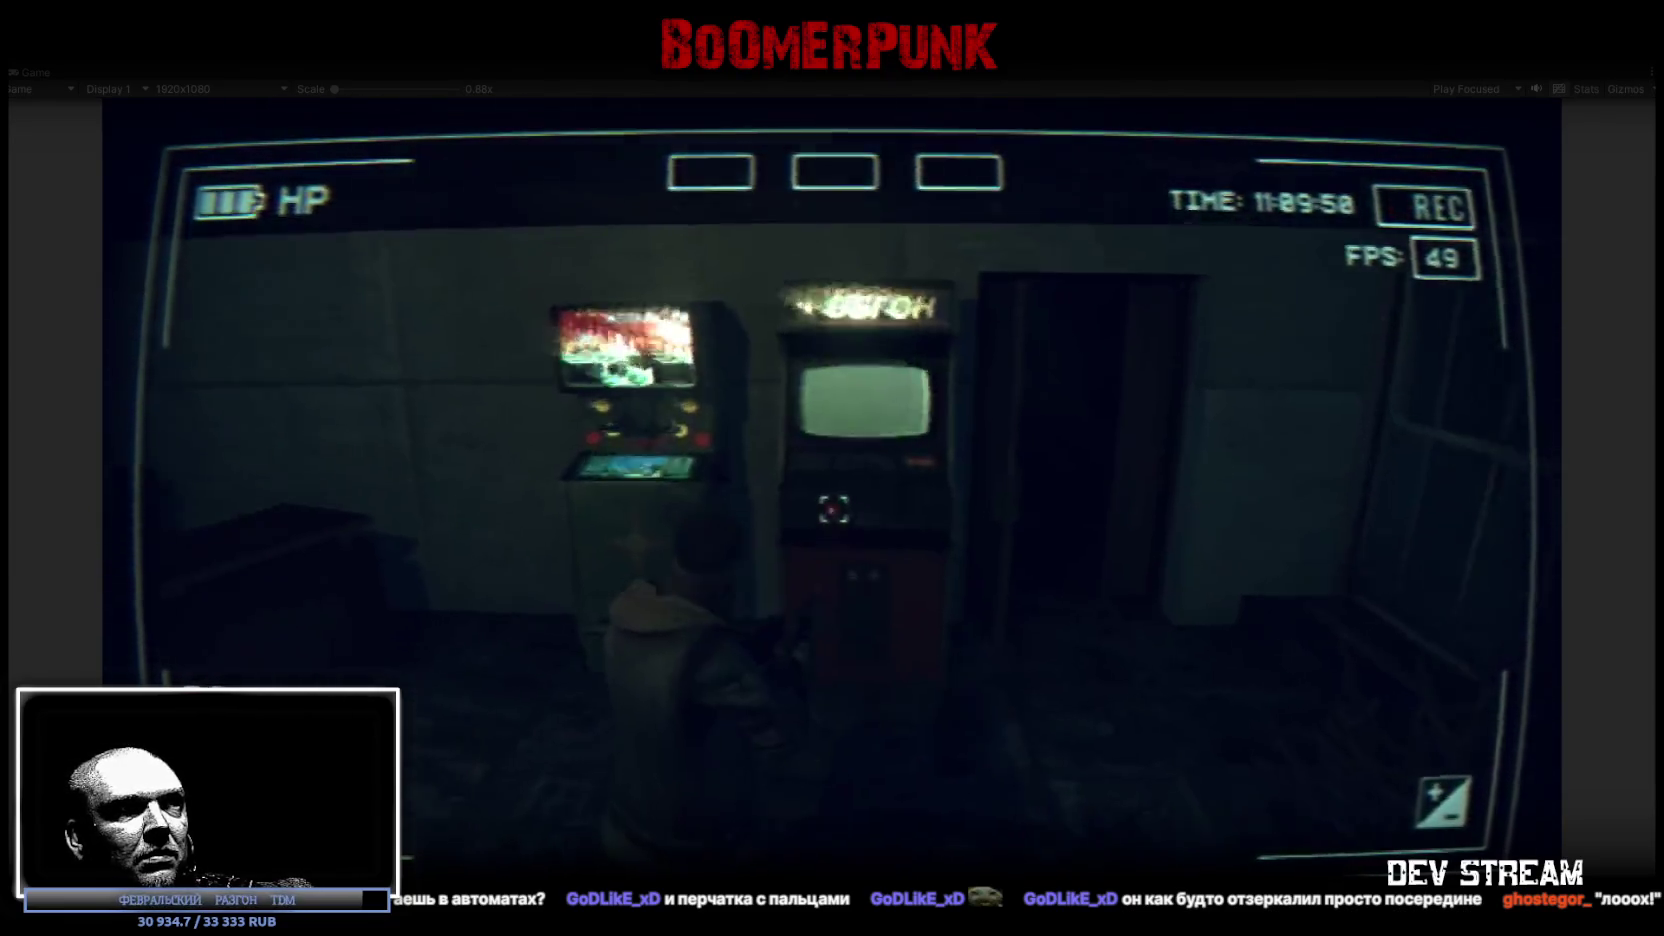
pyautogui.press('w')
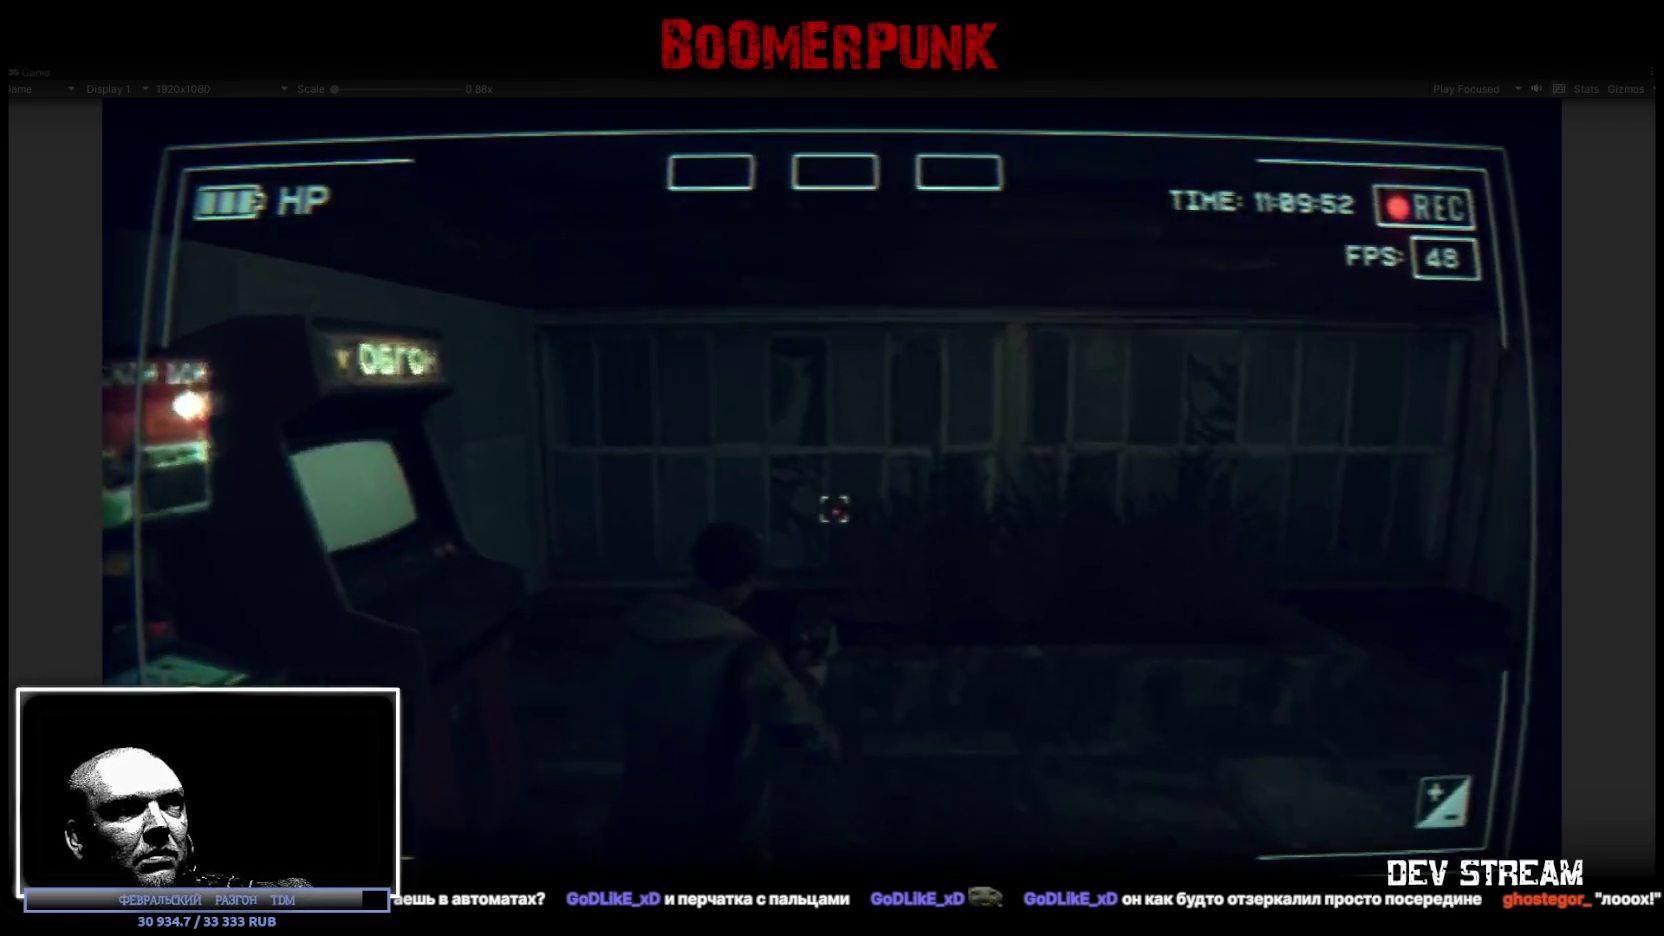
pyautogui.press('w')
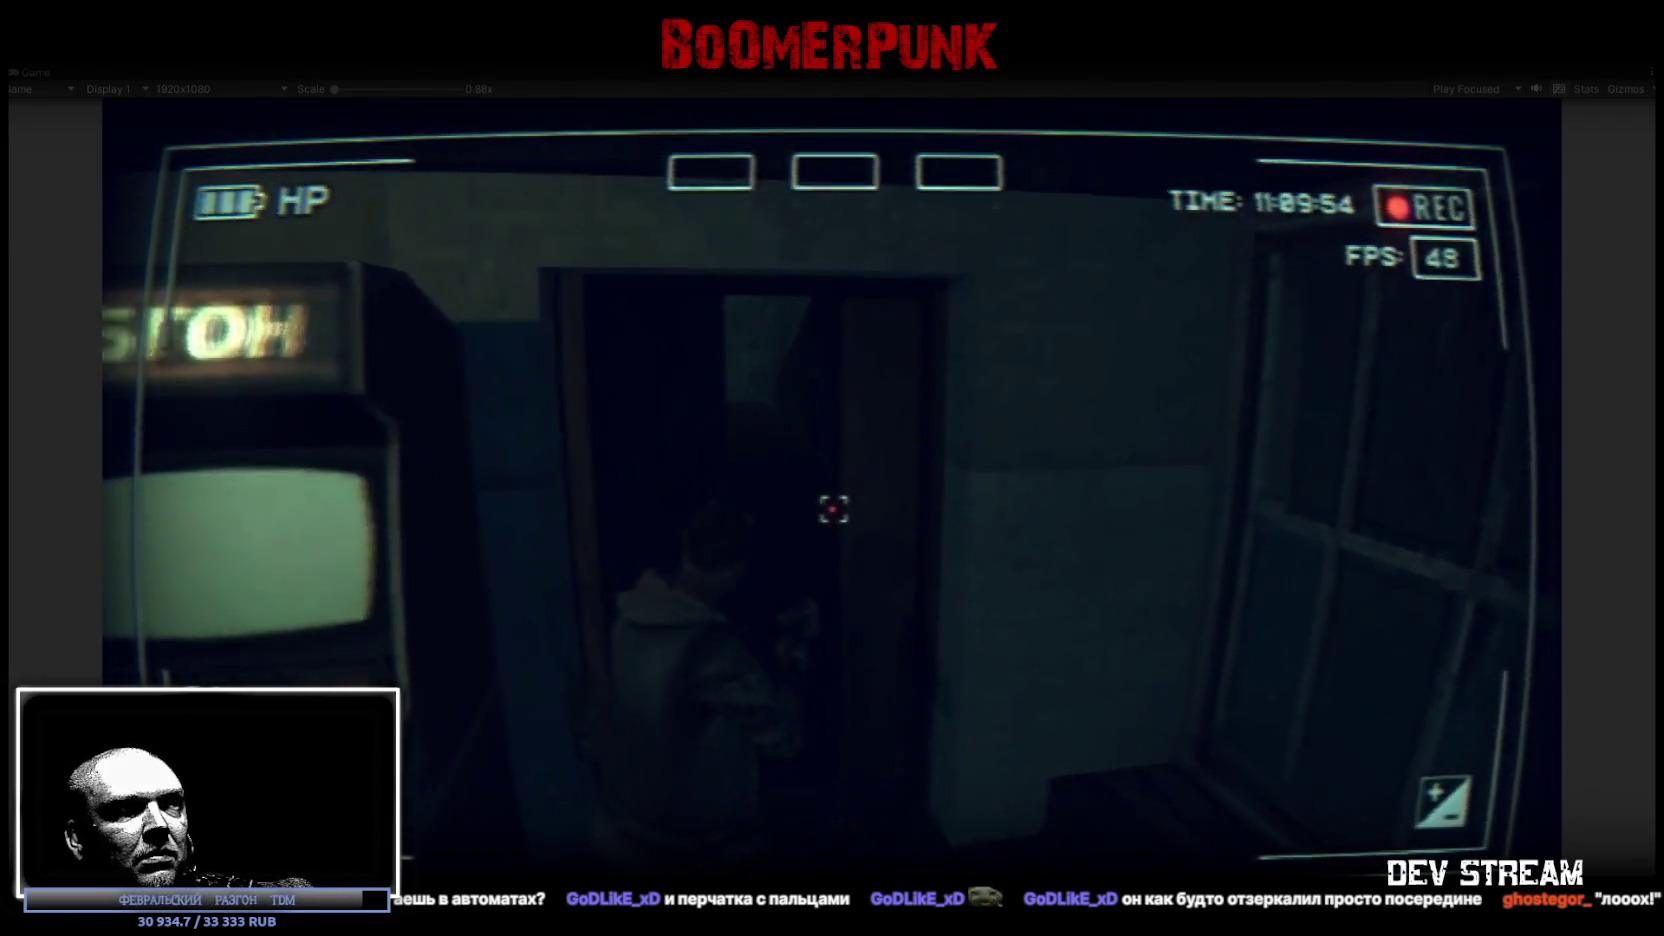
pyautogui.press('w')
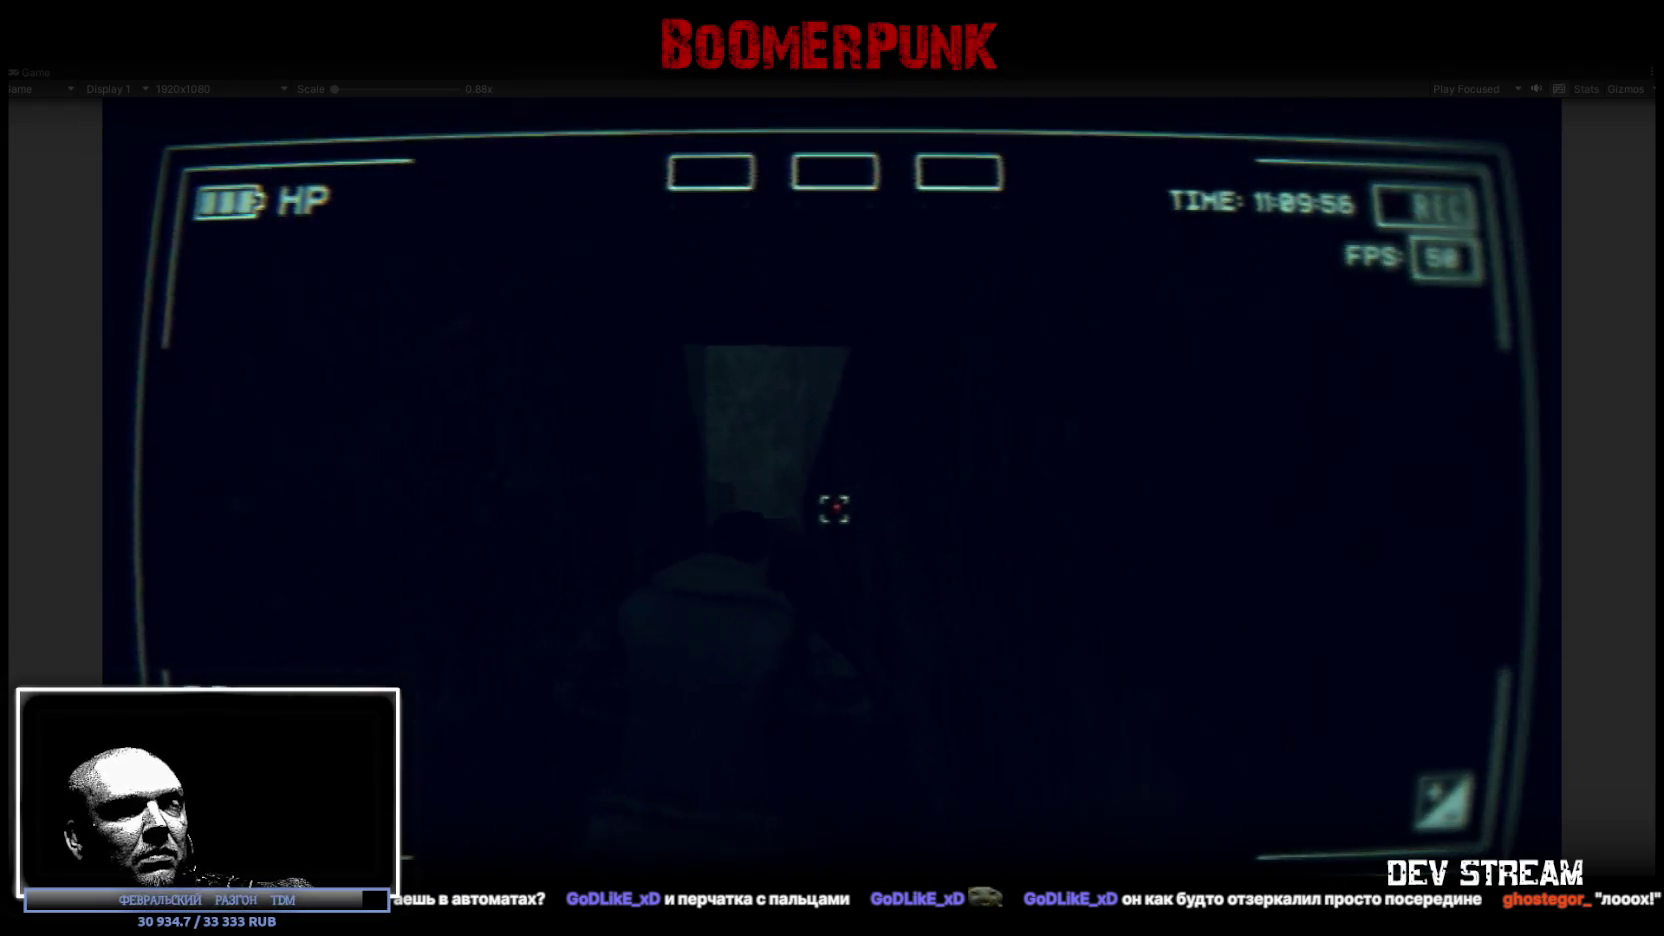
pyautogui.press('w')
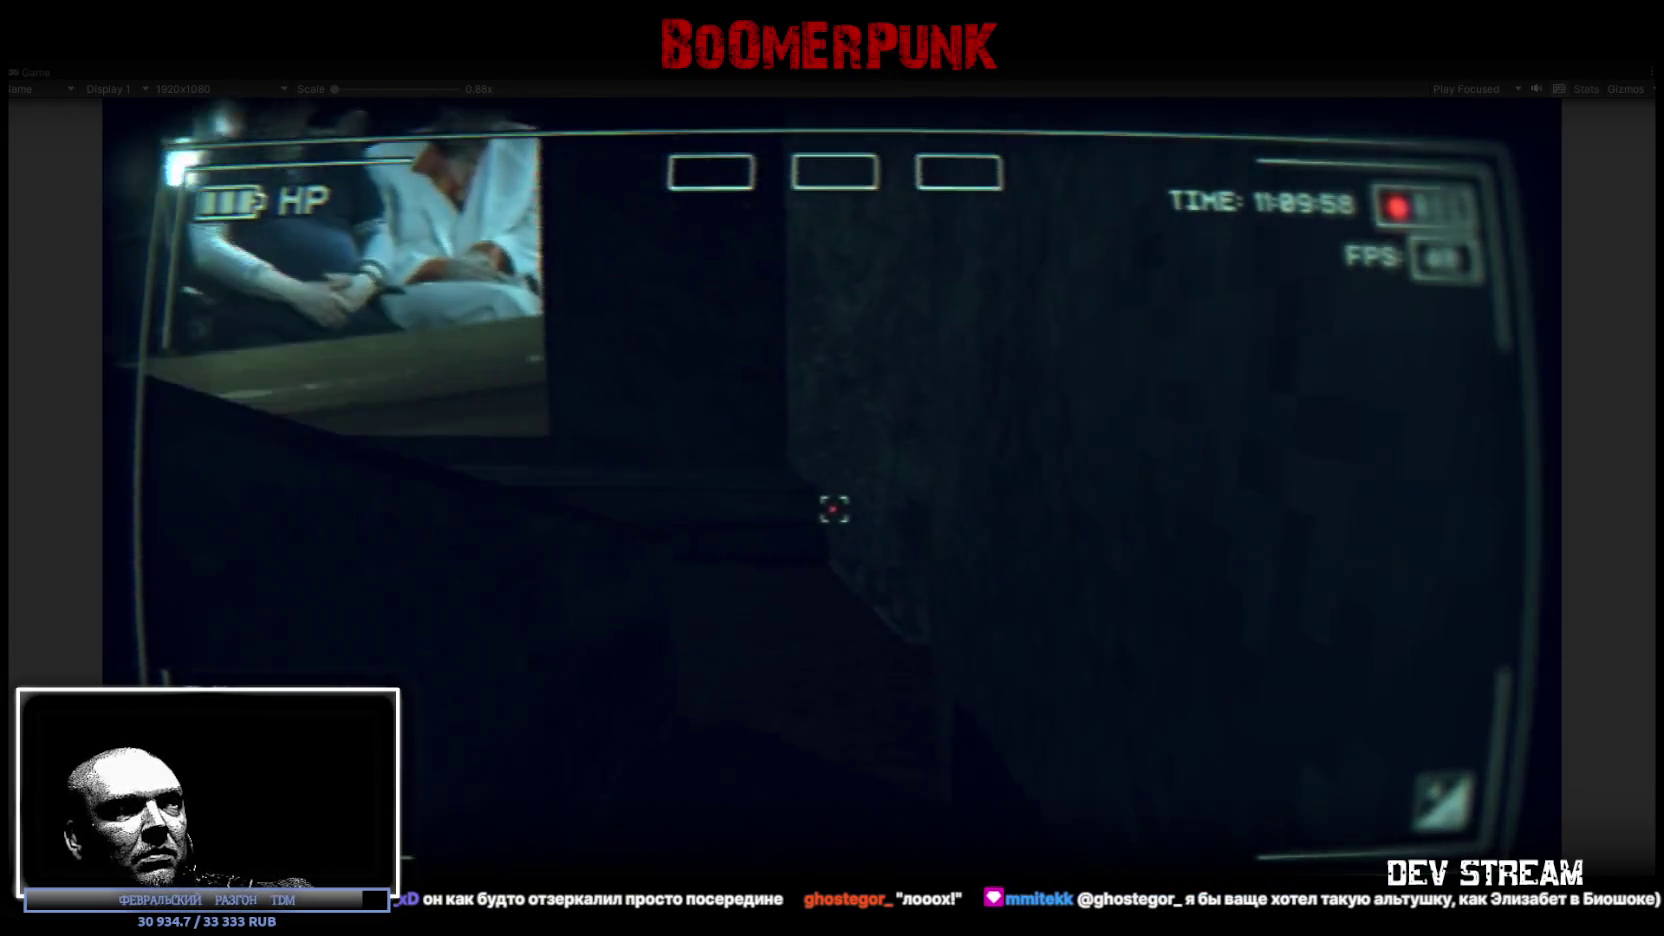
# Step: Walk into the cinema hall, fire the weapon once, and look over the seats and screen
pyautogui.press('w')
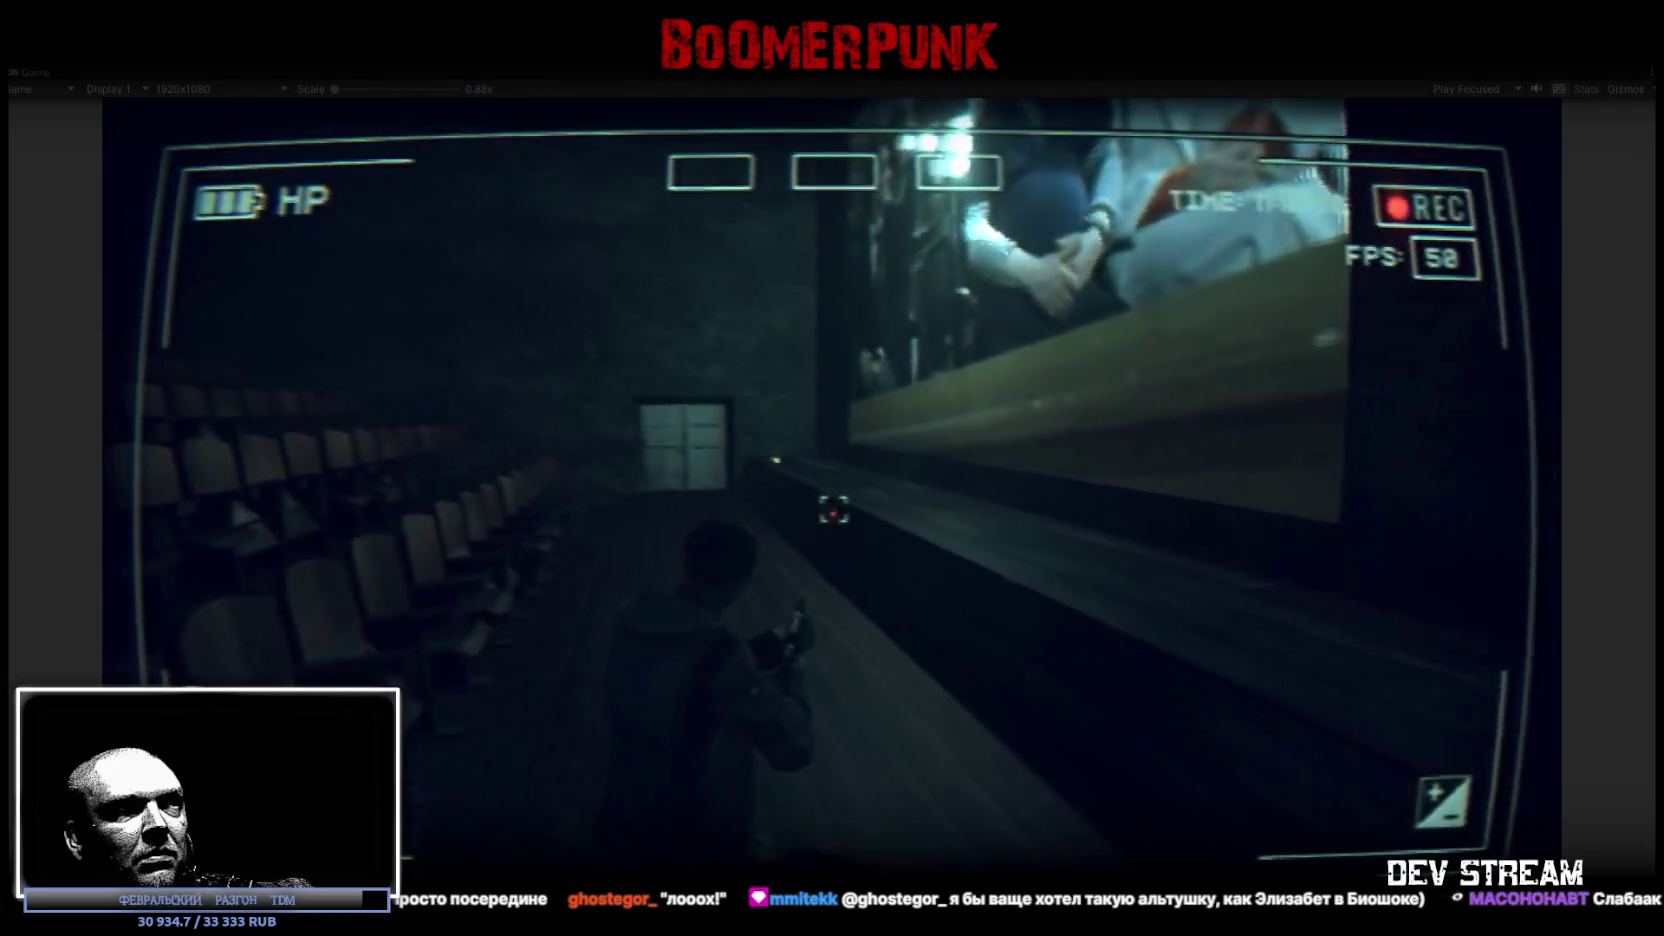
pyautogui.click(834, 510)
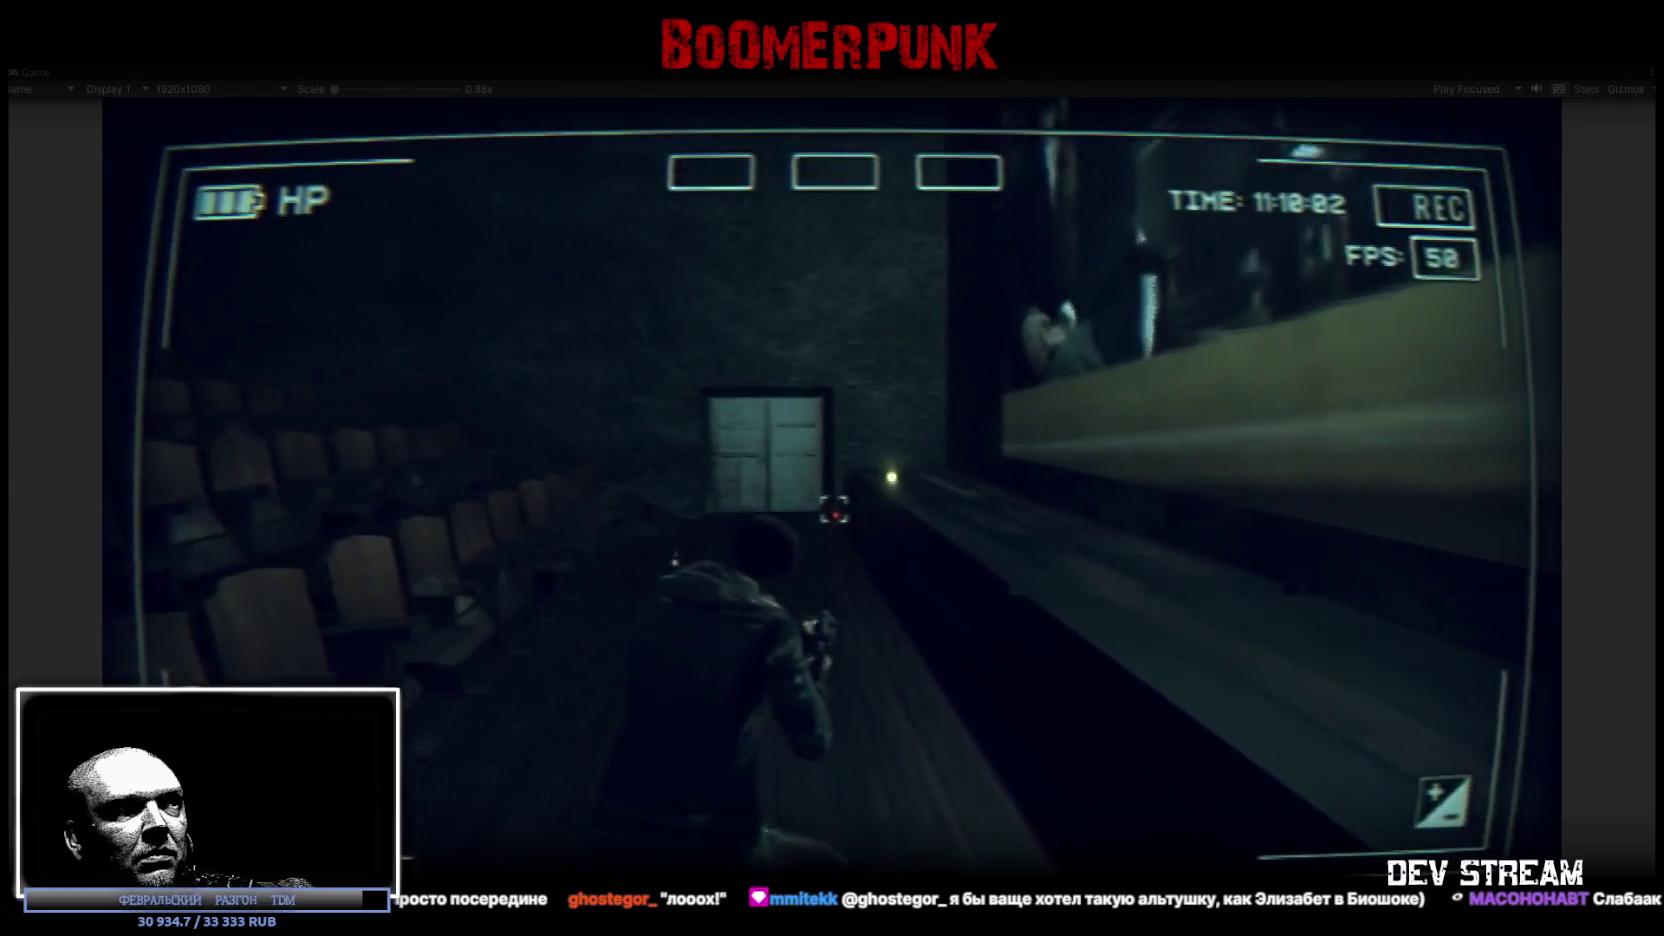
pyautogui.press('w')
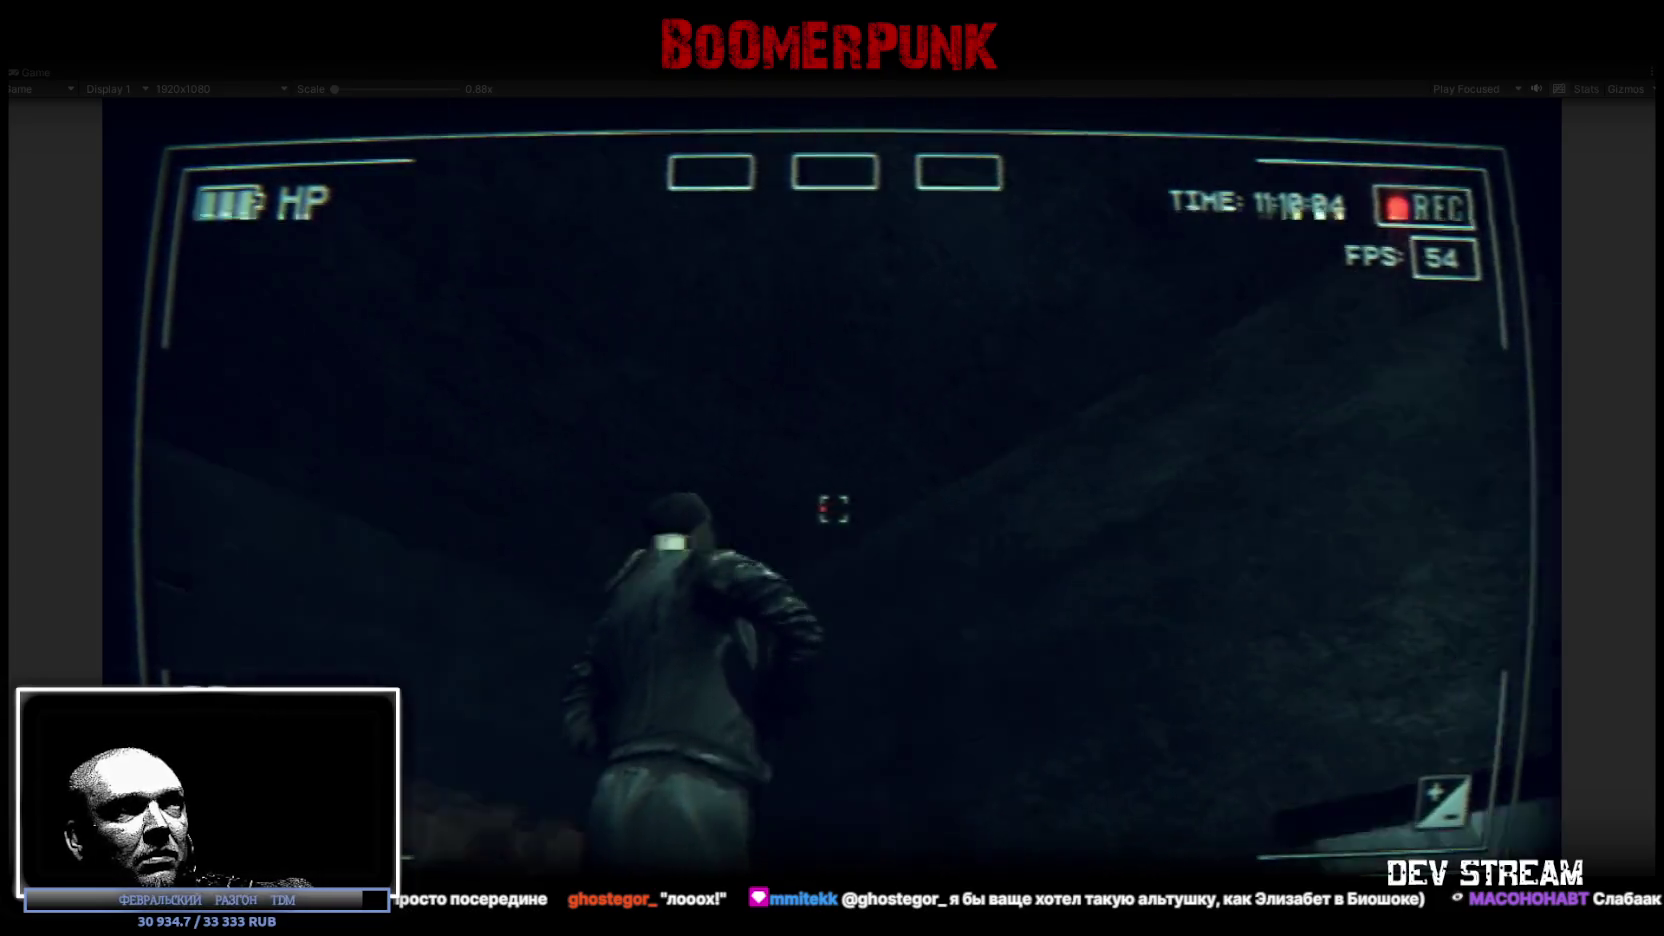
pyautogui.press('w')
pyautogui.press('w')
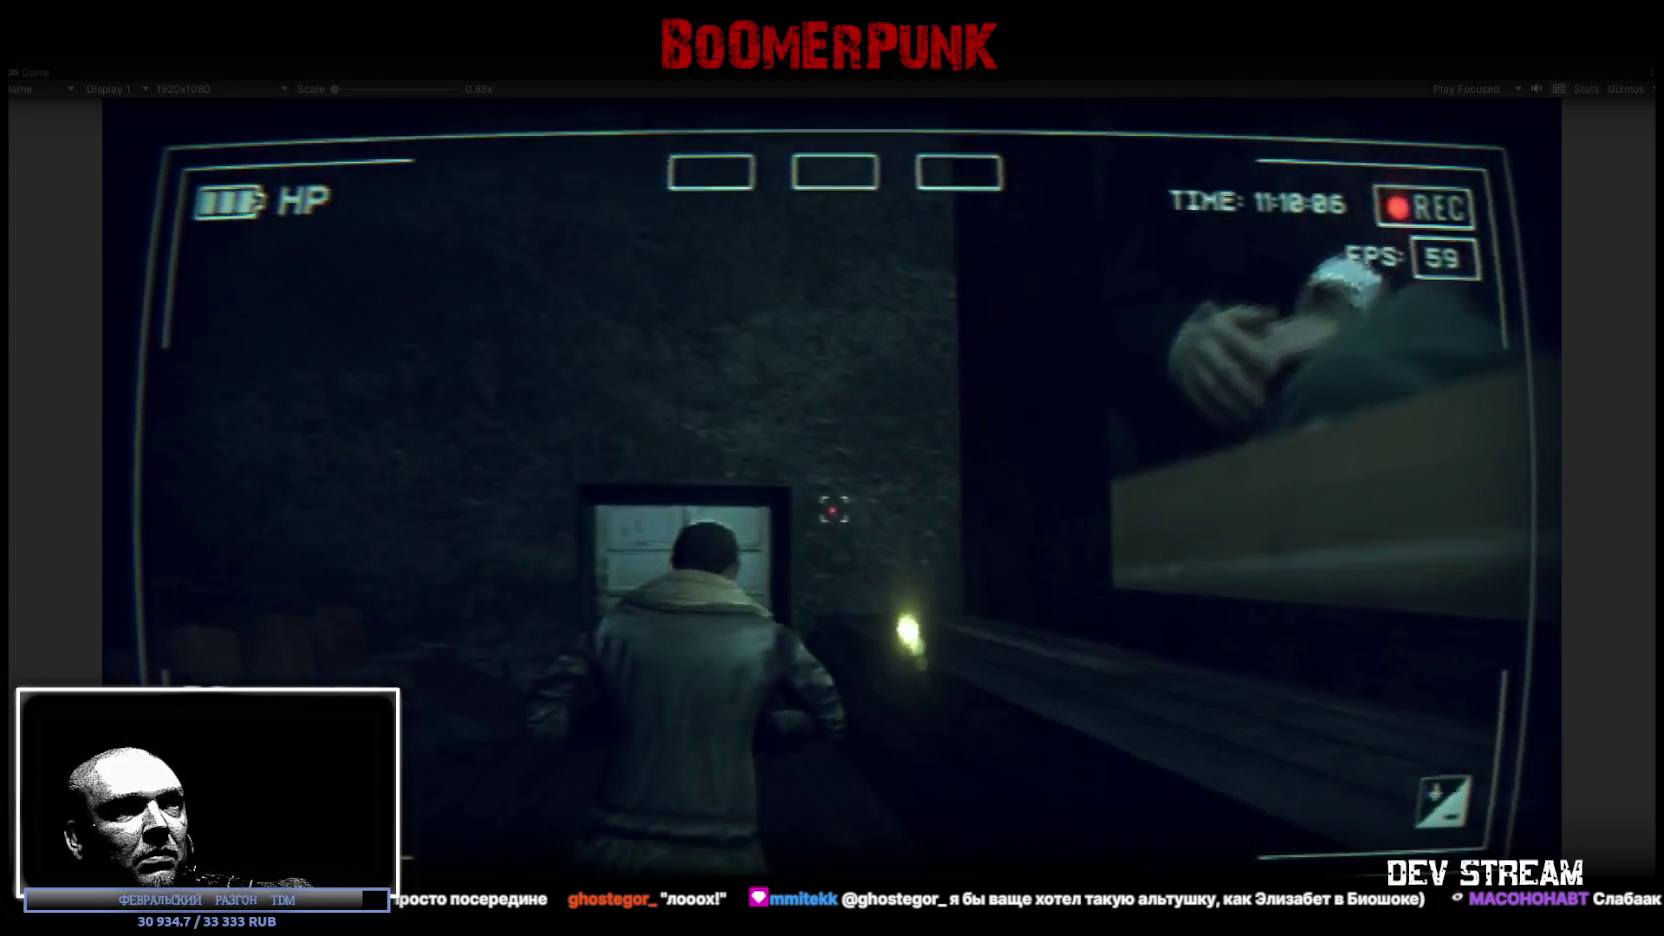
pyautogui.press('w')
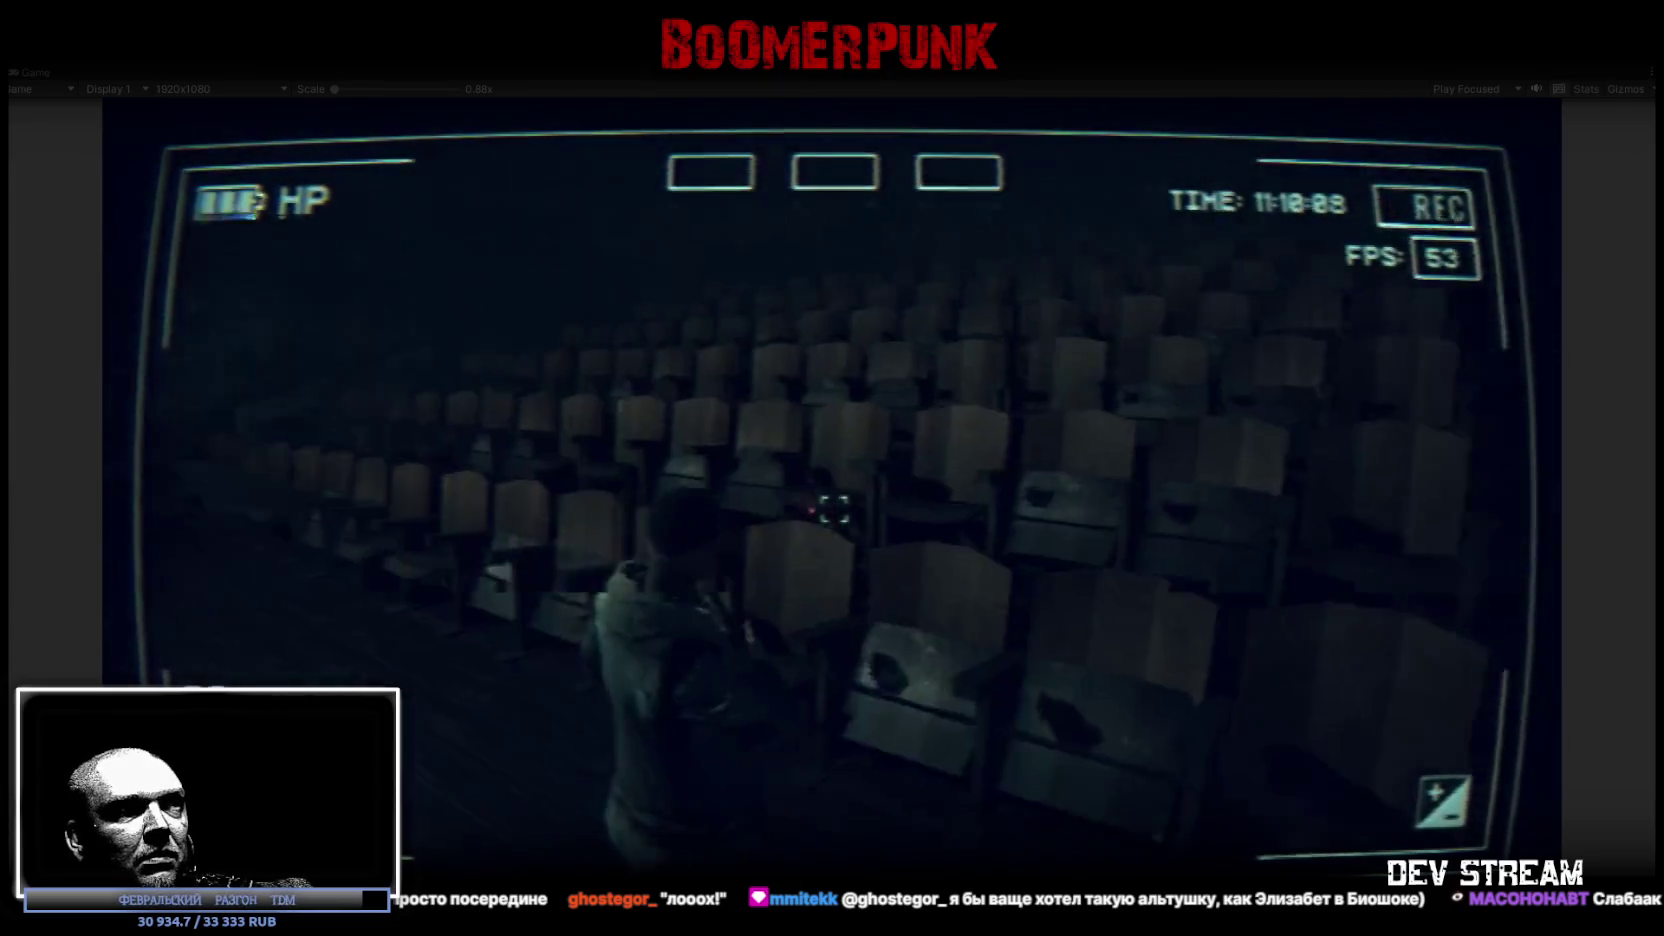
pyautogui.press('w')
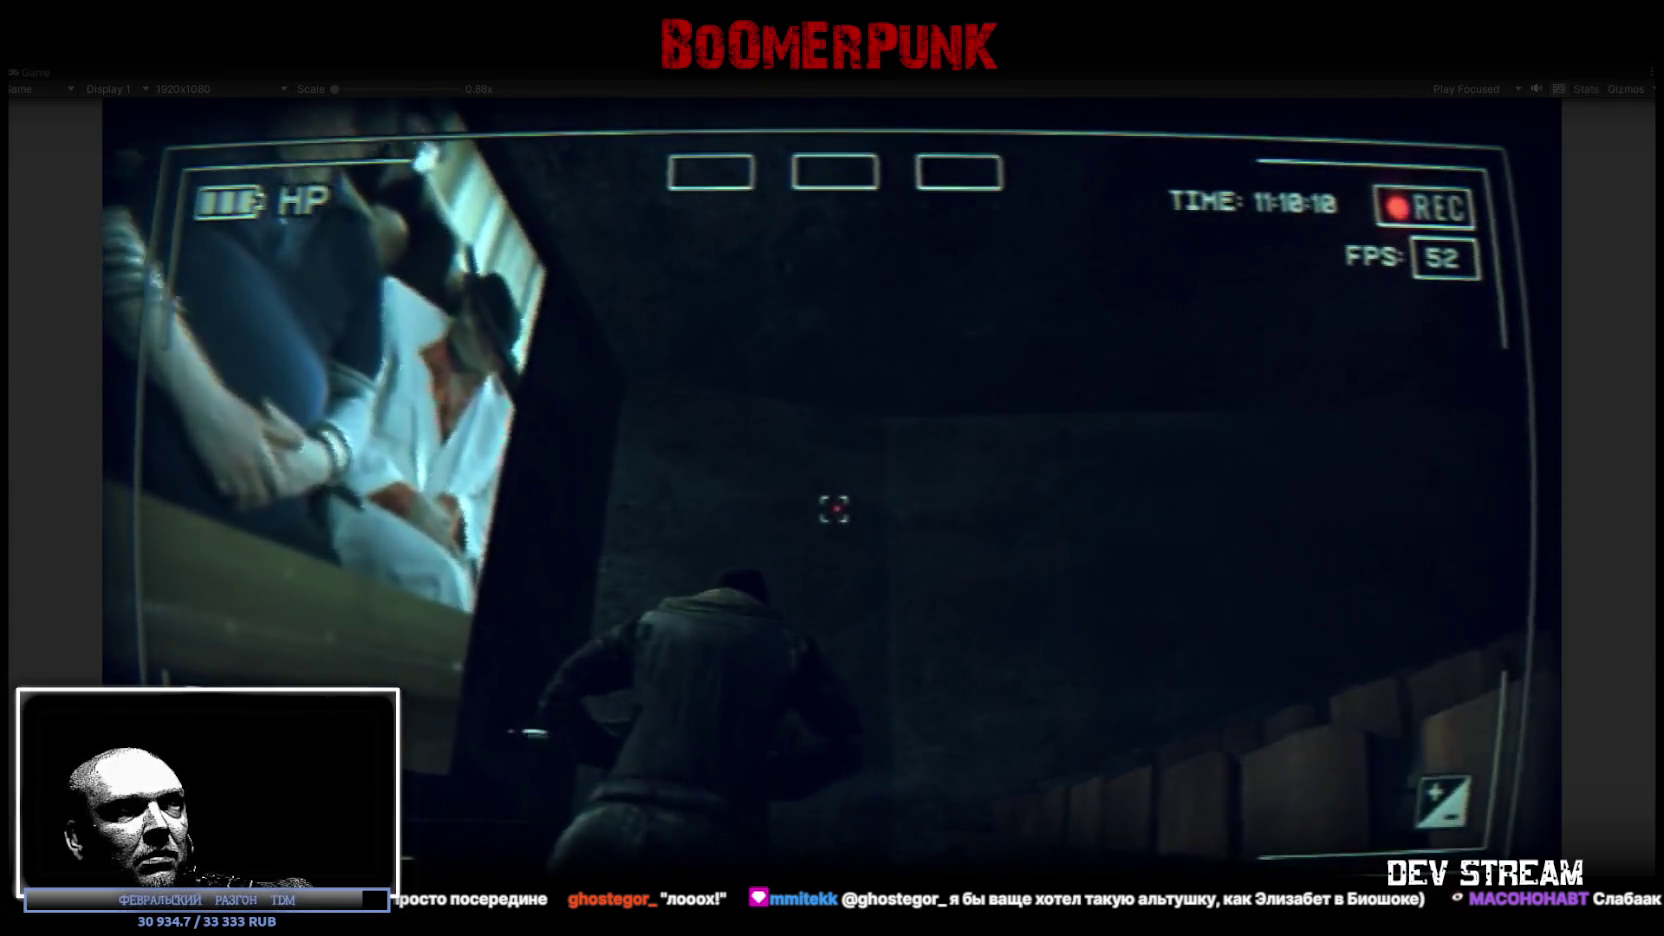
pyautogui.press('w')
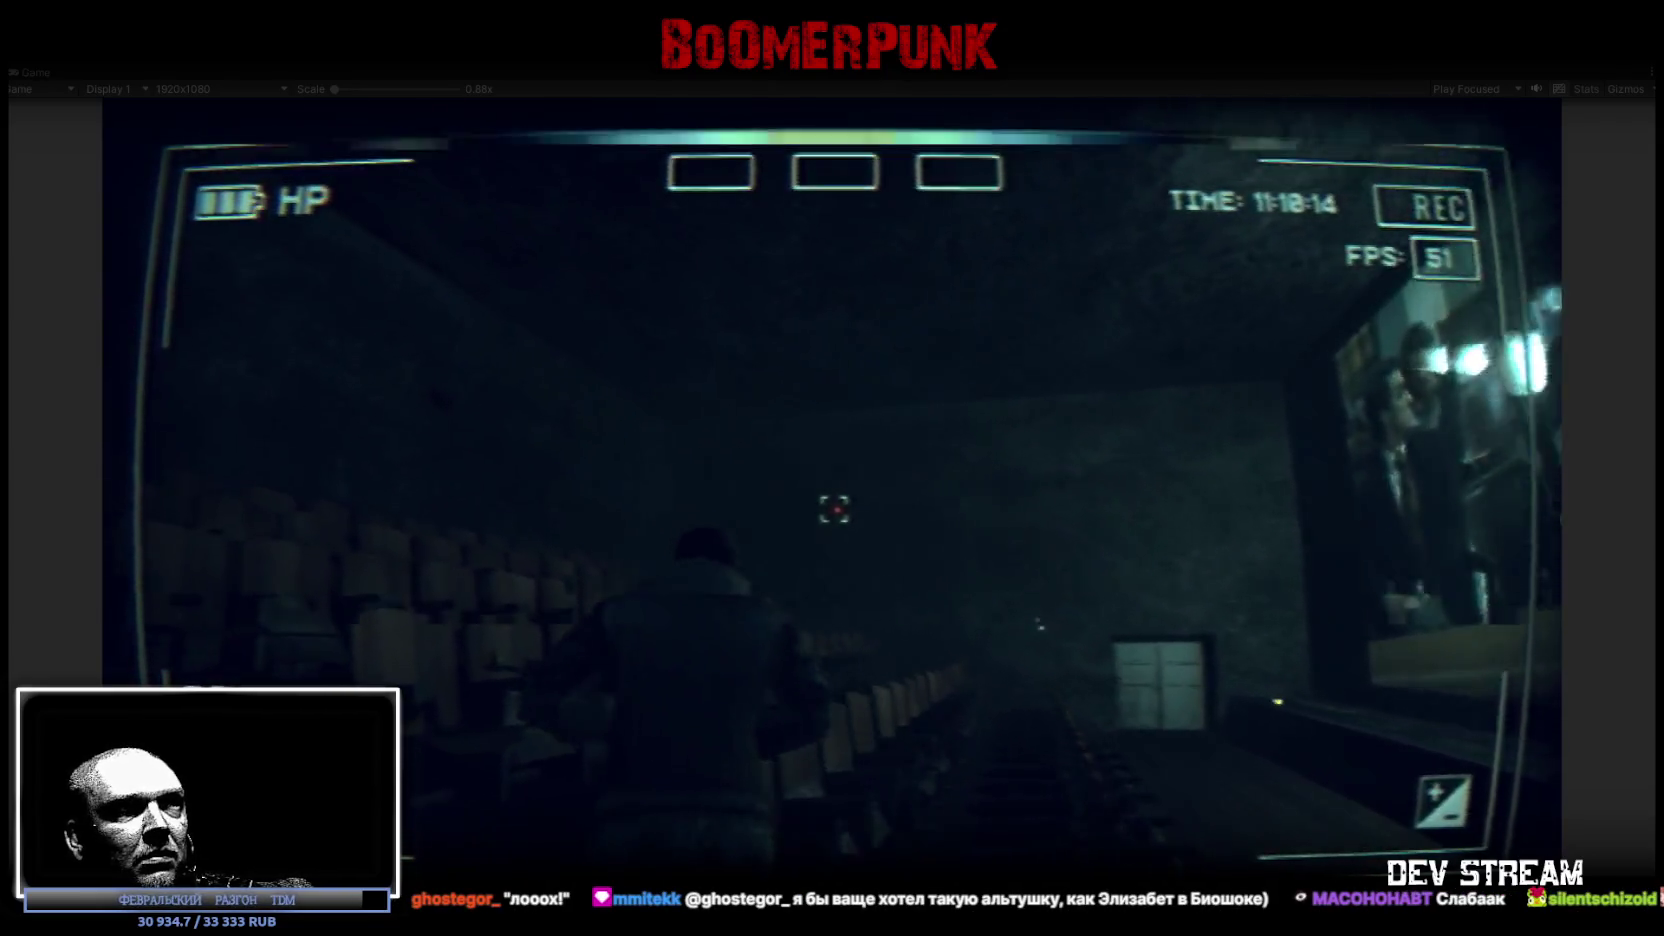
pyautogui.press('w')
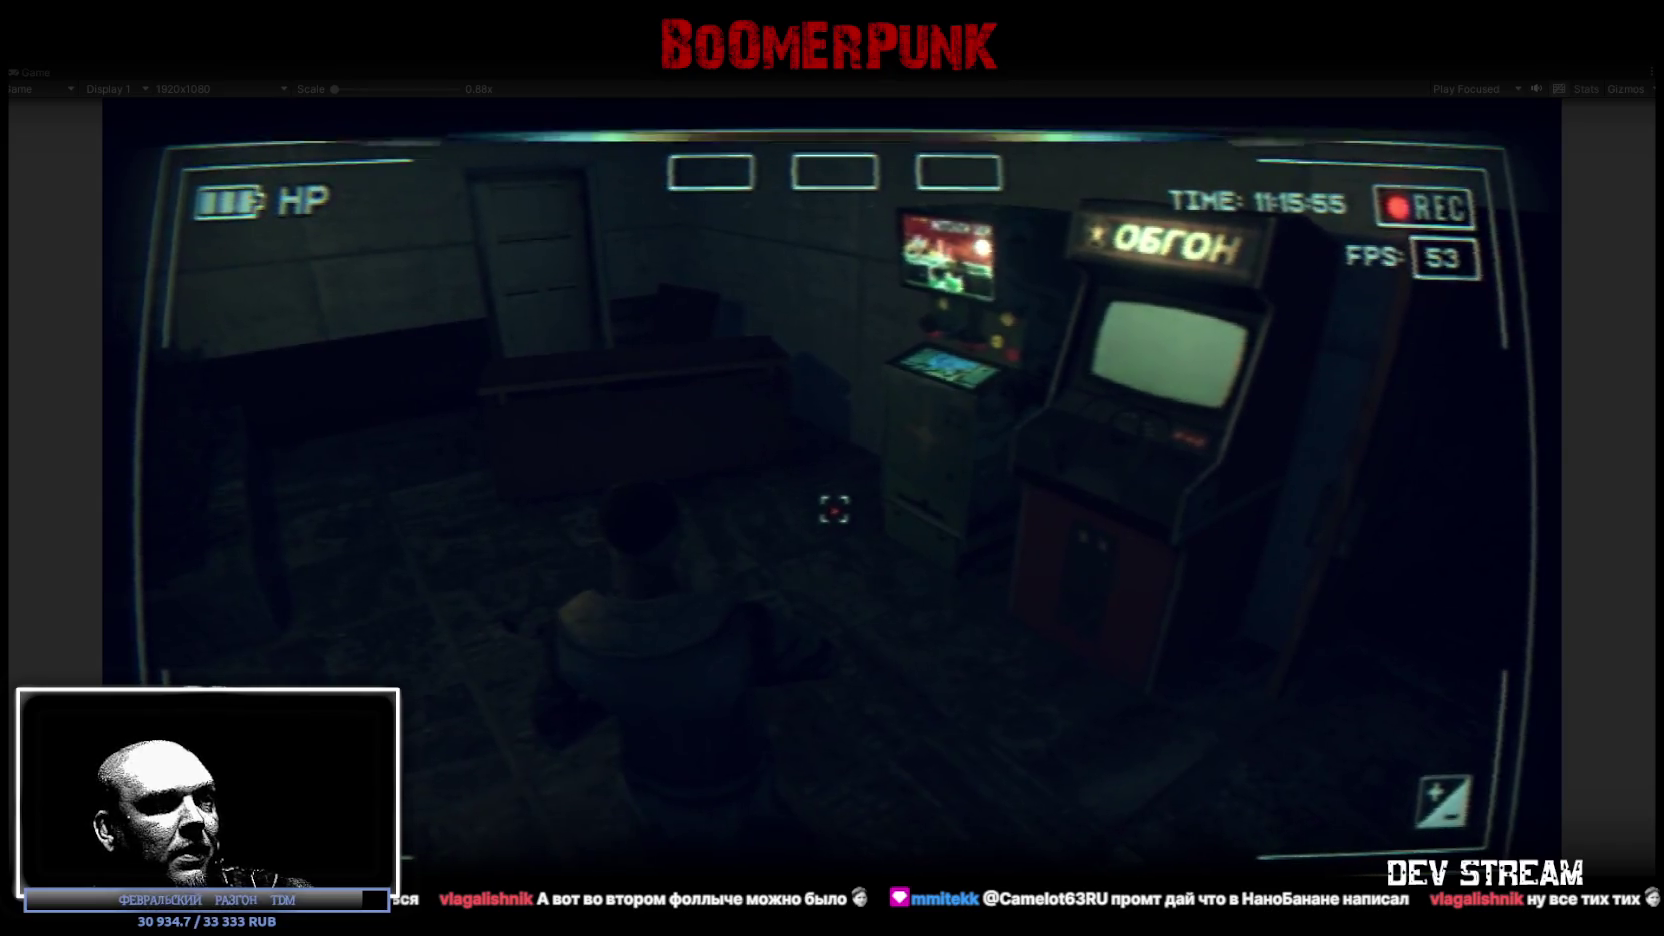
# Step: Switch from the Unity play test to the Photoshop face texture atlas with Alt+Tab
pyautogui.hotkey('alt', 'Tab')
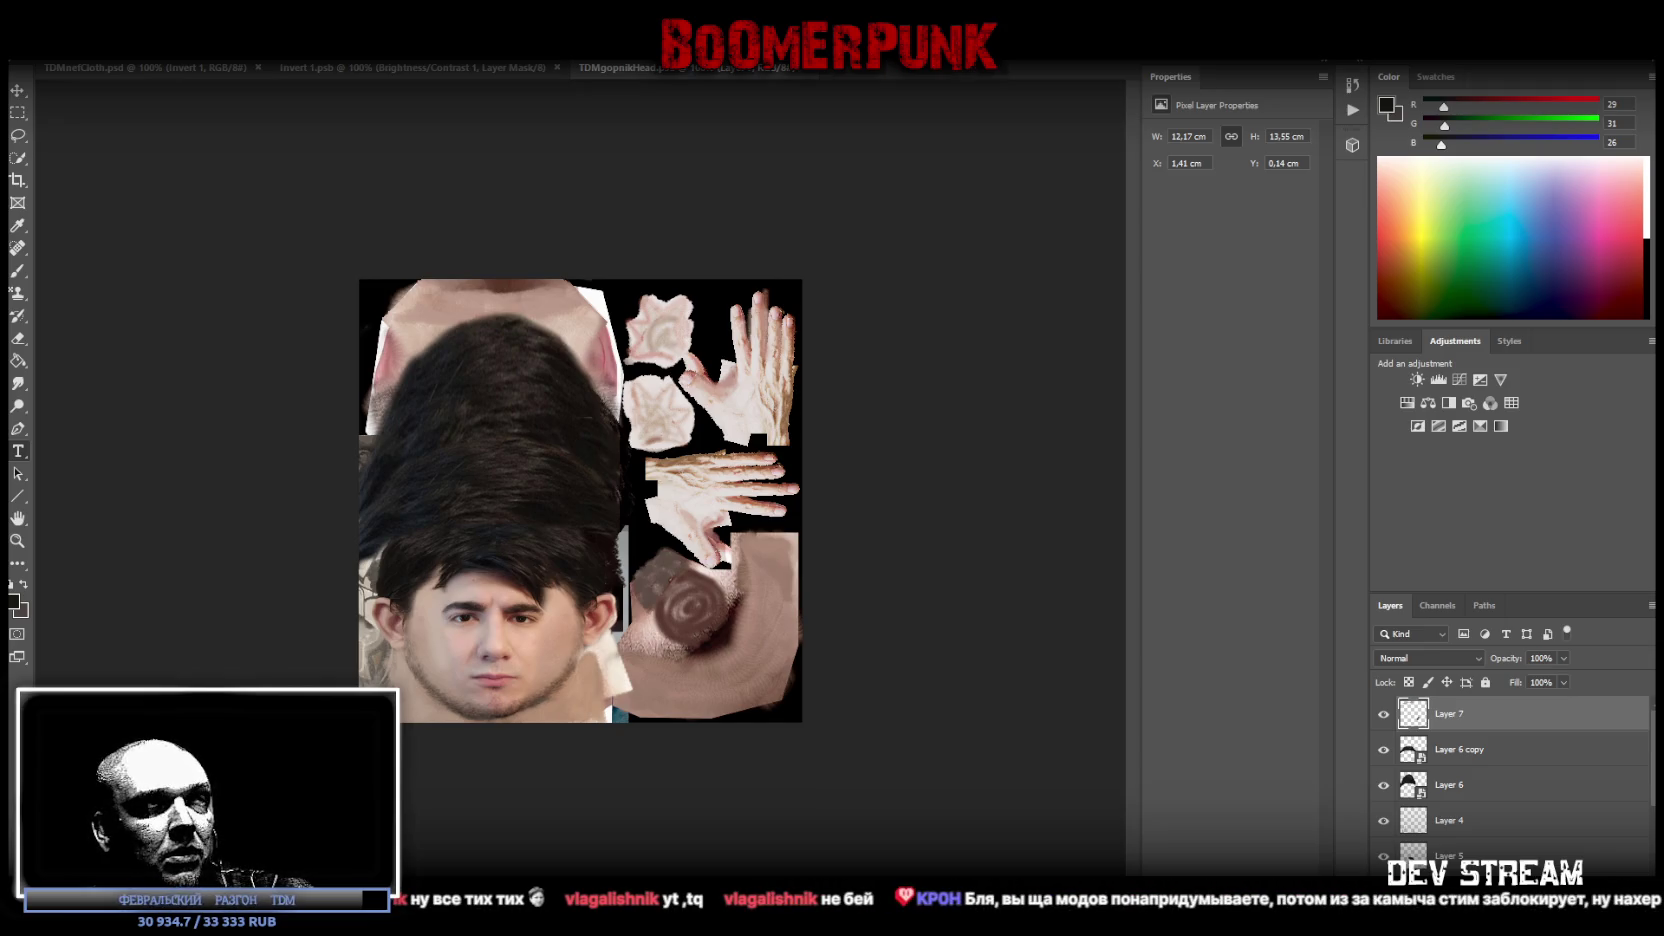
# Step: Place the new face photo, scale and move it onto the face area, and commit it
pyautogui.moveTo(451, 598); pyautogui.dragTo(632, 685)
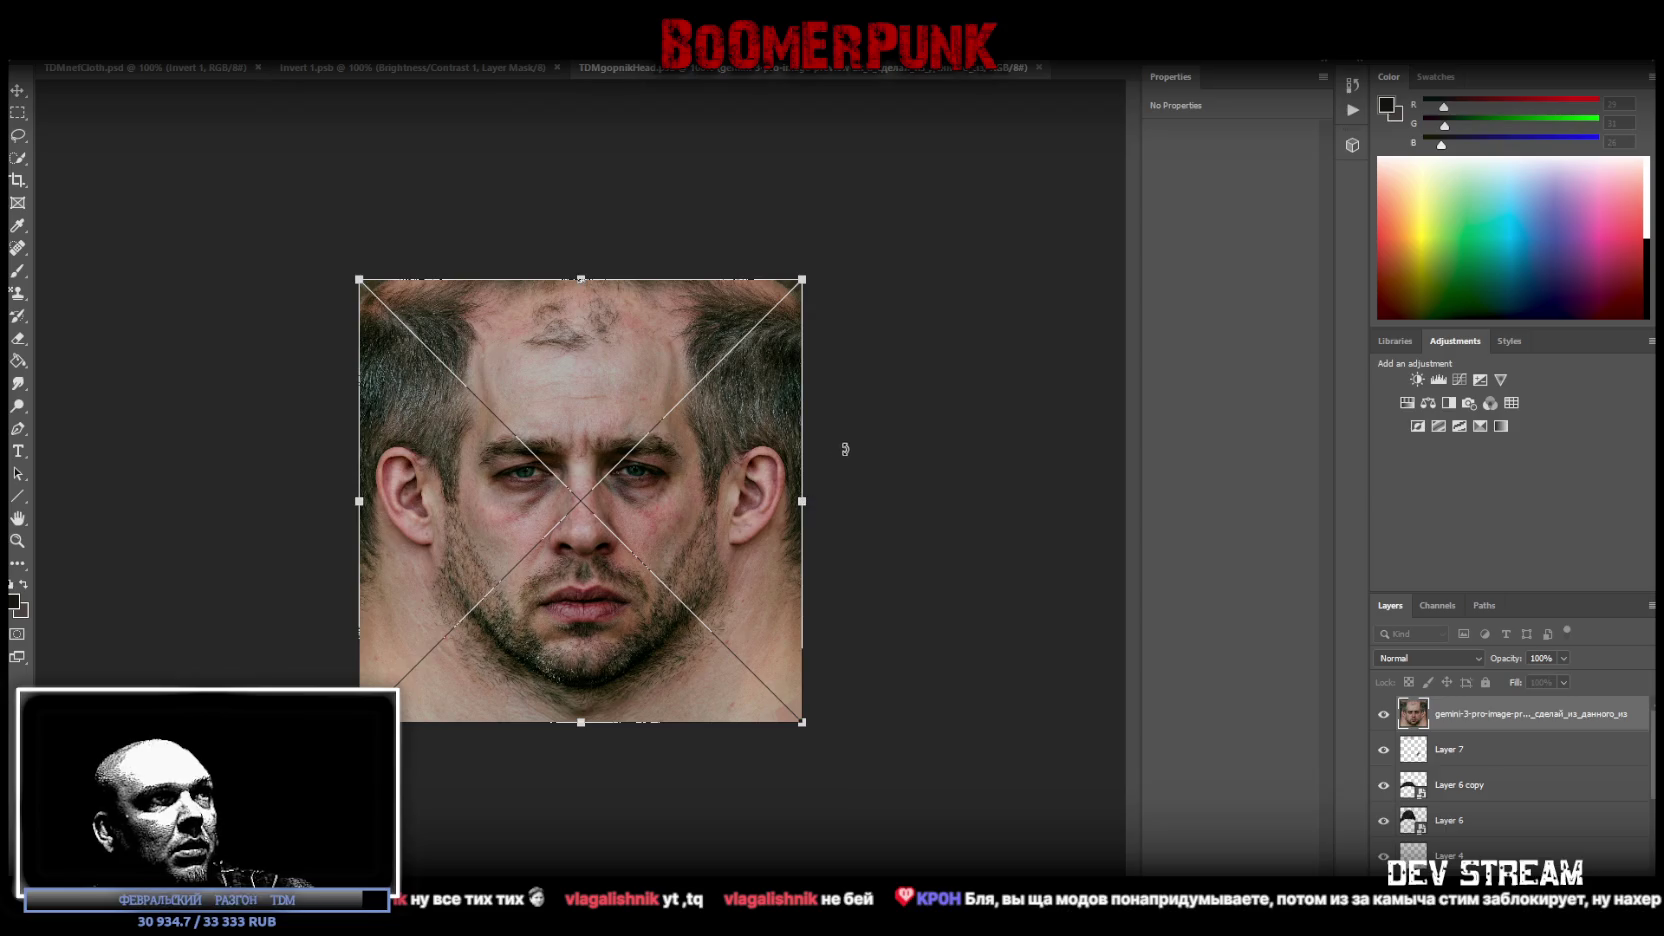
pyautogui.moveTo(803, 501); pyautogui.dragTo(621, 500)
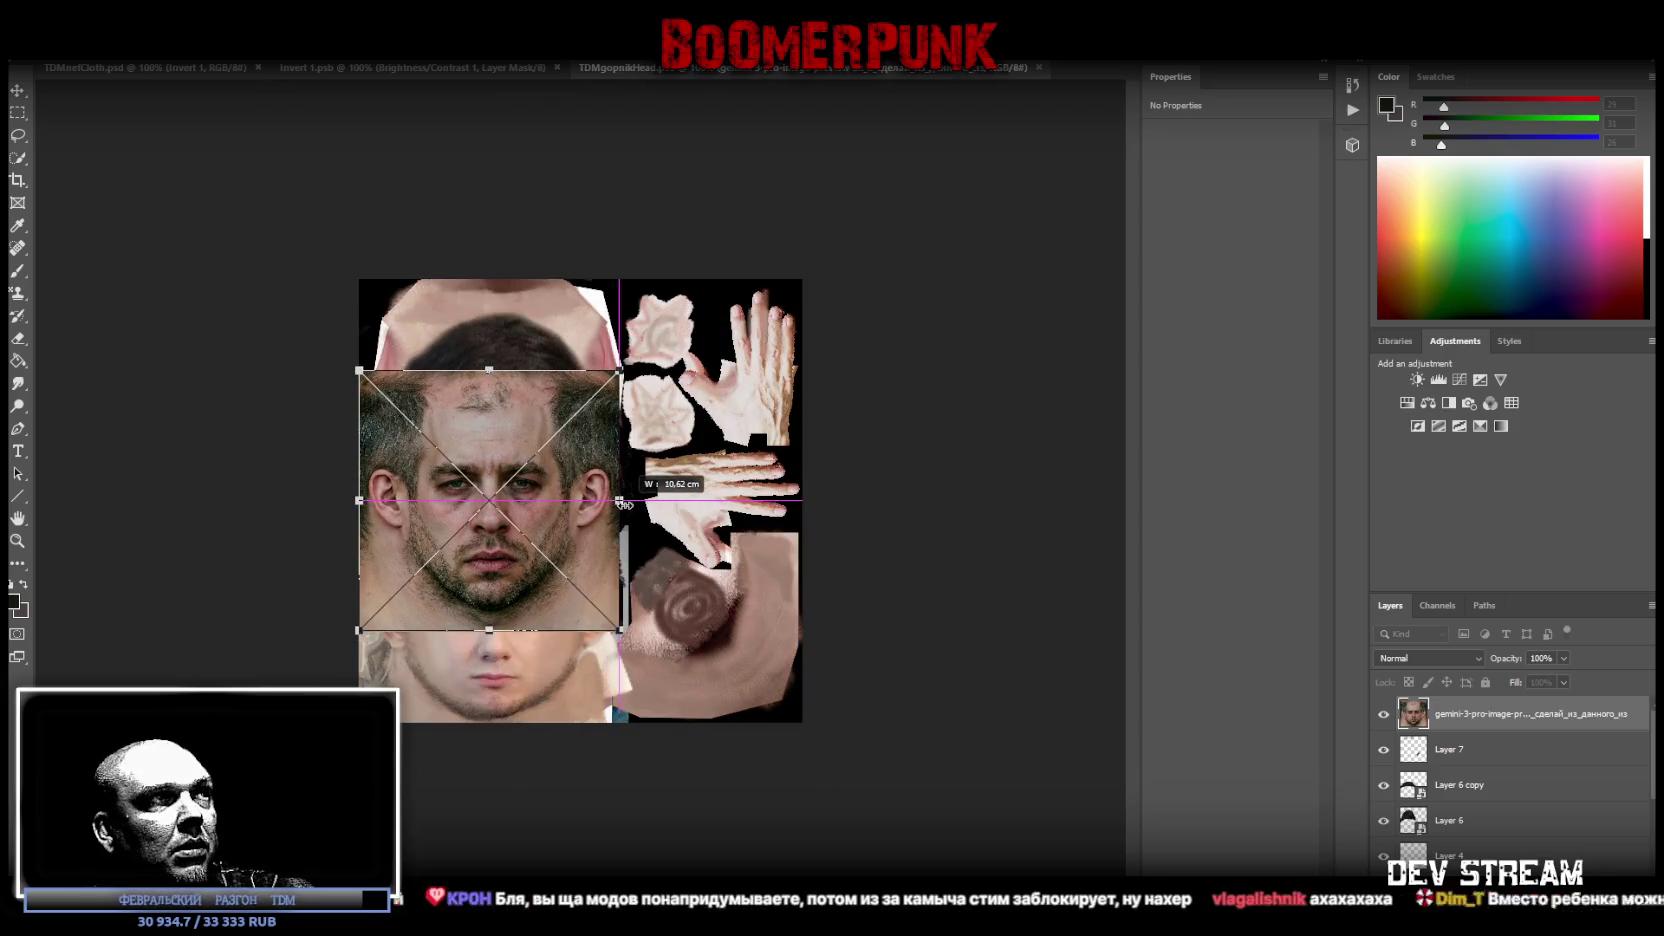
pyautogui.moveTo(516, 418); pyautogui.dragTo(521, 502)
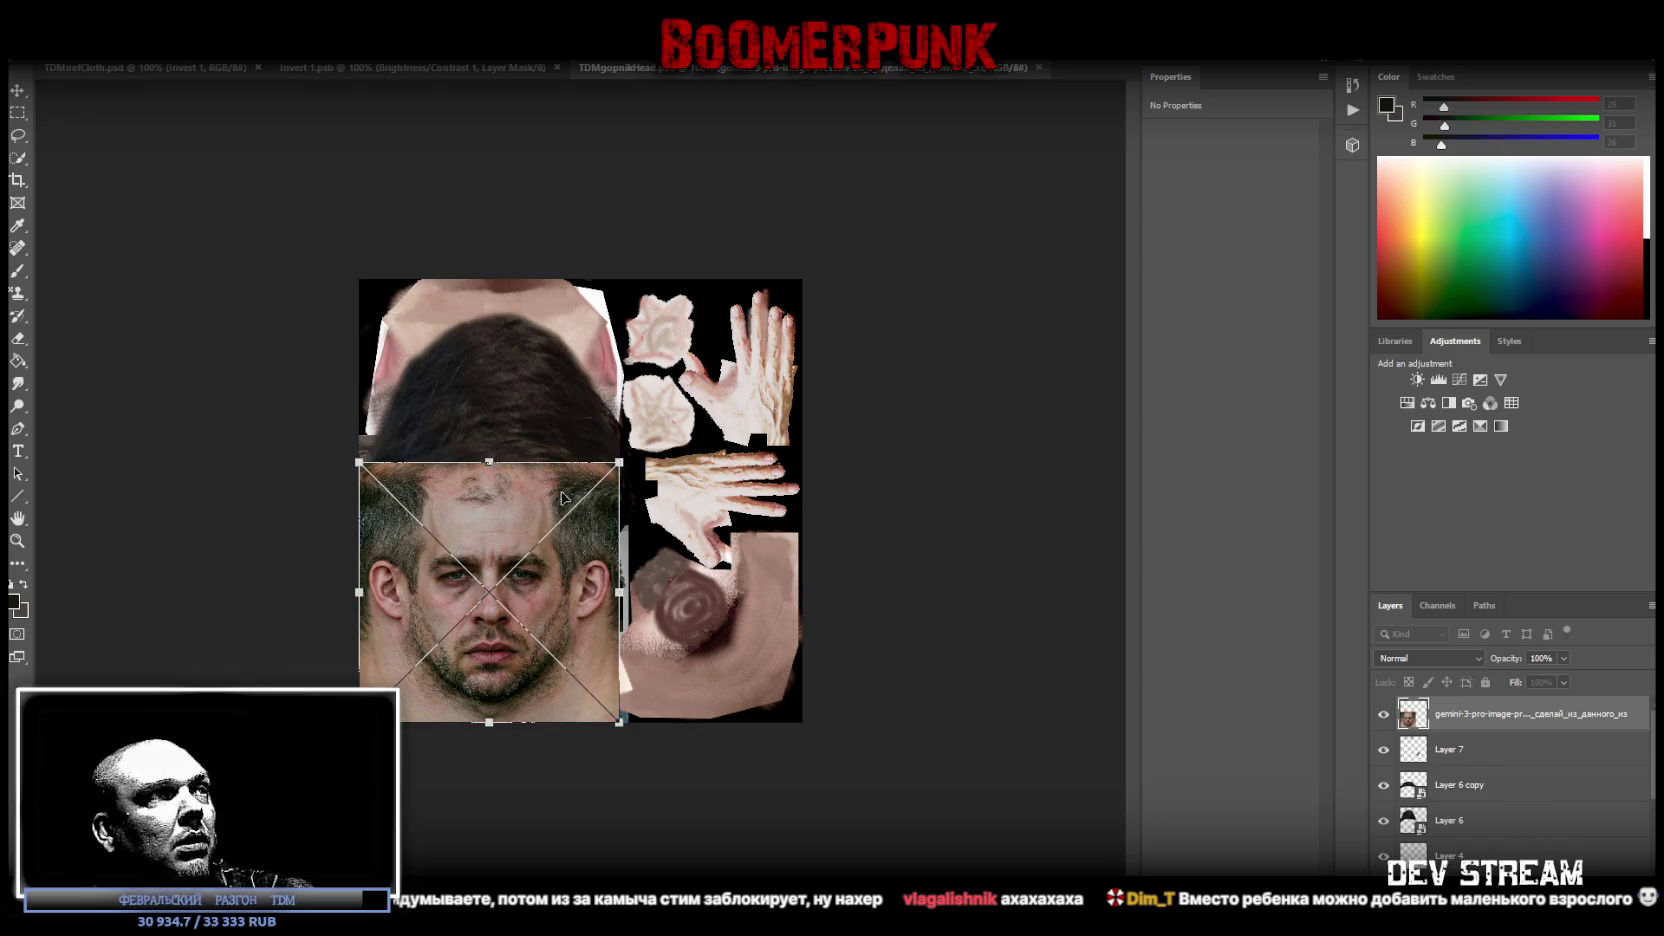
pyautogui.moveTo(619, 590); pyautogui.dragTo(603, 600)
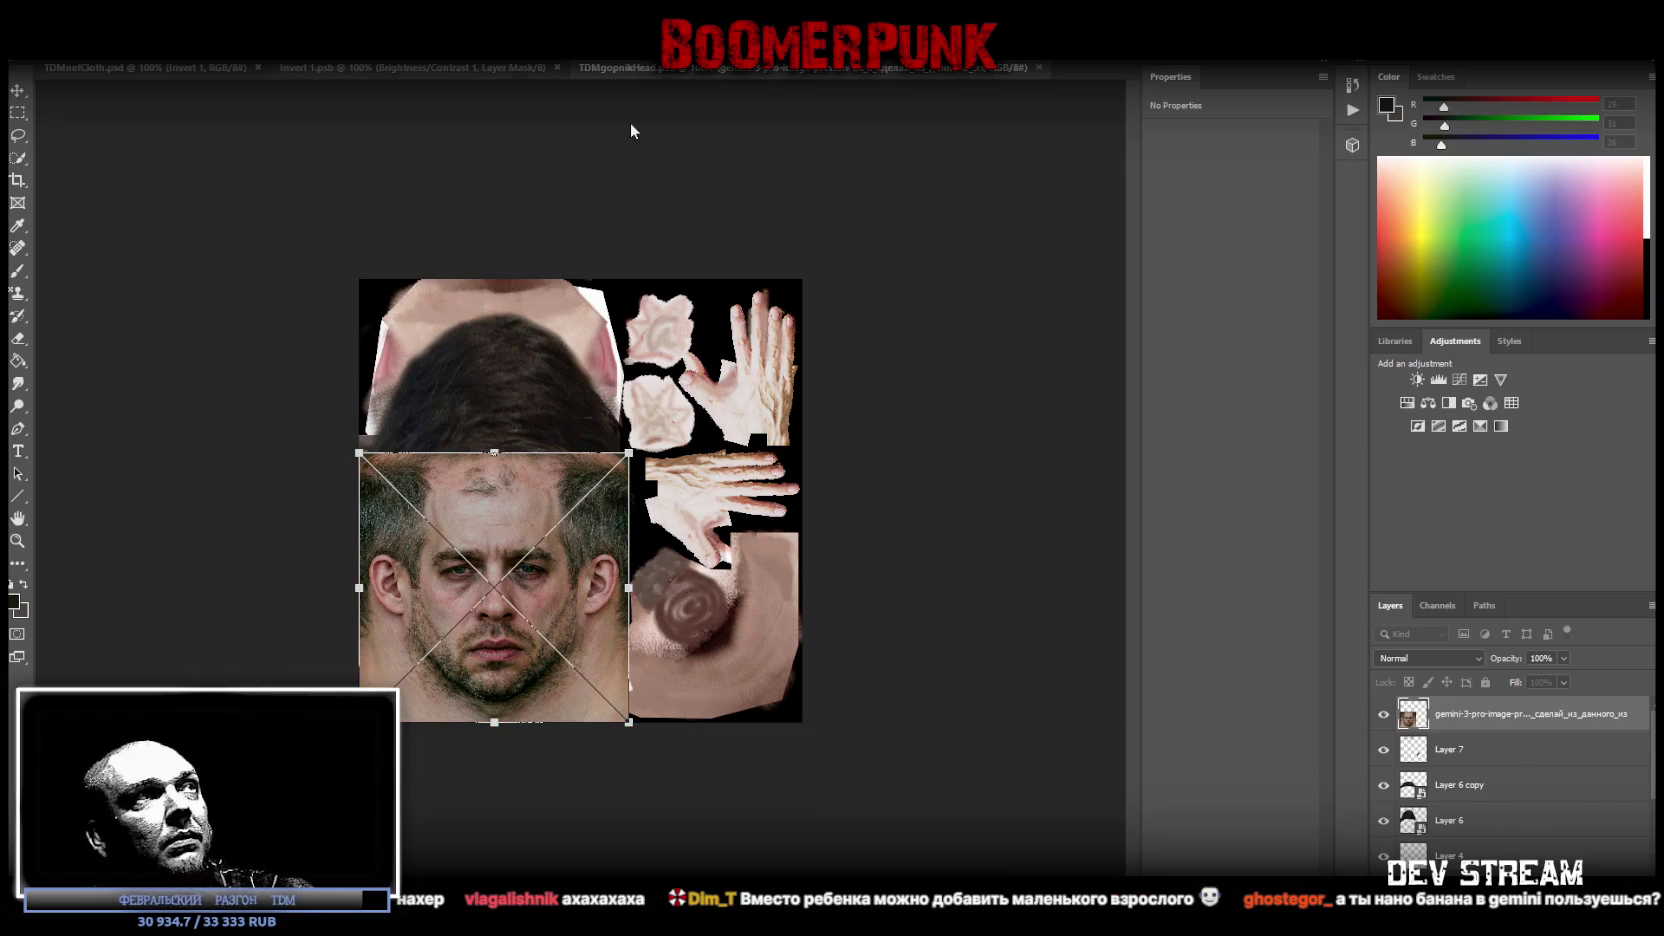
pyautogui.press('Return')
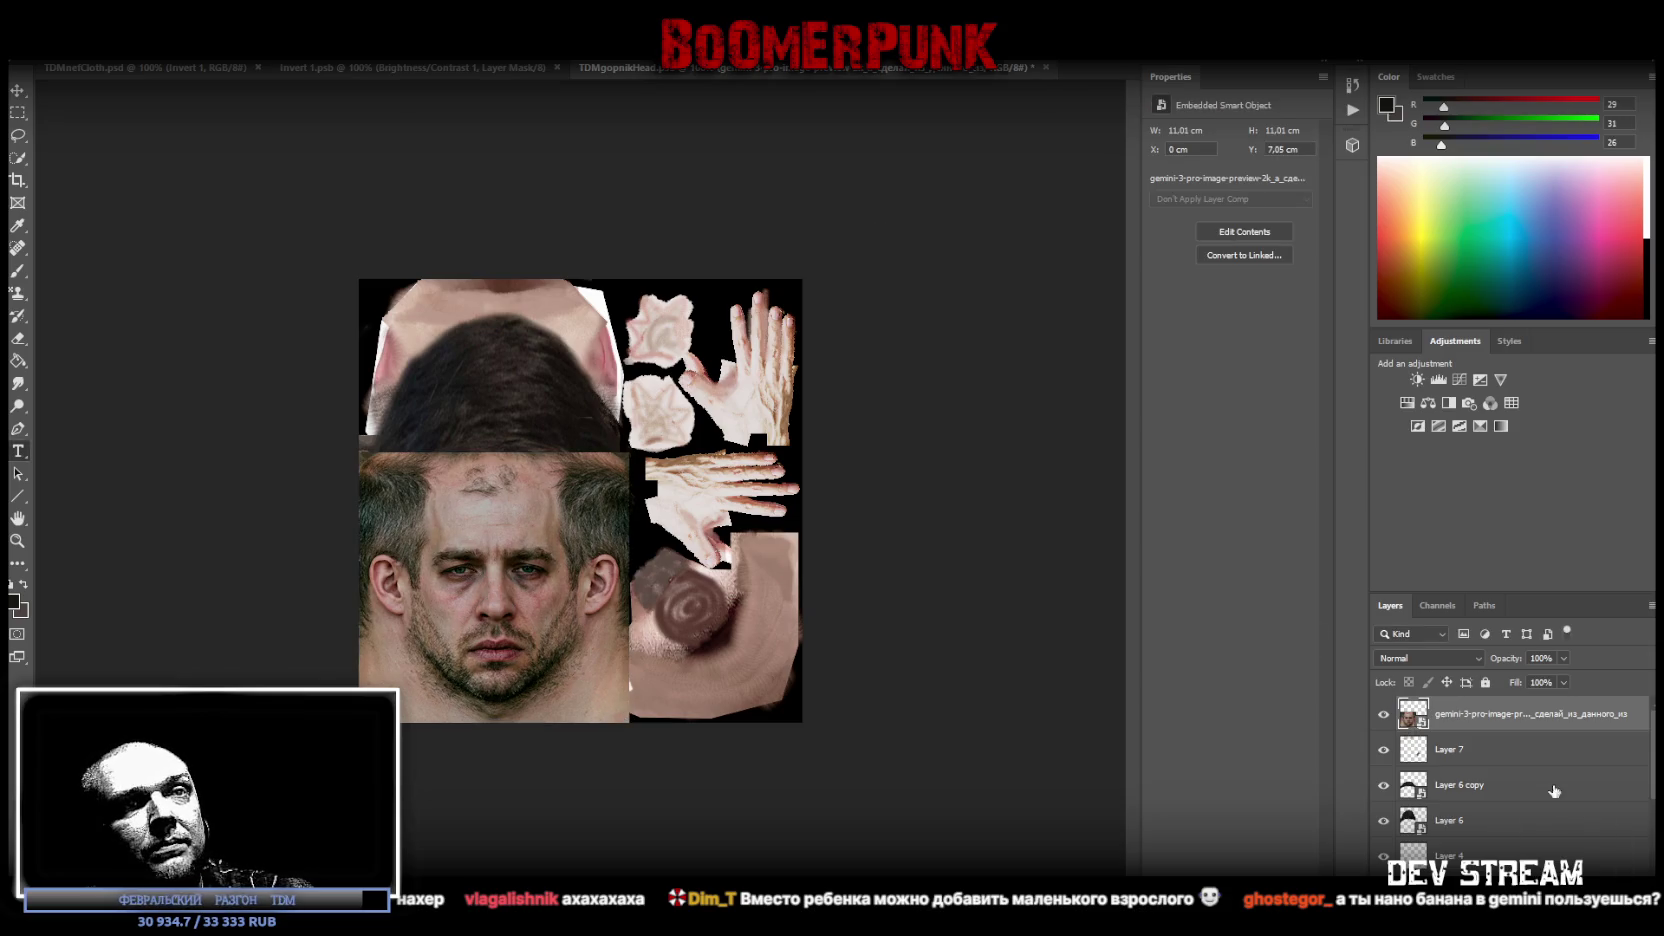
# Step: Merge the layers below into Layer 7, leaving Layer 7 selected
pyautogui.click(1490, 758)
pyautogui.scroll(-3, 1470, 815)
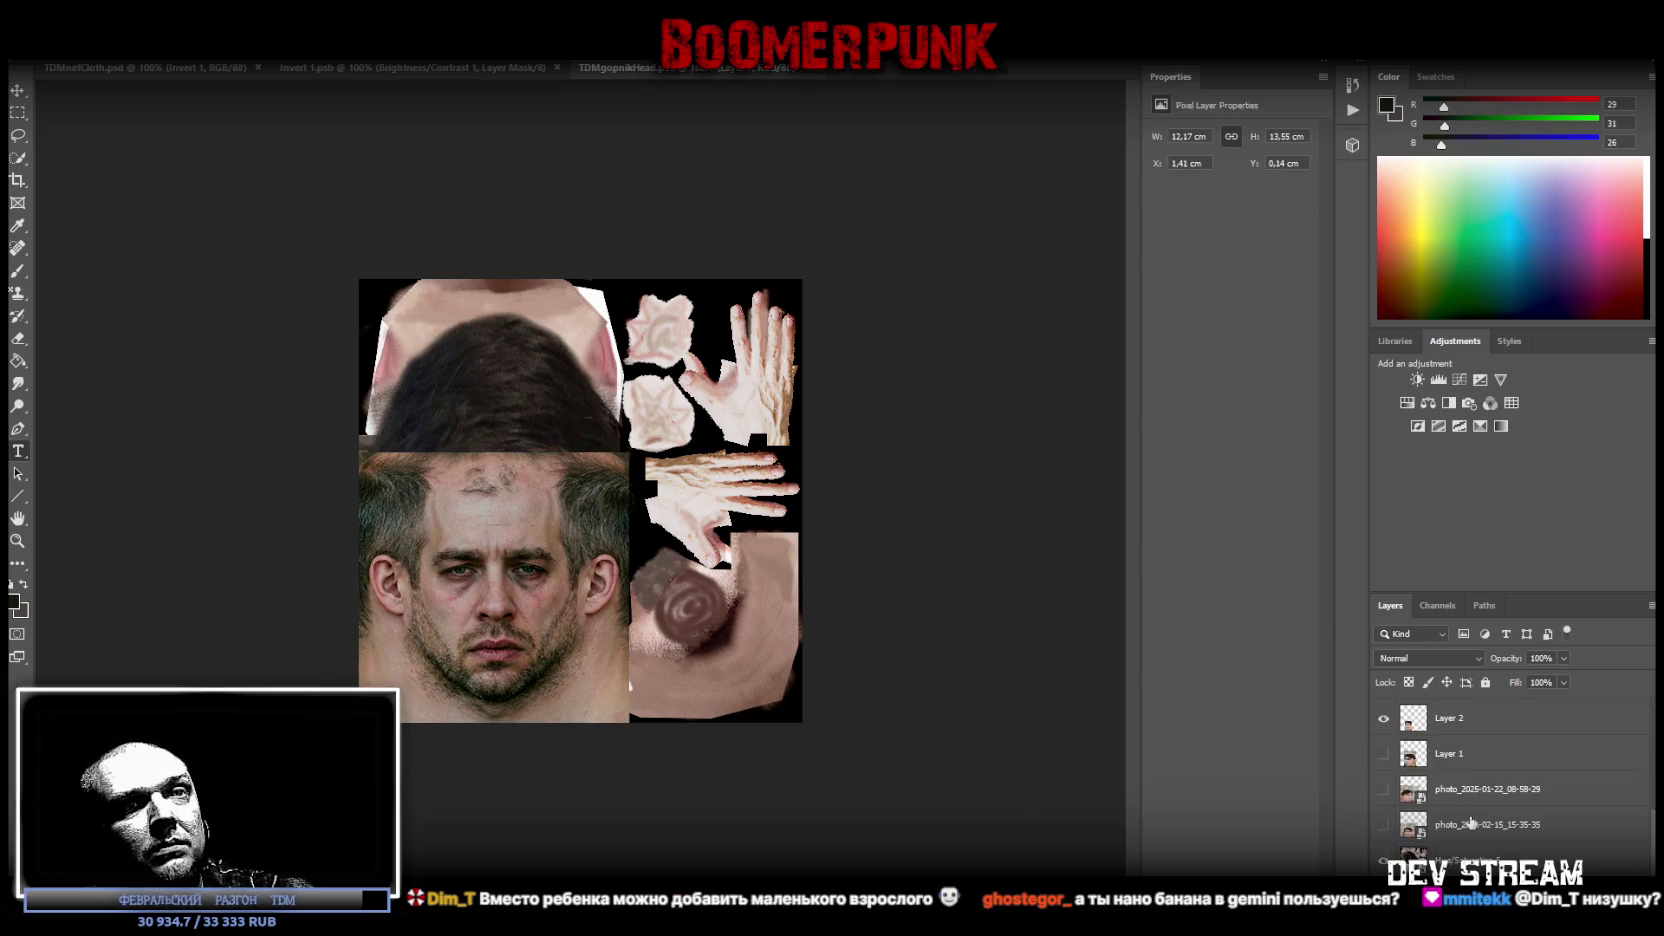
pyautogui.keyDown('shift'); pyautogui.click(1530, 852); pyautogui.keyUp('shift')
pyautogui.rightClick(1535, 824)
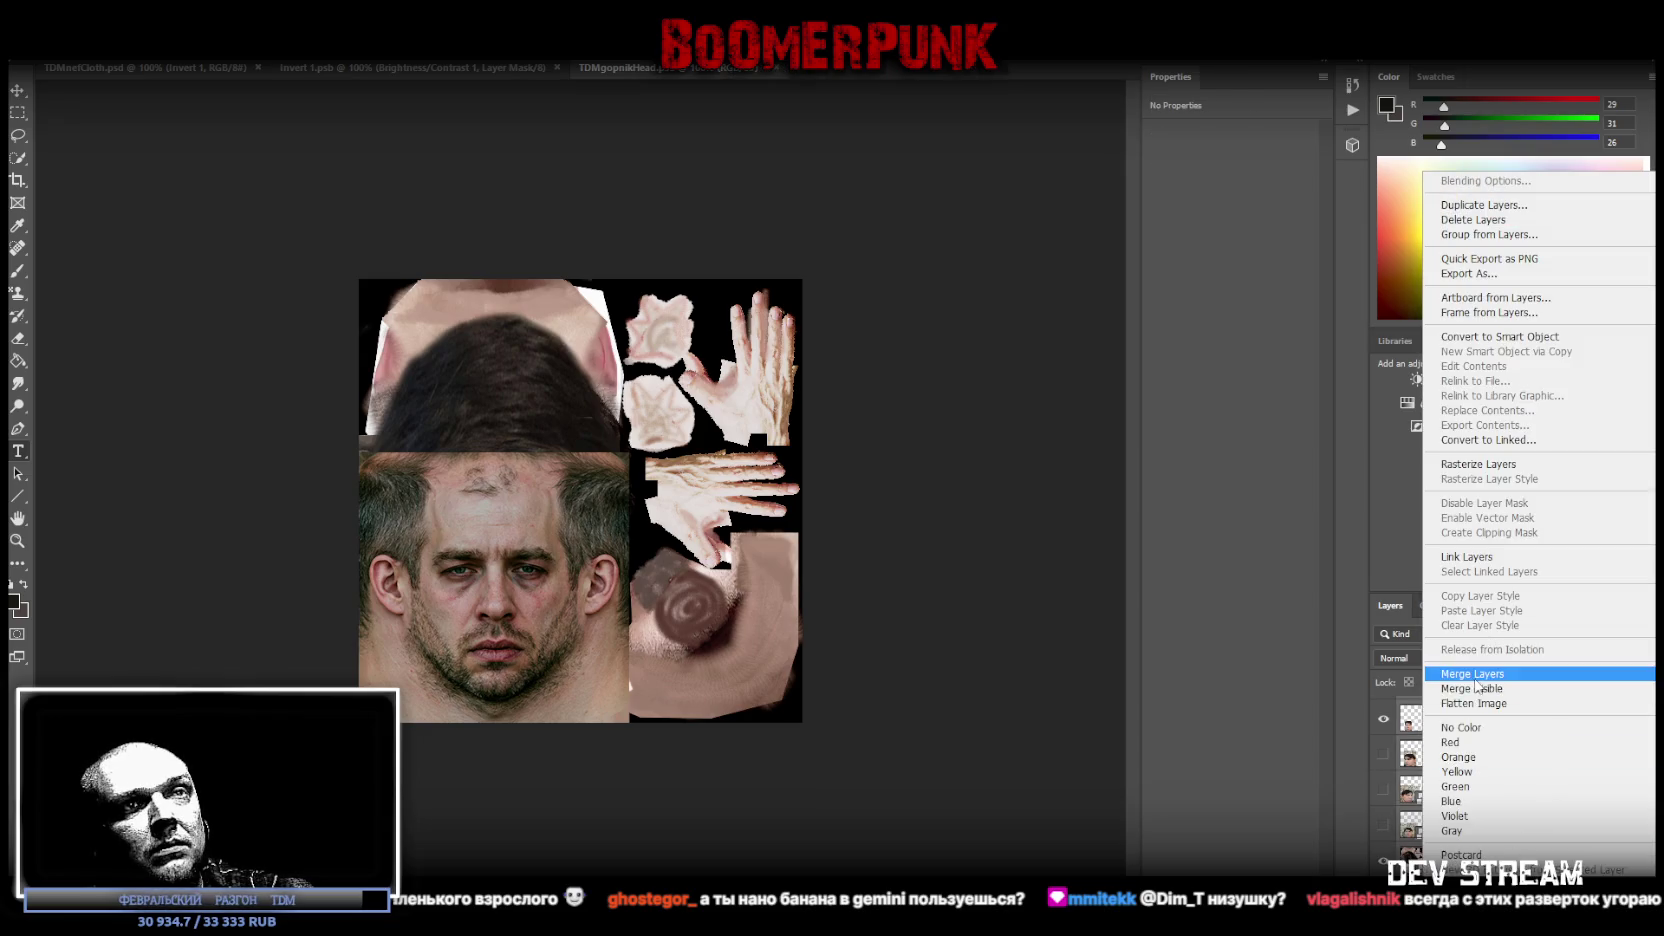
pyautogui.click(1477, 675)
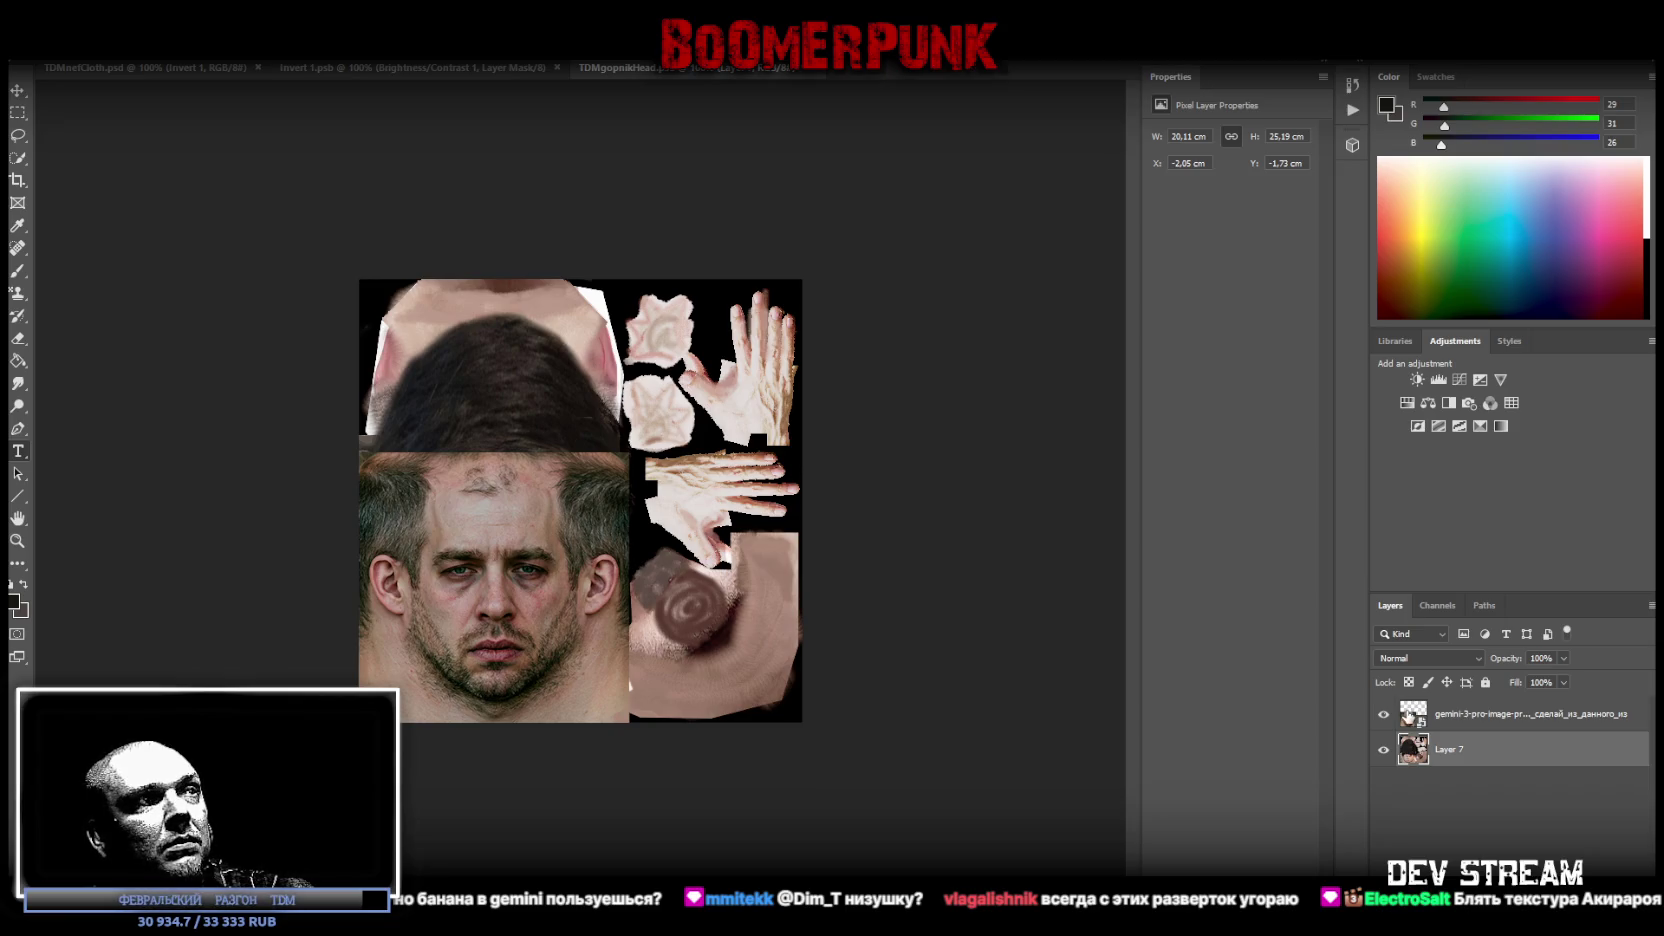
pyautogui.click(1409, 720)
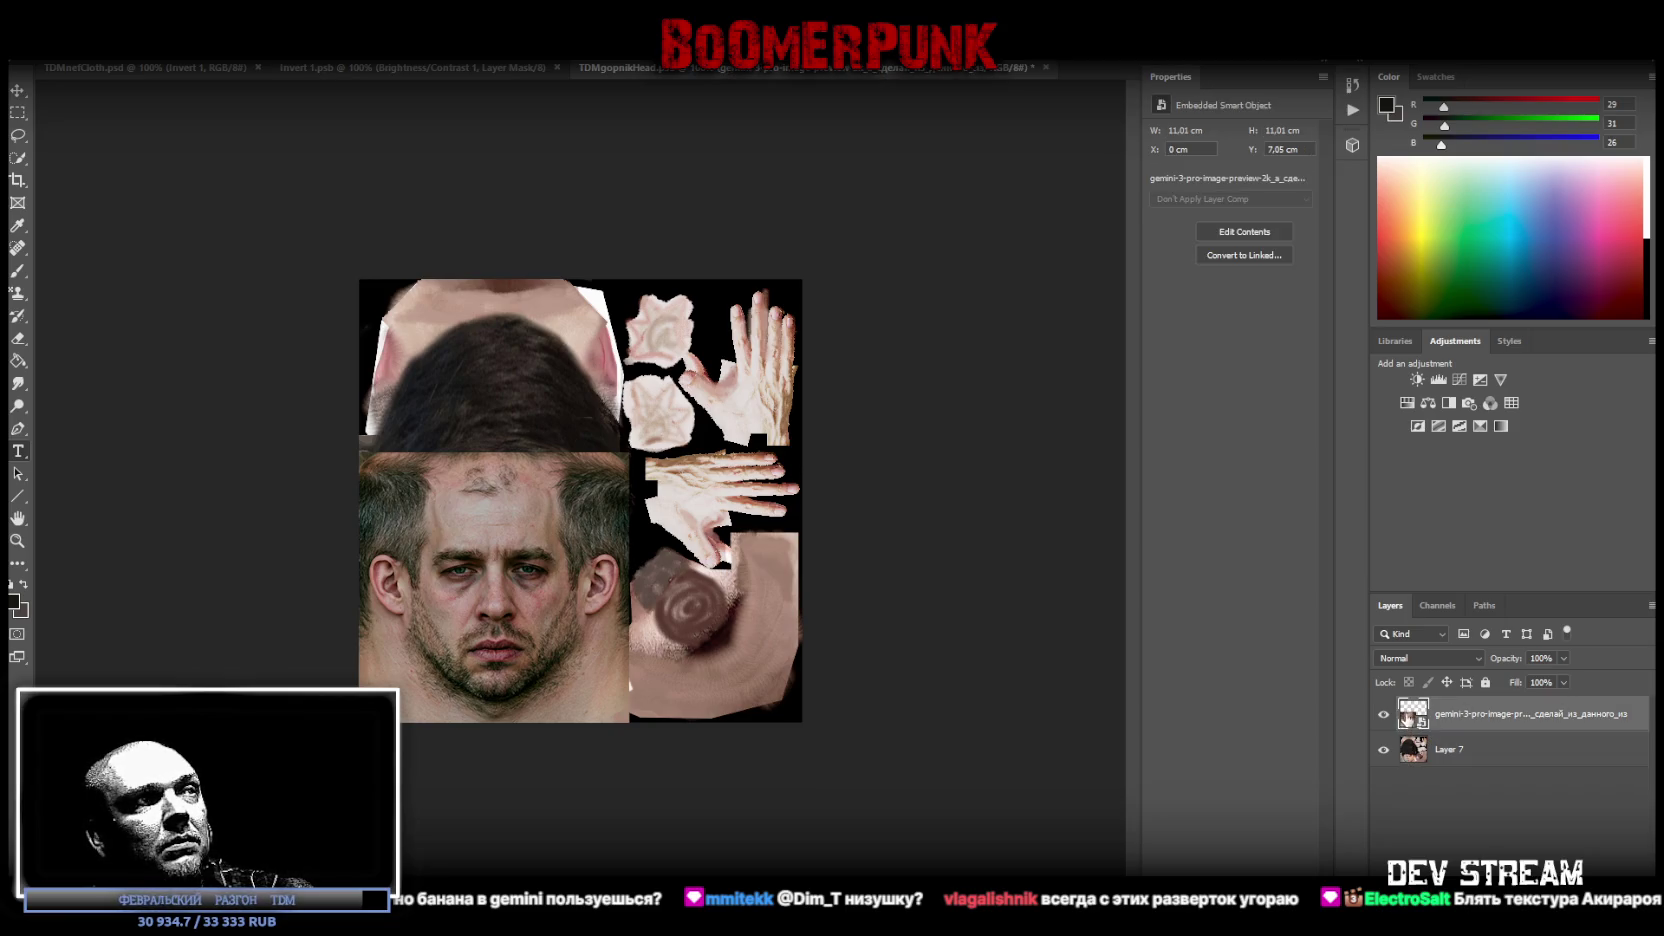
pyautogui.rightClick(1446, 718)
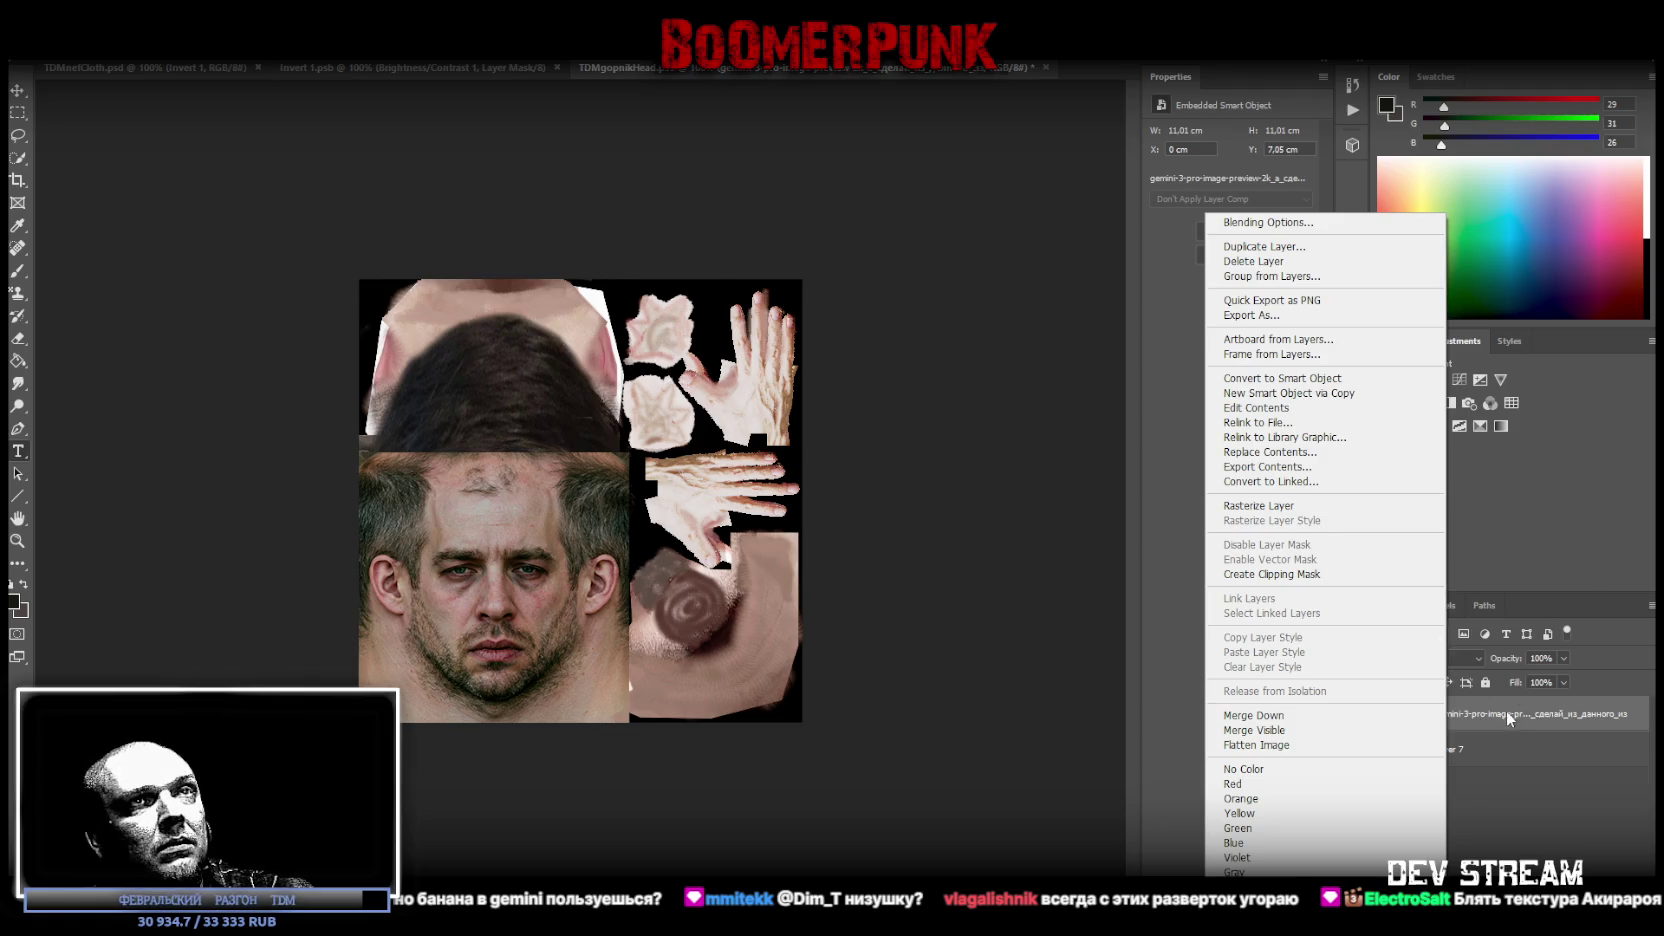
pyautogui.click(1508, 718)
pyautogui.click(1469, 753)
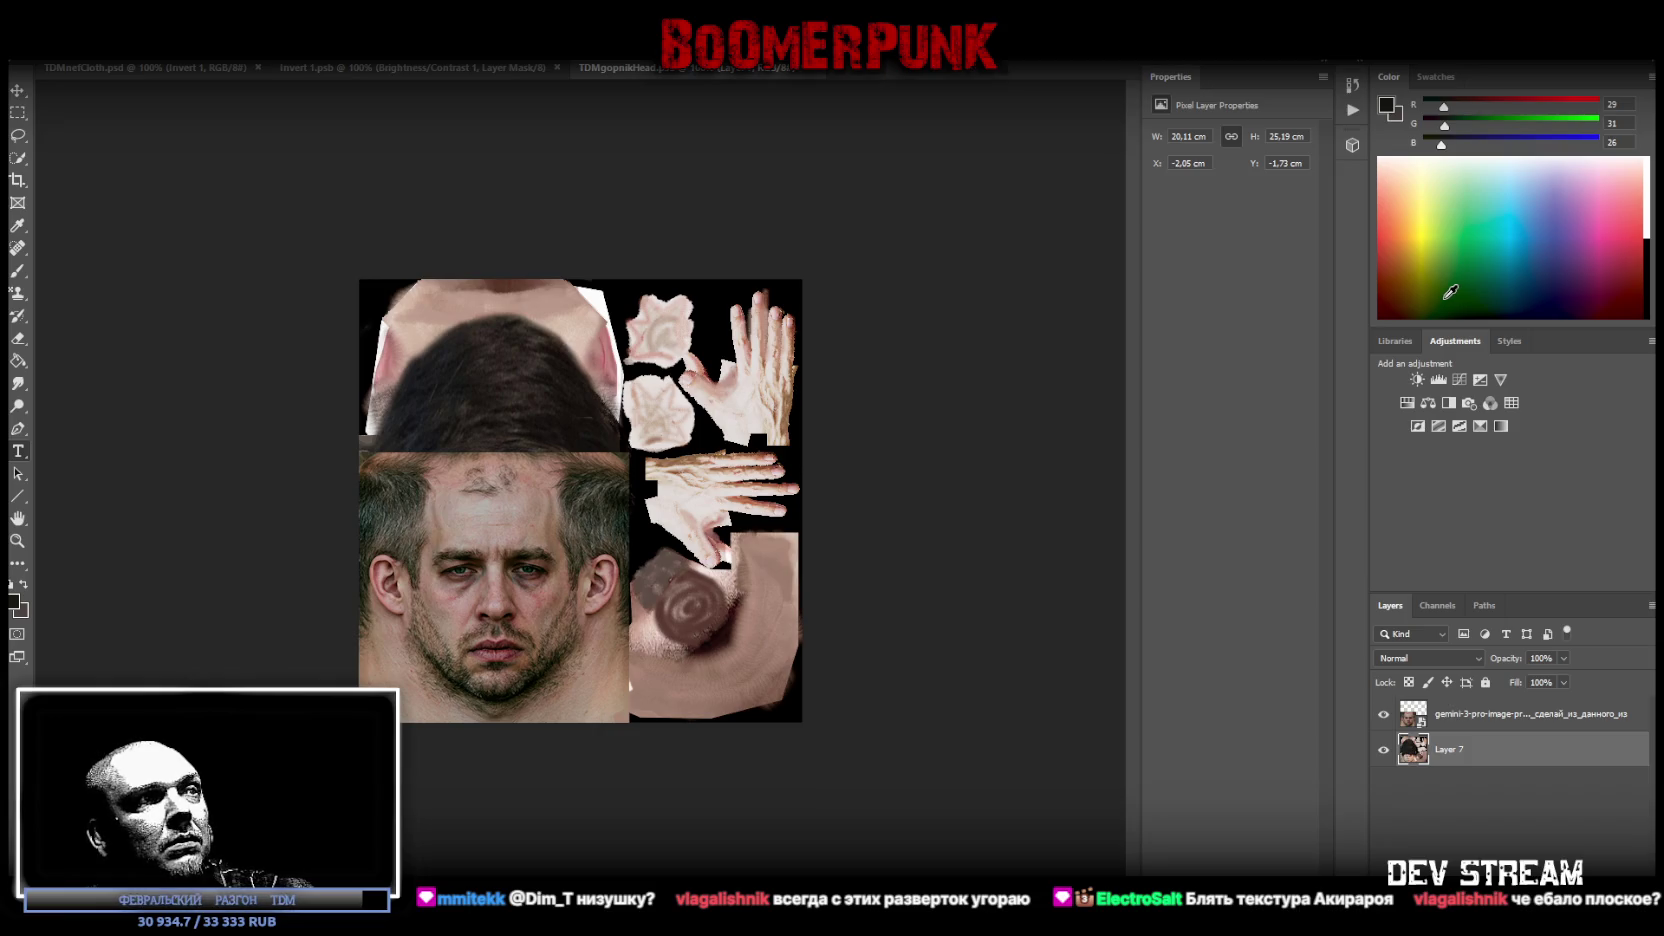
# Step: Add a Hue/Saturation adjustment above Layer 7 with Saturation set to about -5
pyautogui.click(1412, 409)
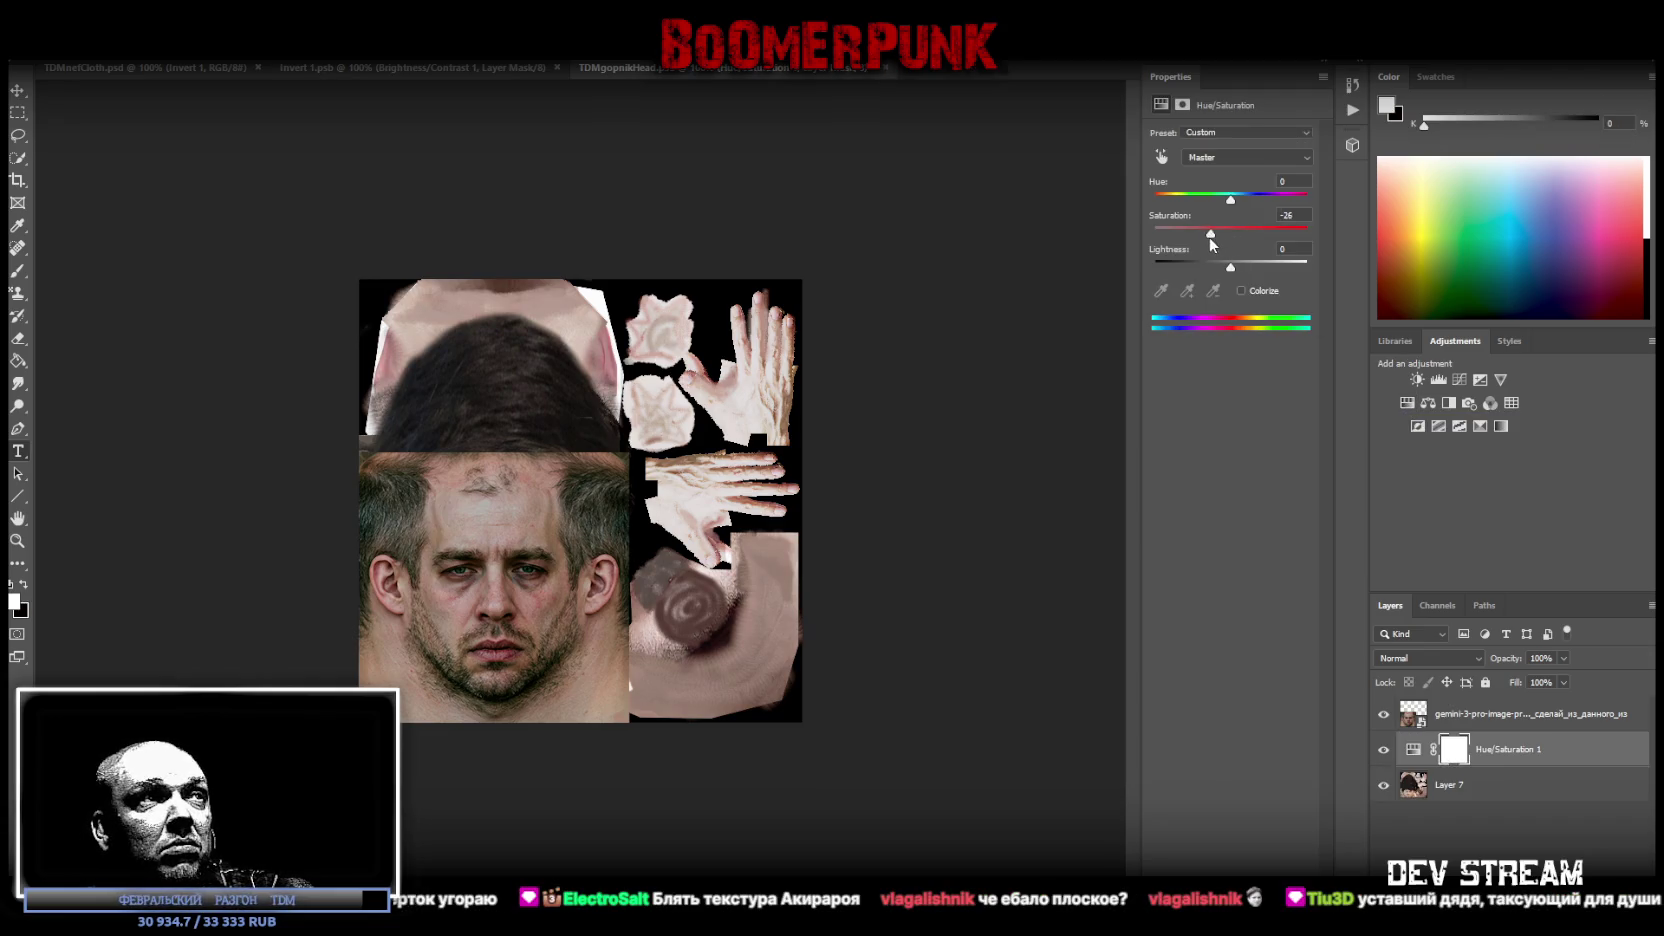
pyautogui.moveTo(1179, 251); pyautogui.dragTo(1222, 252)
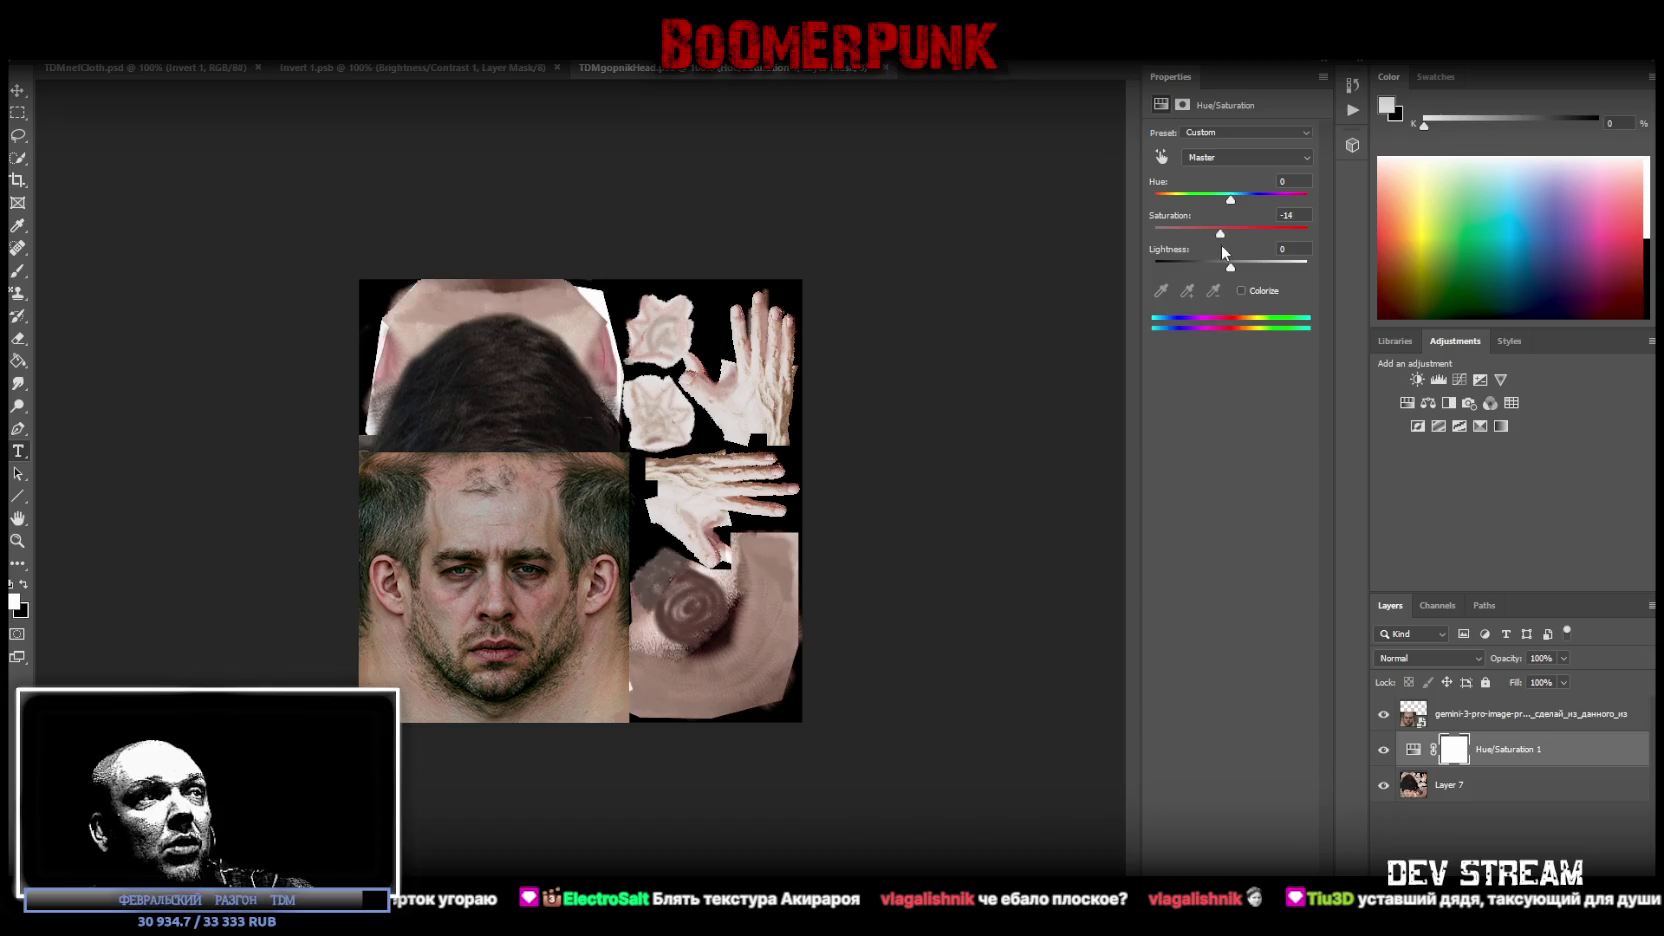
pyautogui.moveTo(1239, 250); pyautogui.dragTo(1229, 256)
pyautogui.moveTo(1232, 226); pyautogui.dragTo(1227, 240)
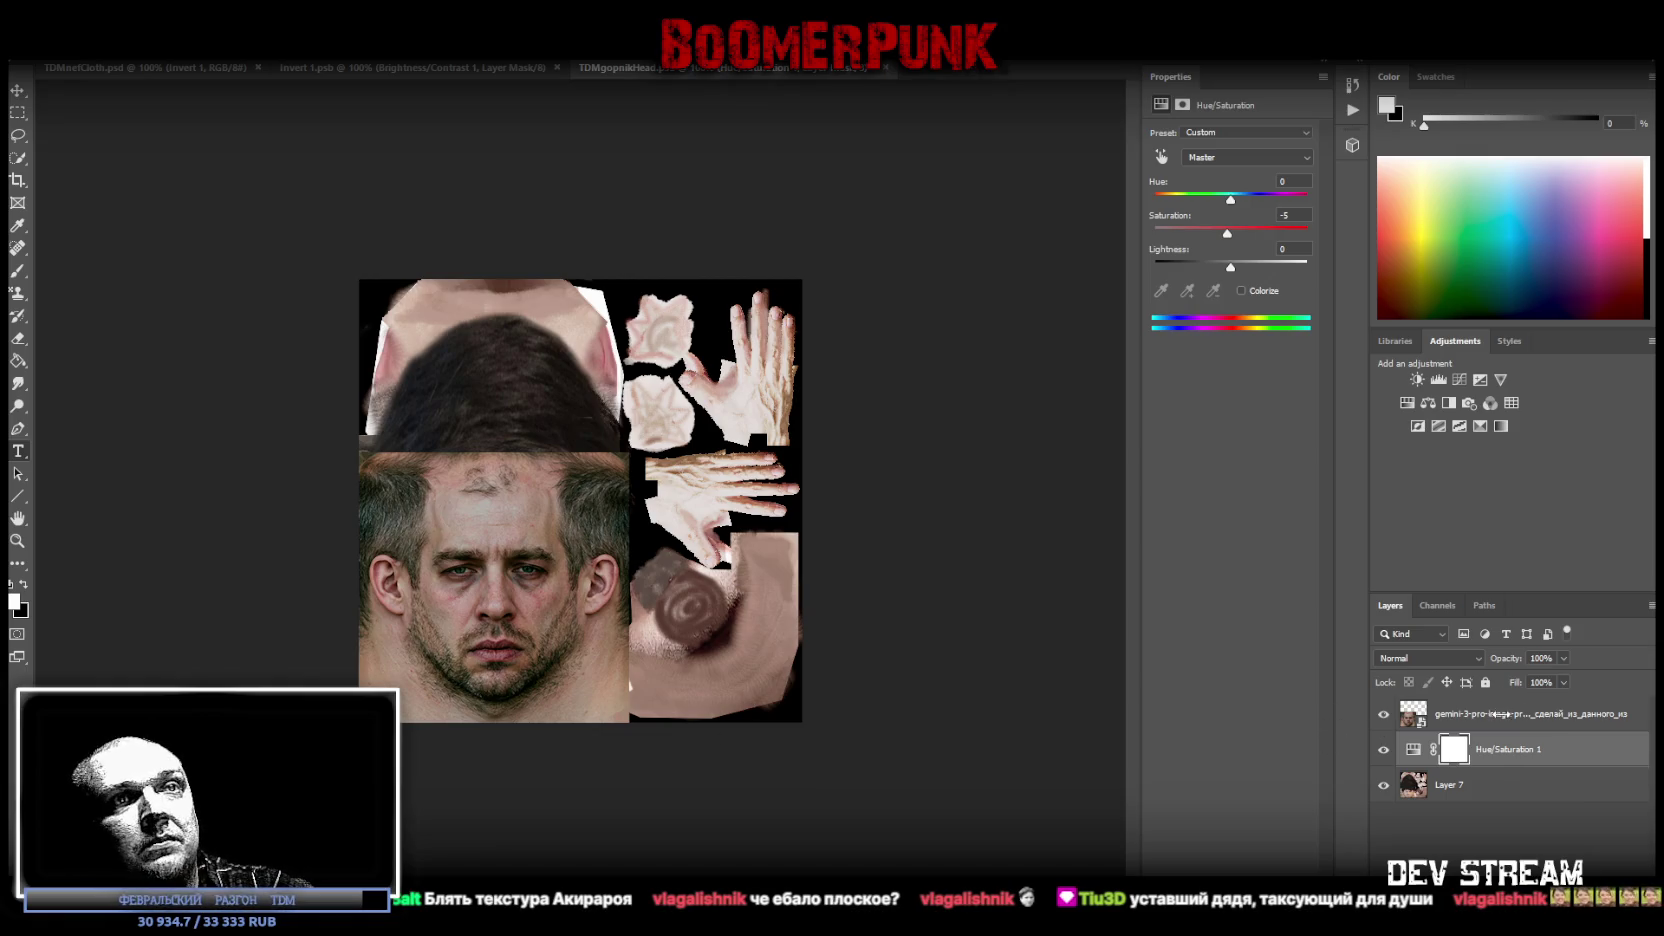
pyautogui.click(1485, 718)
# Step: Duplicate the face layer, flip the copy vertically, and move it up over the head top
pyautogui.rightClick(1473, 711)
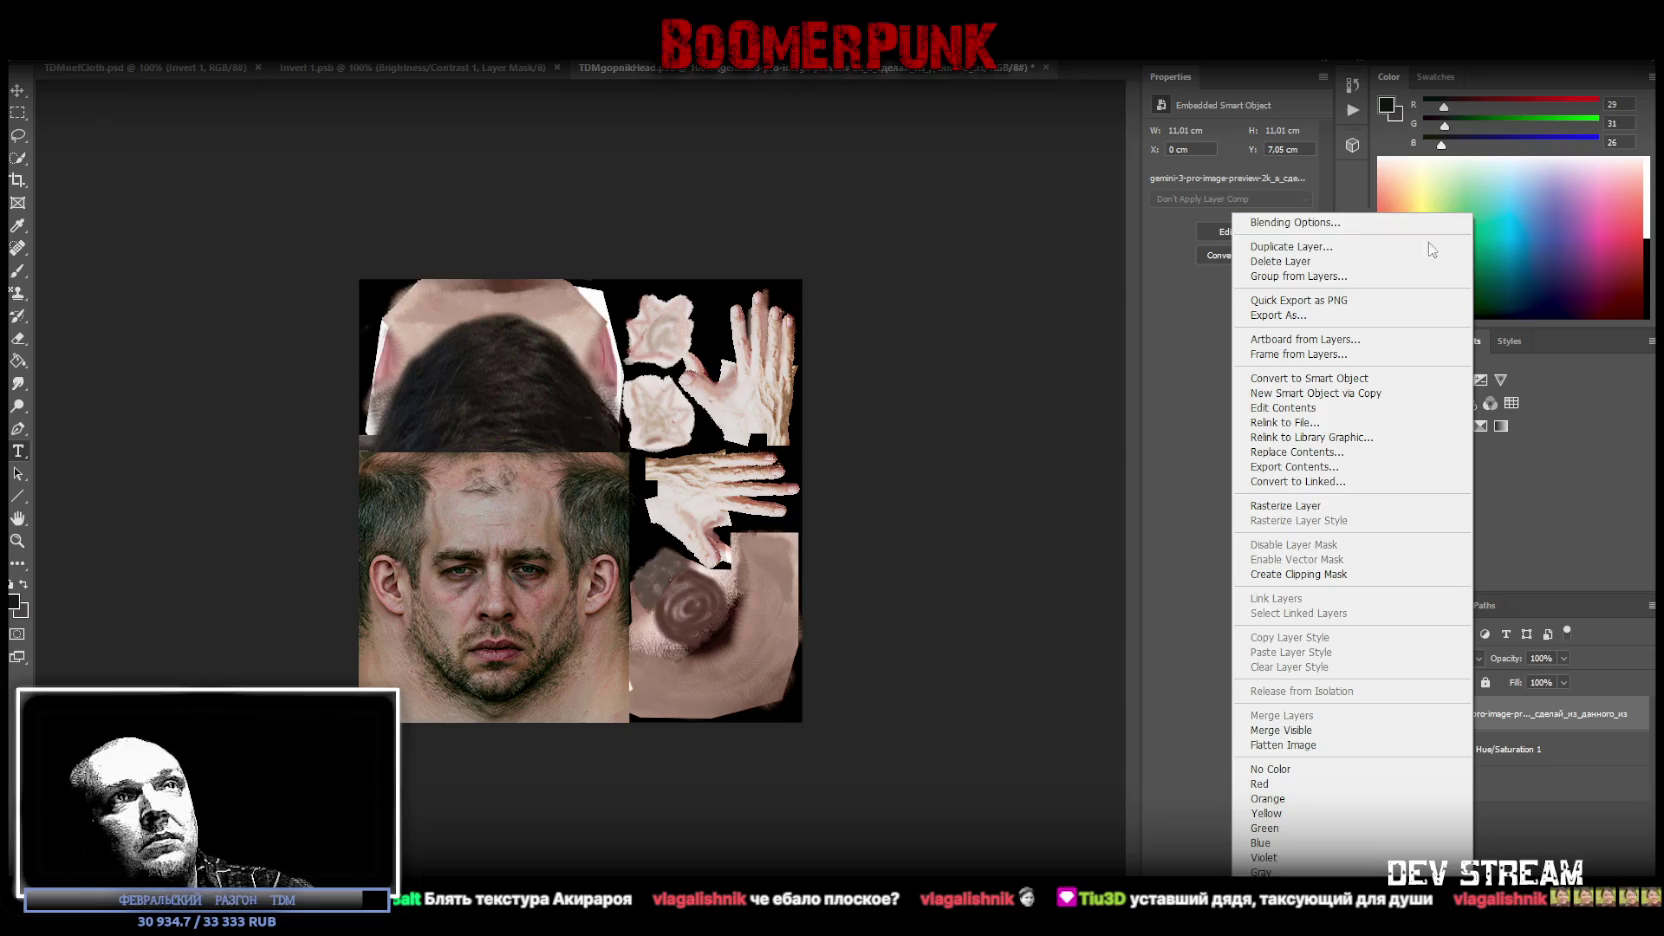
pyautogui.click(1366, 247)
pyautogui.hotkey('ctrl', 't')
pyautogui.rightClick(571, 596)
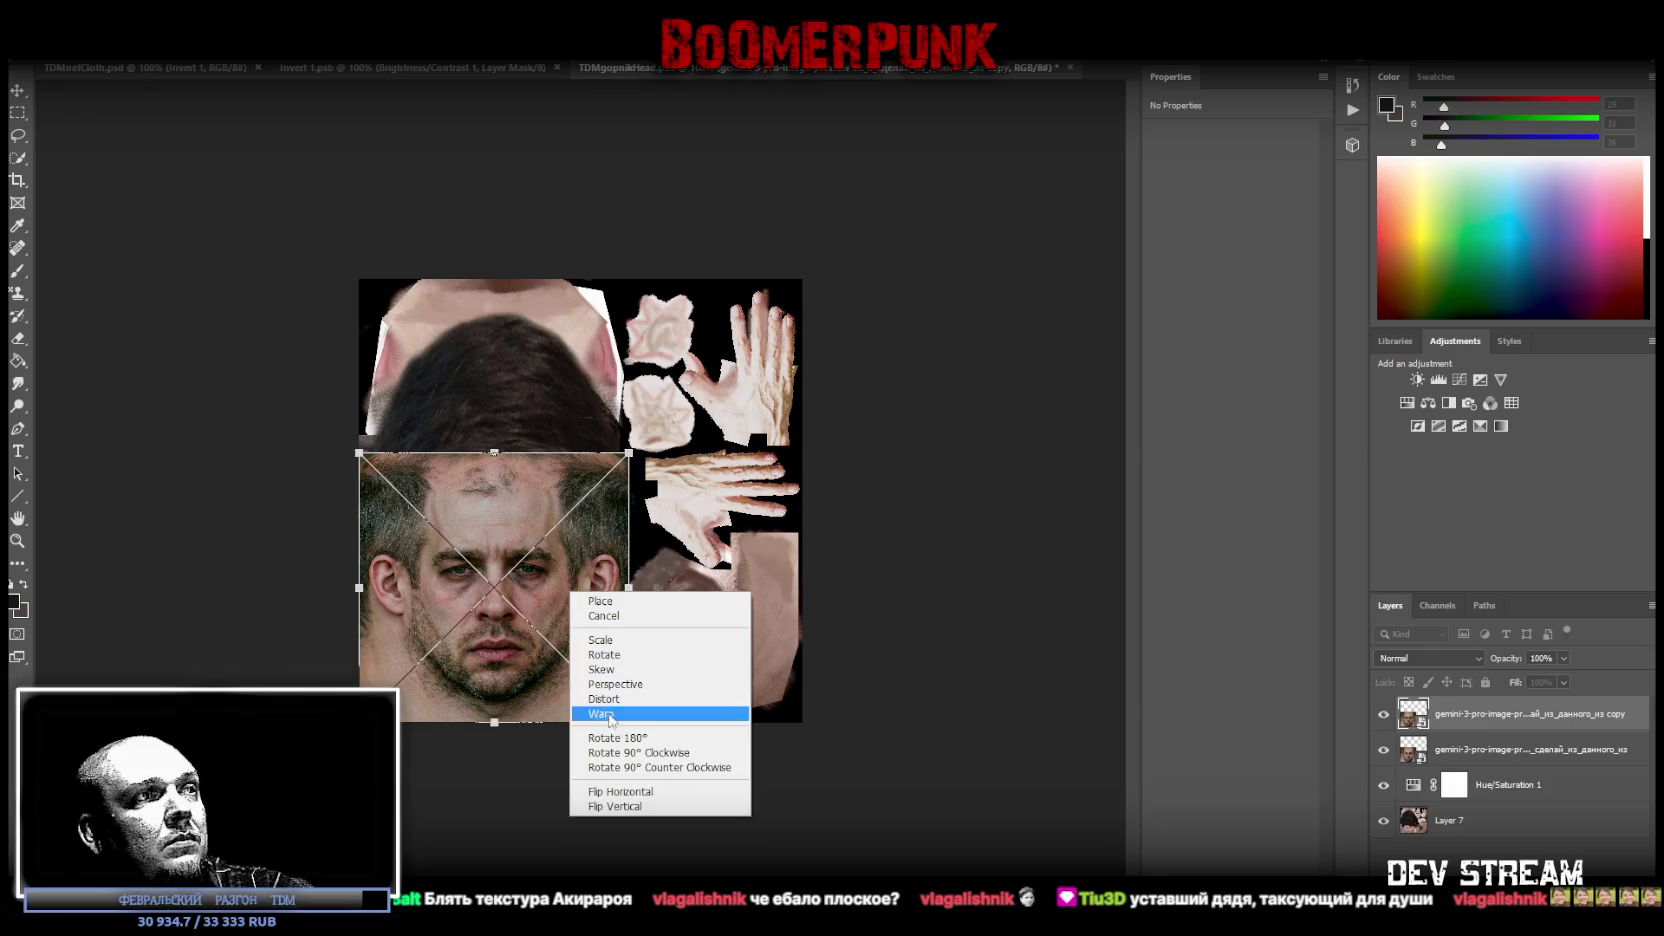
pyautogui.click(620, 808)
pyautogui.moveTo(587, 621)
pyautogui.mouseDown()
pyautogui.moveTo(582, 330)
pyautogui.moveTo(570, 373)
pyautogui.mouseUp()
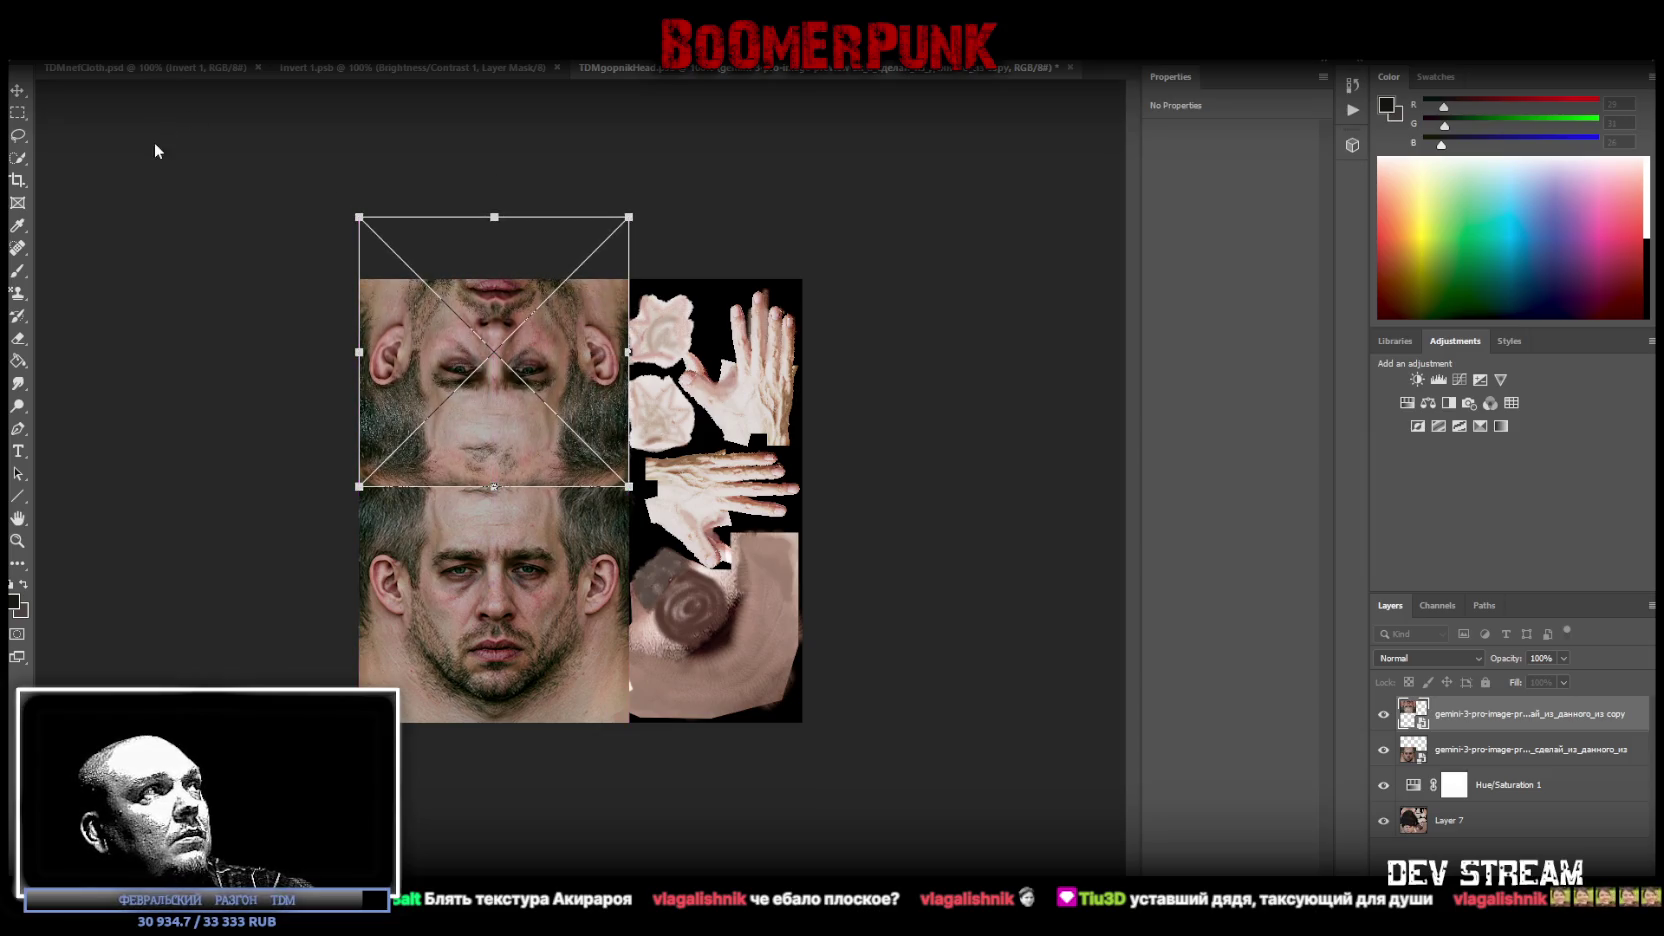
pyautogui.click(19, 92)
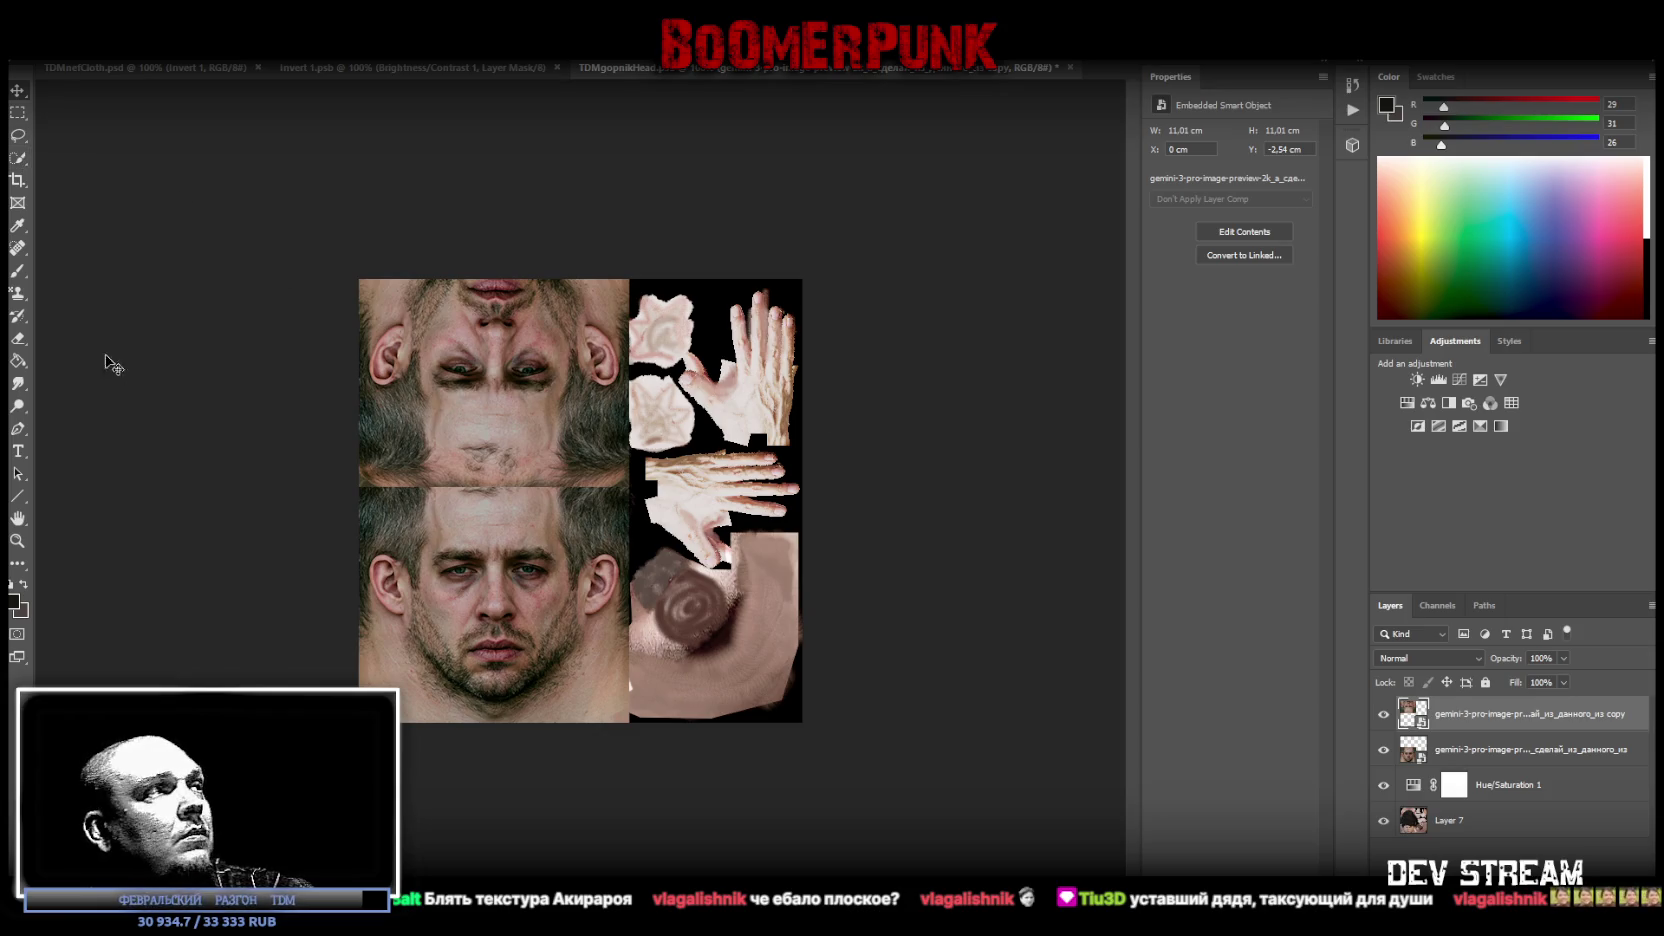
# Step: Rasterize the flipped face copy so it can be erased with the Eraser
pyautogui.click(18, 338)
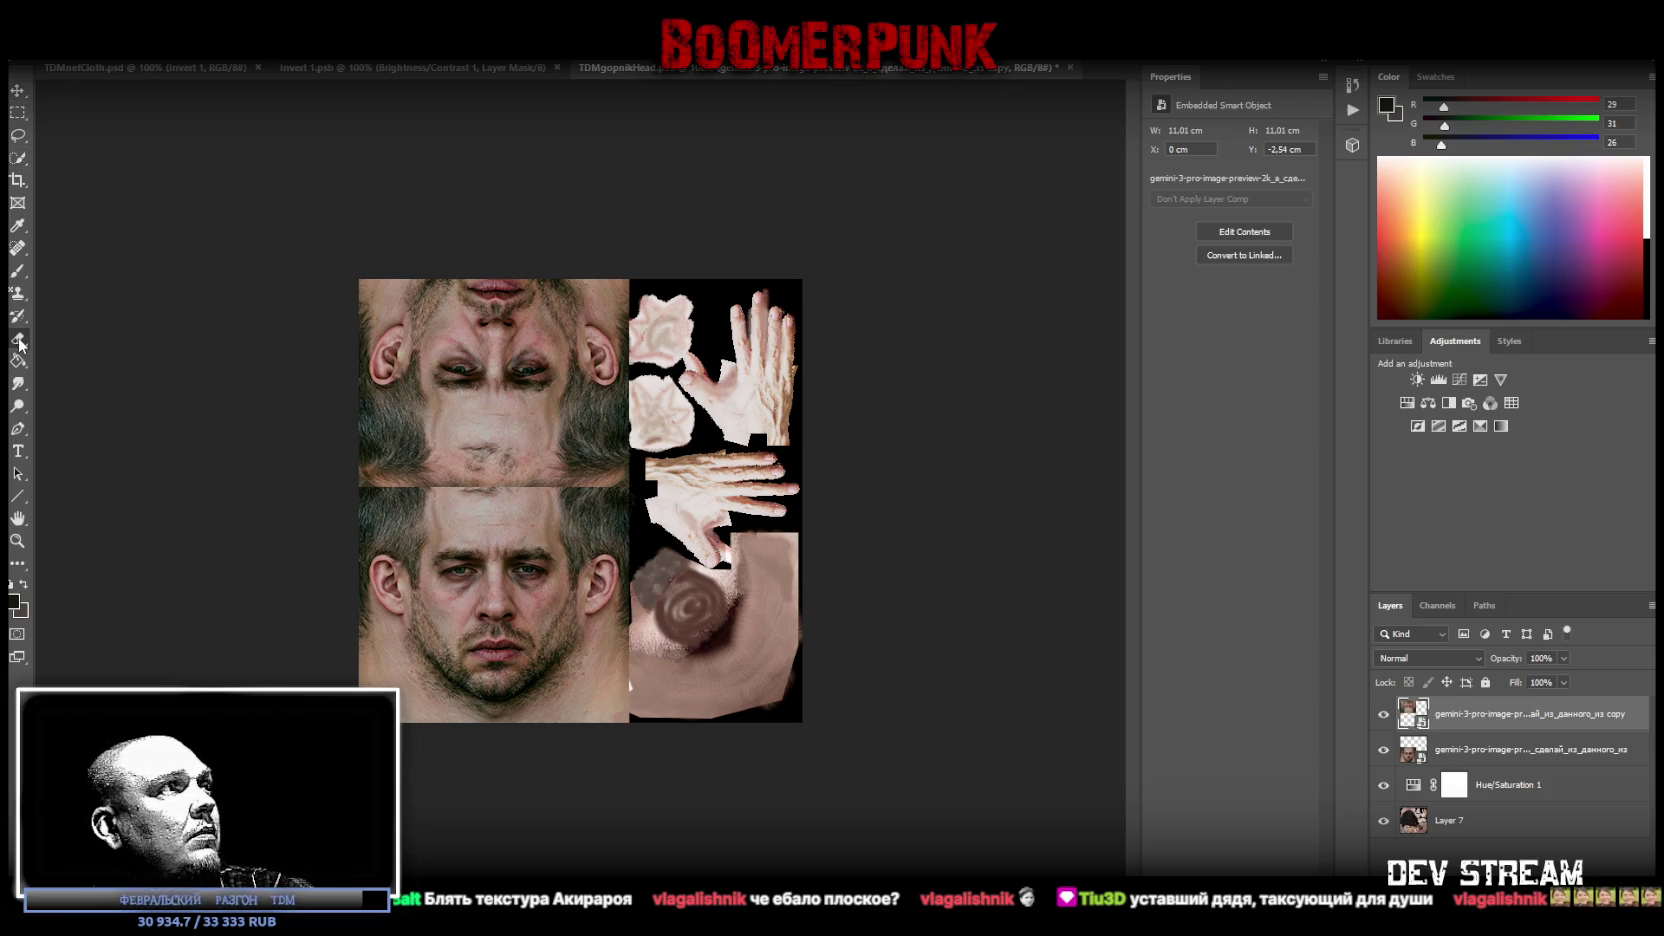
pyautogui.click(480, 378)
pyautogui.press('Return')
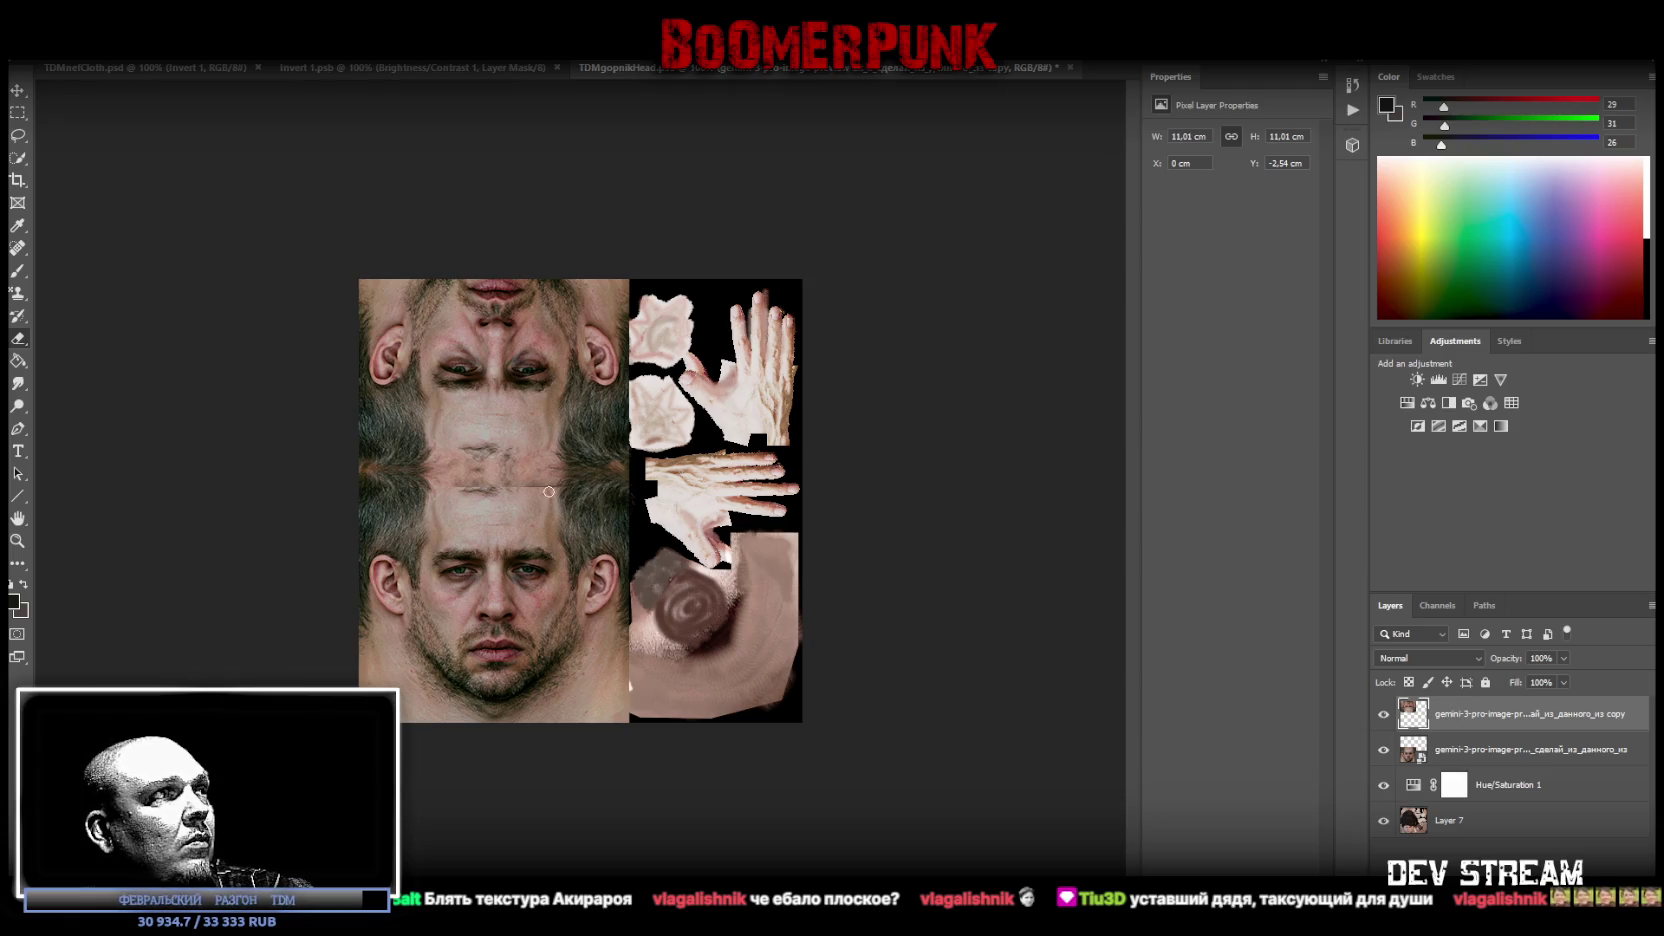
# Step: Move the upside-down face copy down slightly and erase the dark seam under the nose
pyautogui.hotkey('ctrl', 't')
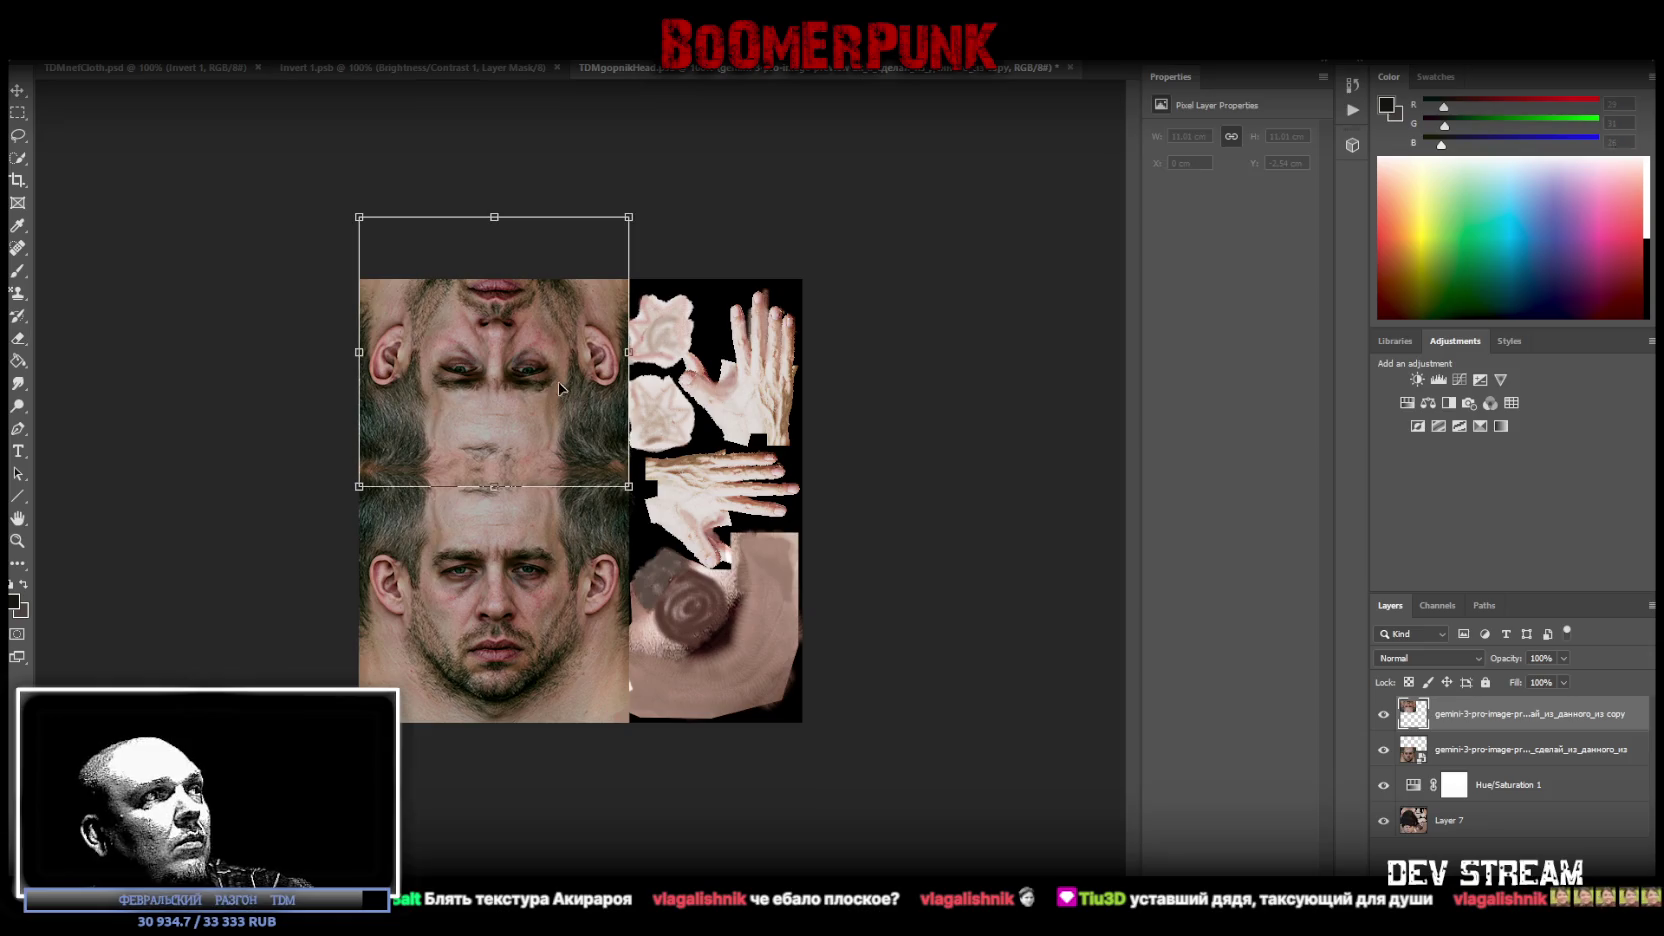
pyautogui.moveTo(537, 356); pyautogui.dragTo(536, 375)
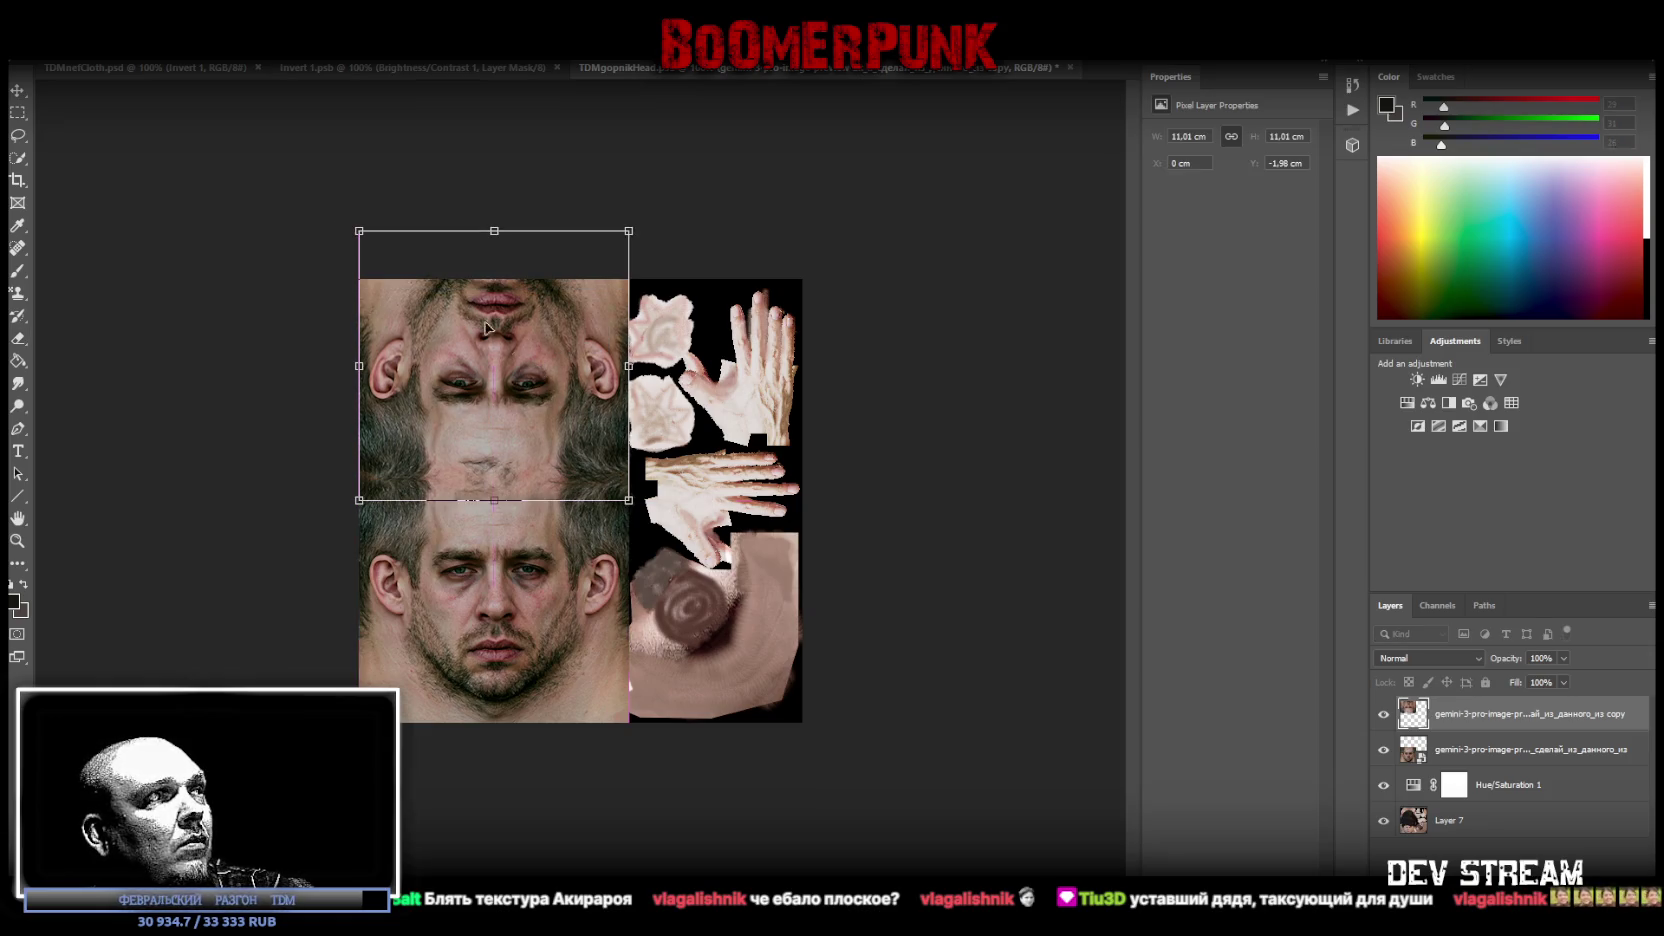
pyautogui.press('Return')
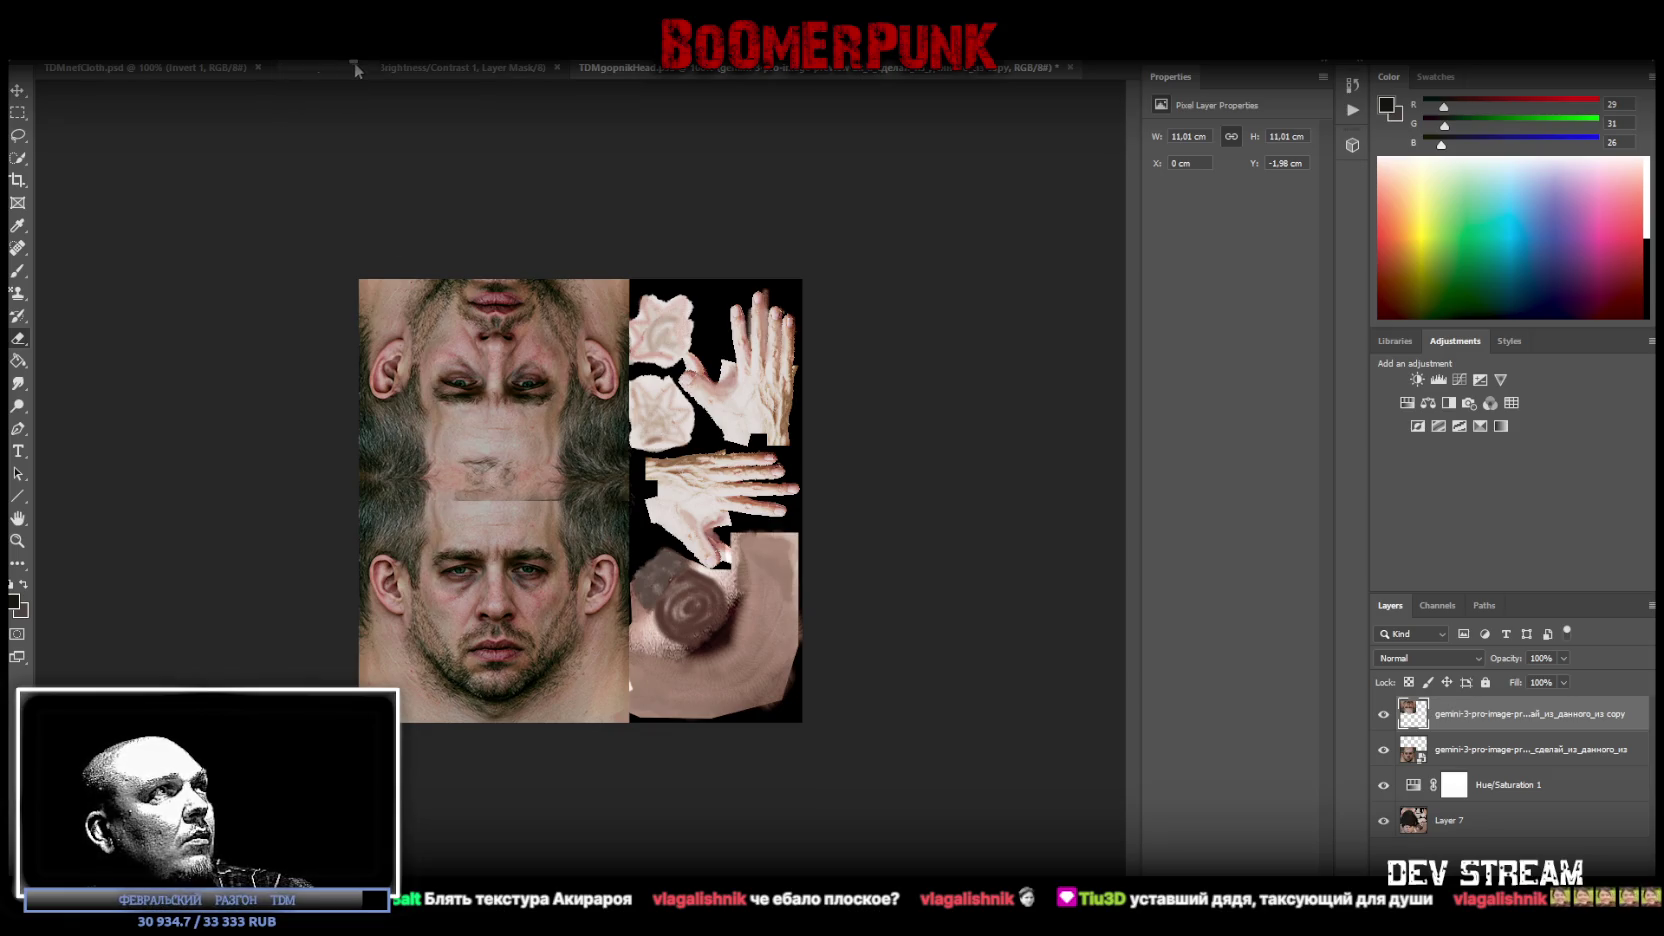
pyautogui.moveTo(452, 498); pyautogui.dragTo(497, 502)
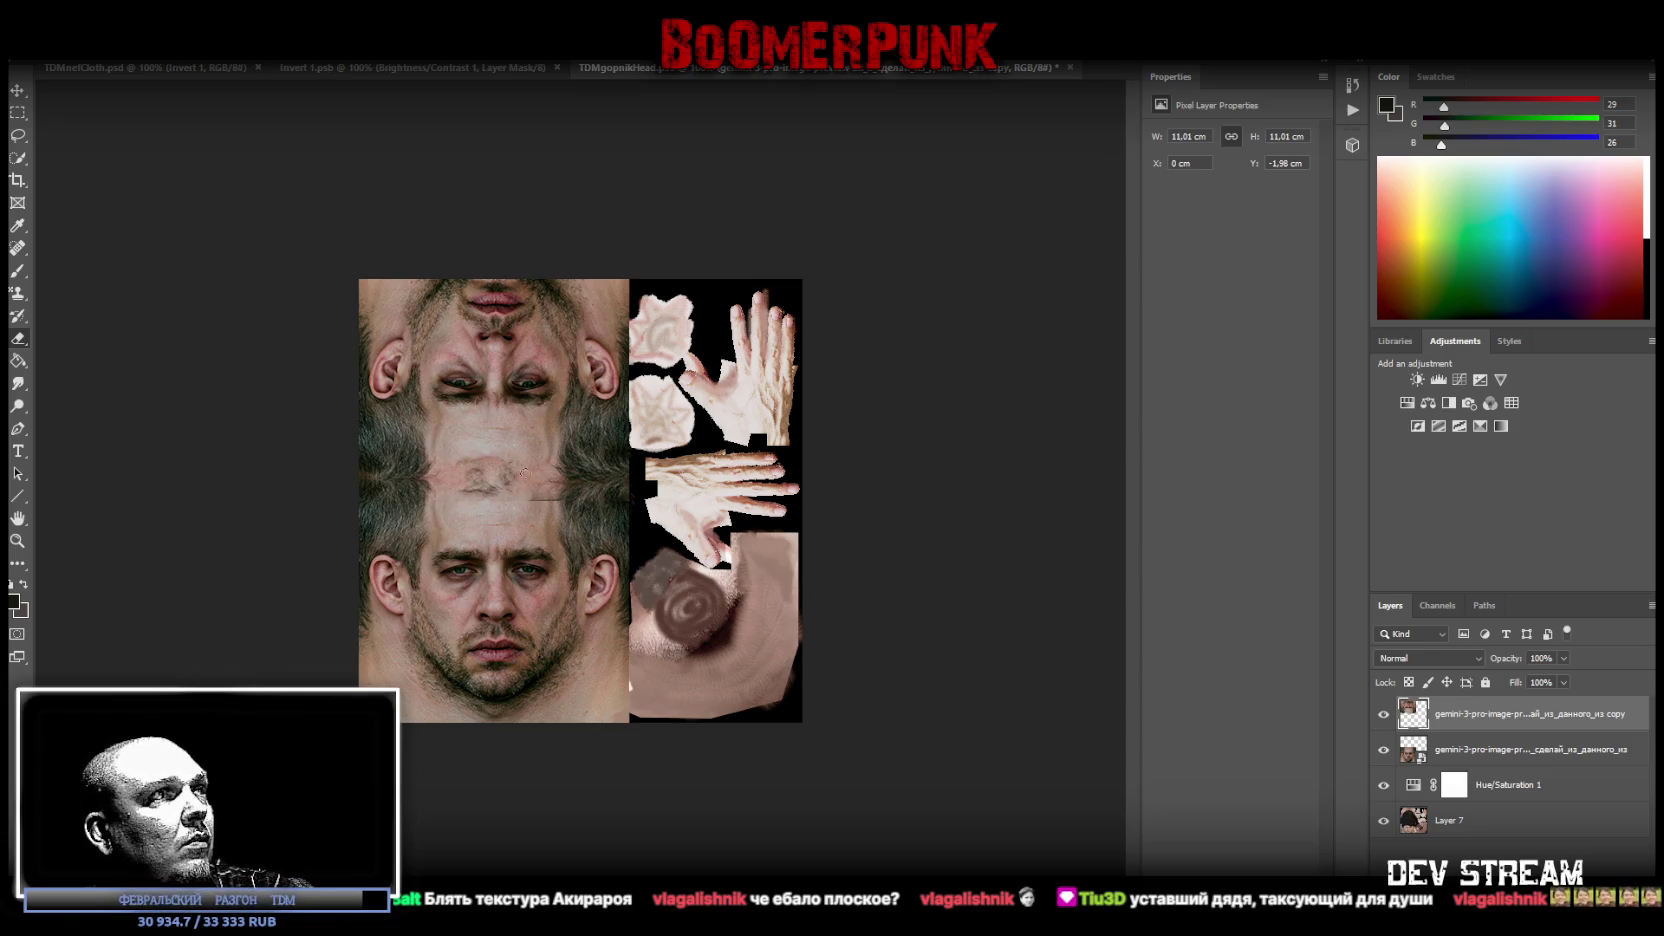
pyautogui.moveTo(530, 498); pyautogui.dragTo(562, 498)
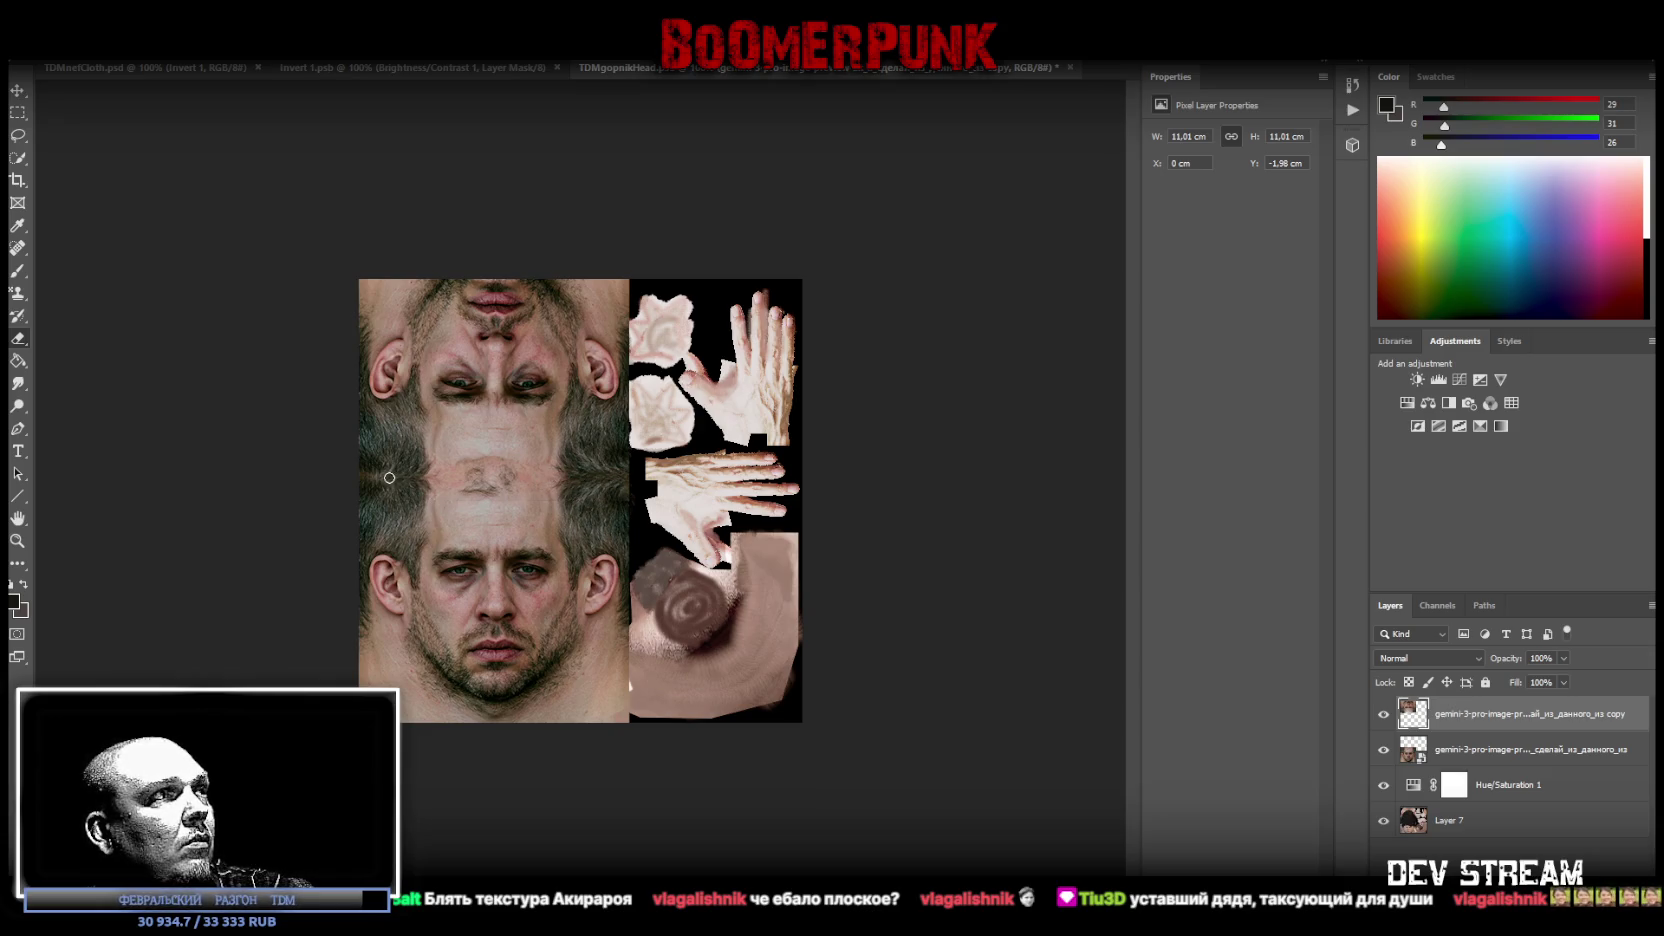
# Step: Flip the top face copy horizontally and nudge it down a little
pyautogui.hotkey('ctrl', 't')
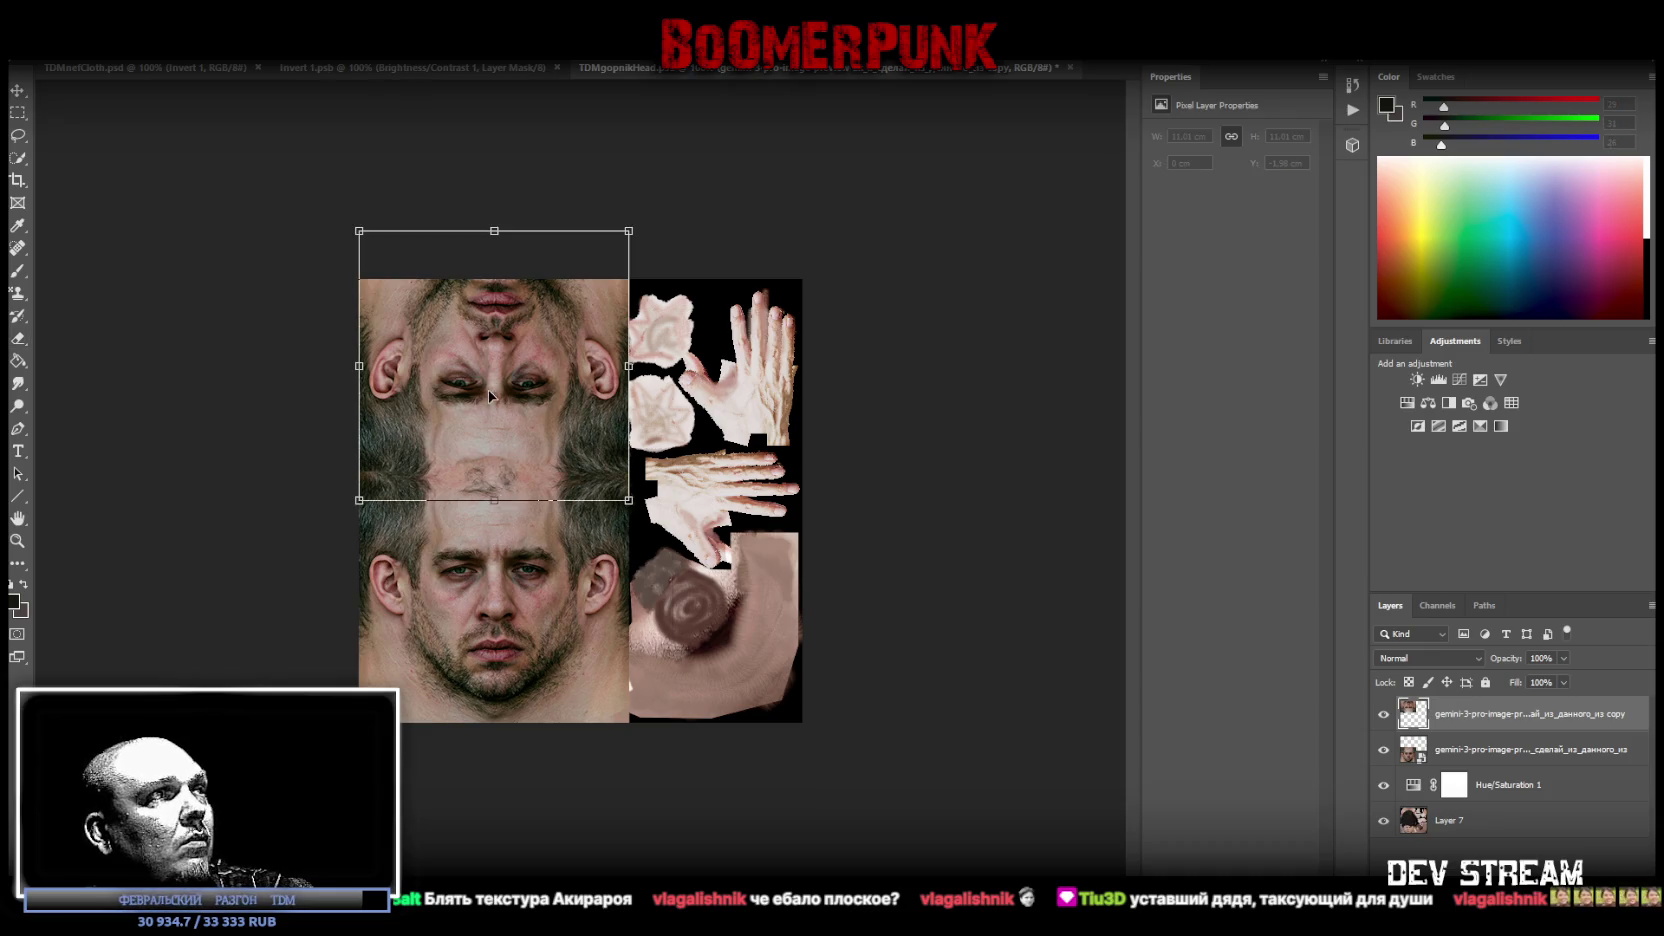
pyautogui.rightClick(488, 390)
pyautogui.click(497, 605)
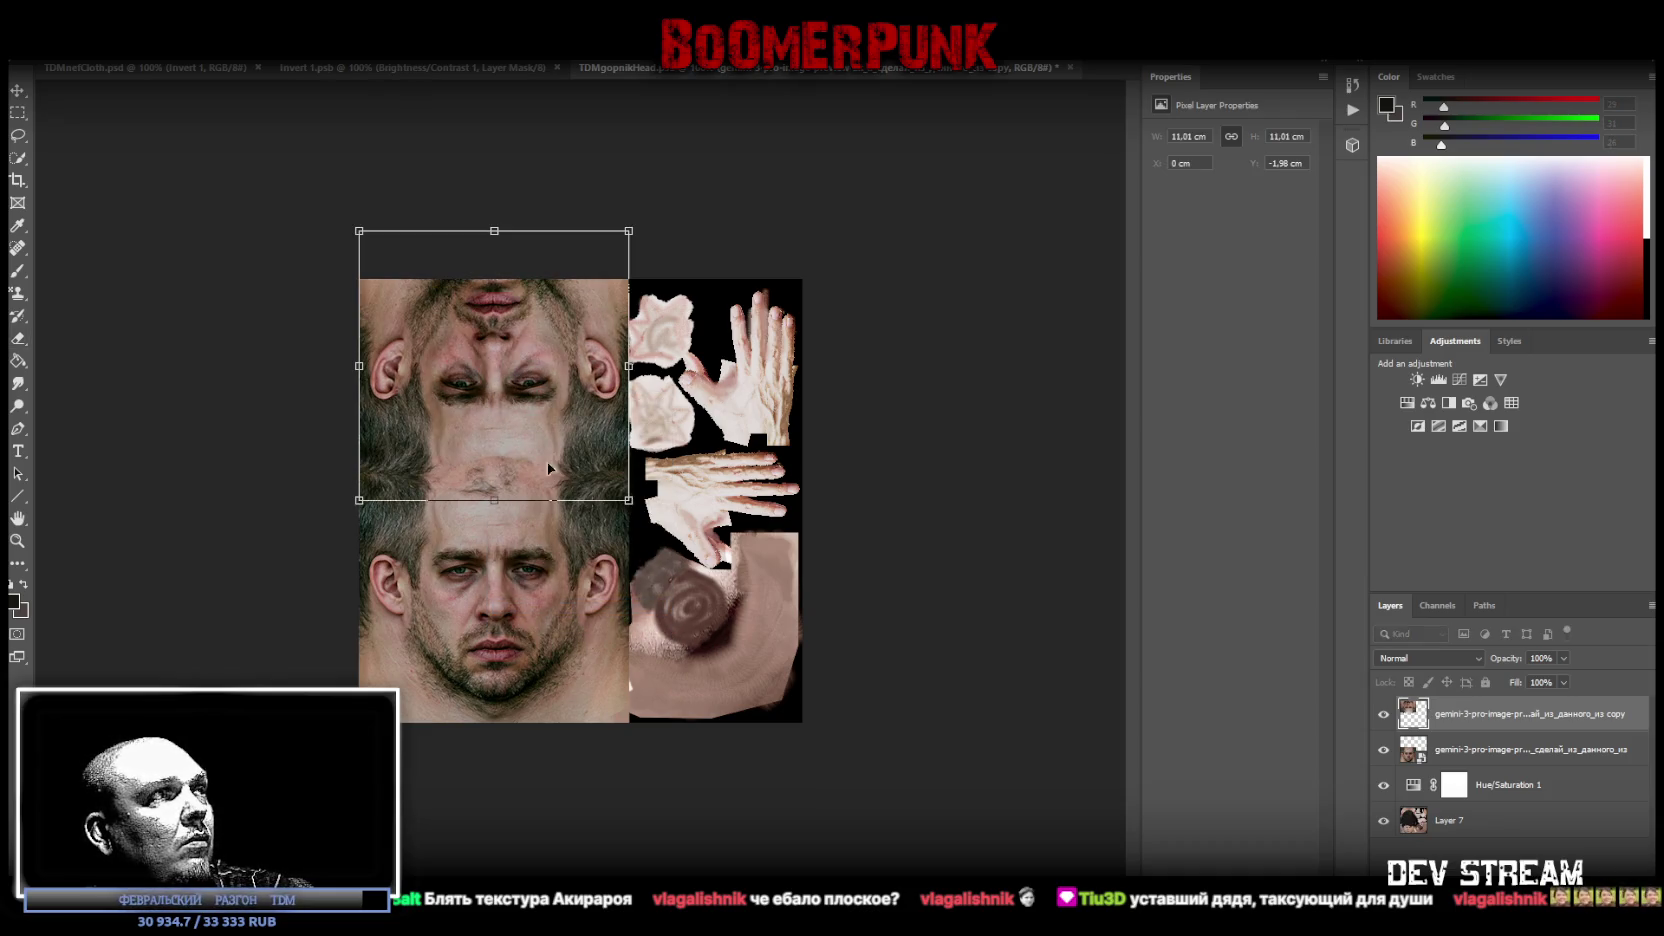
pyautogui.press('Return')
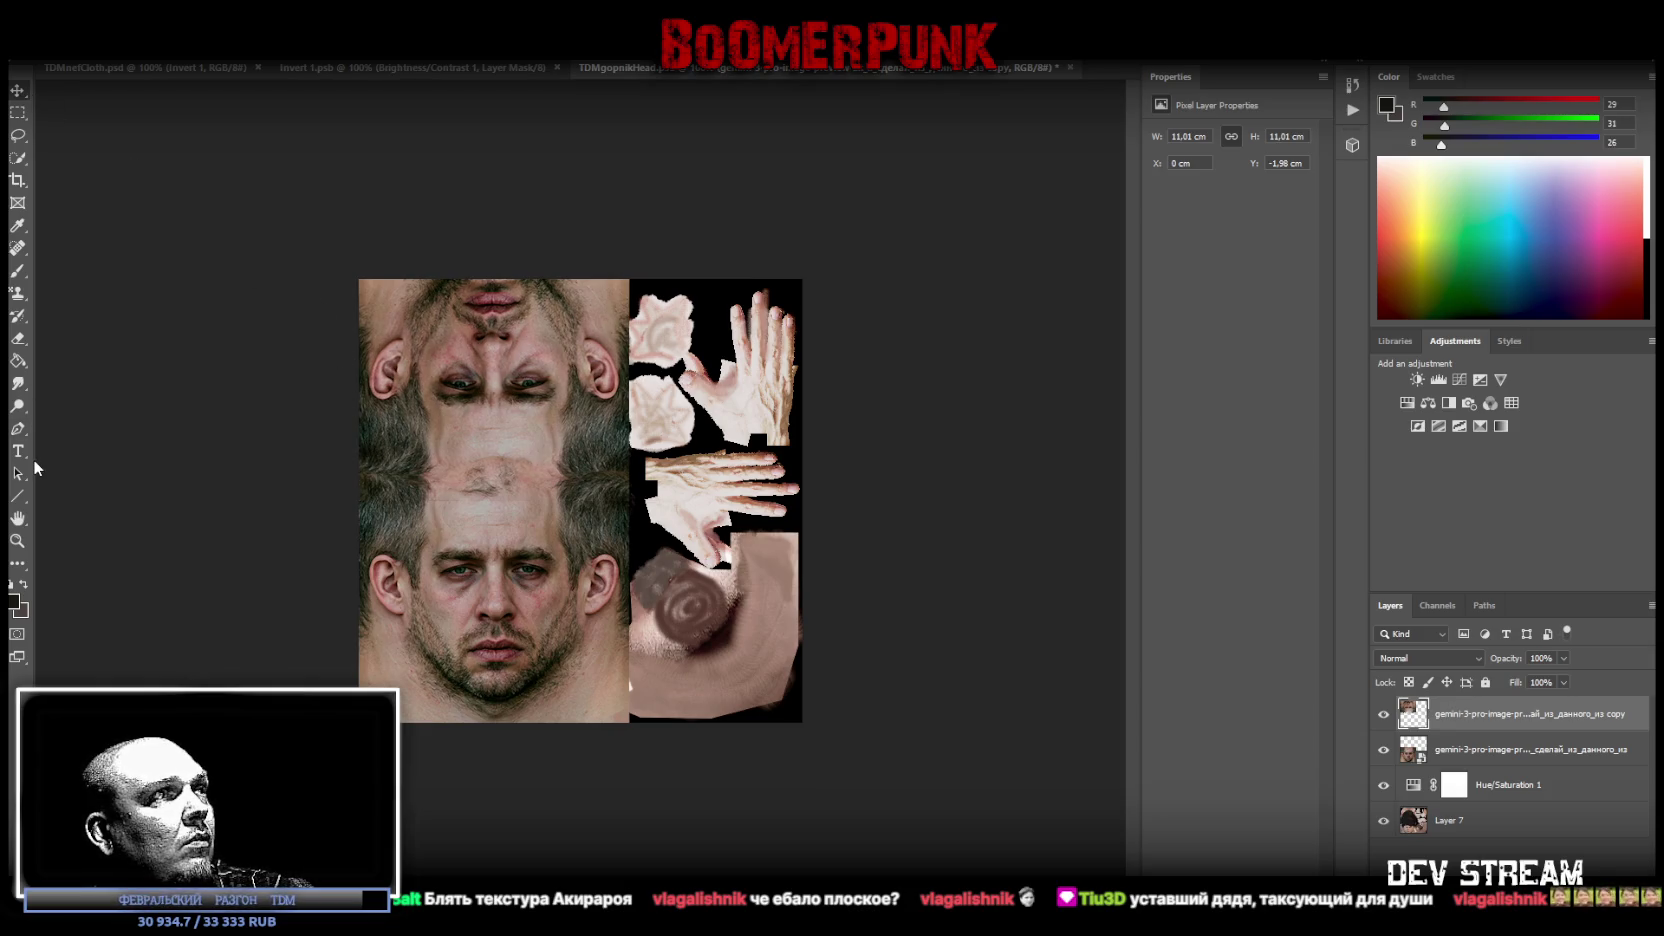
pyautogui.hotkey('ctrl', 't')
pyautogui.moveTo(502, 348); pyautogui.dragTo(500, 358)
pyautogui.press('Return')
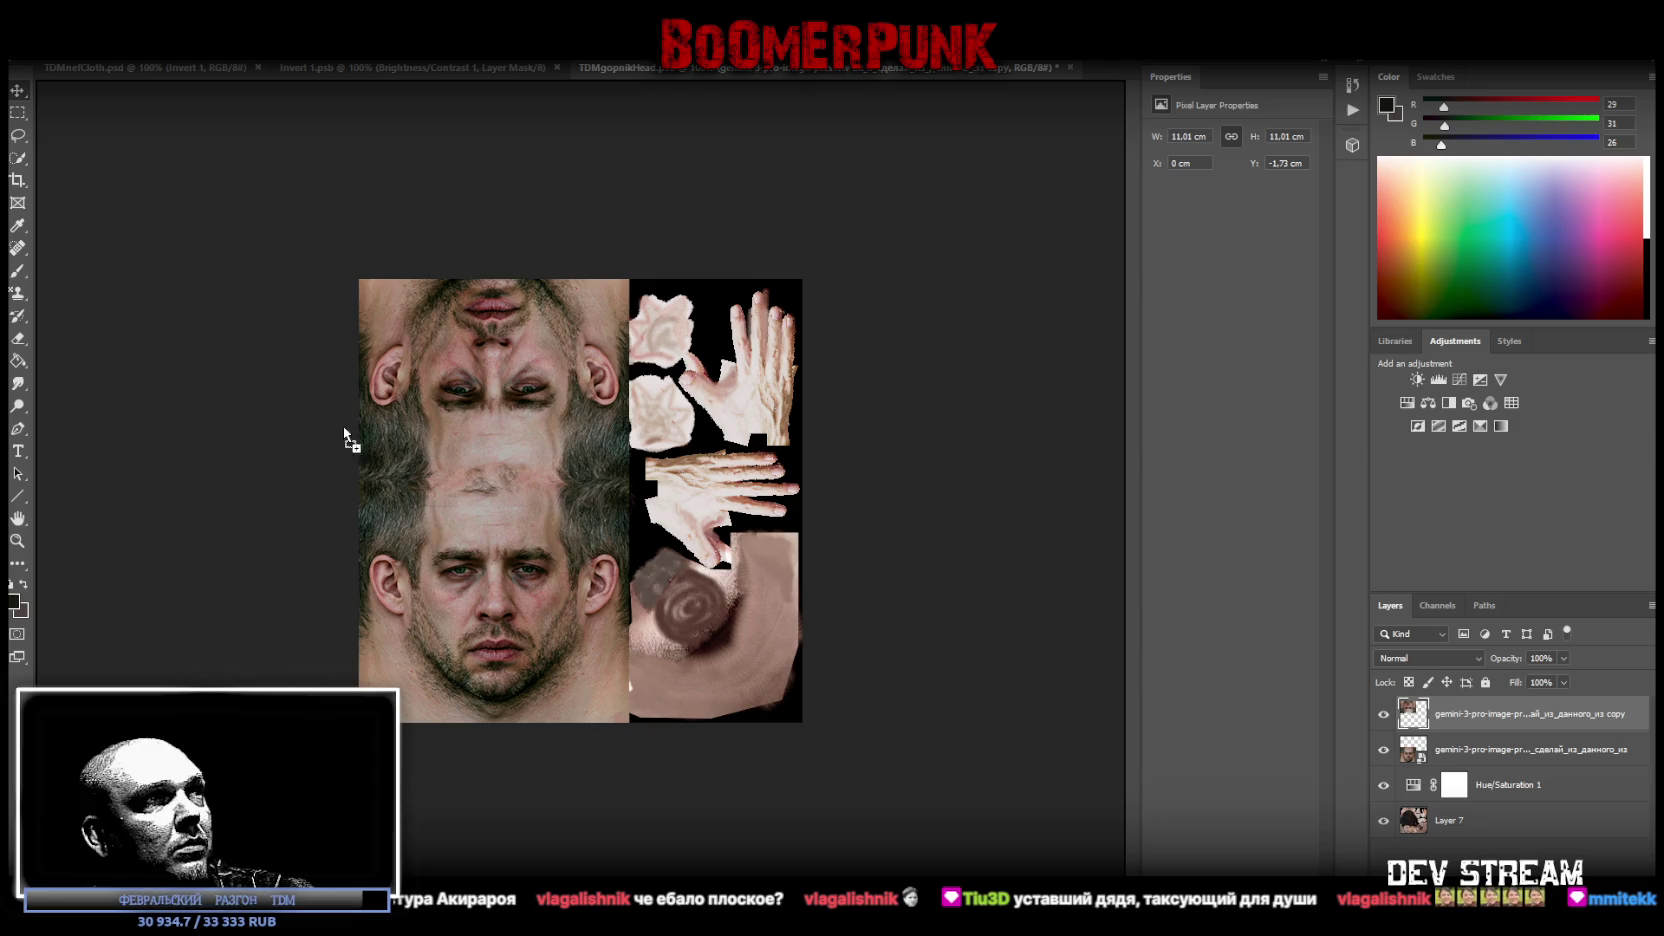
# Step: Place the new face photo sideways, rotated 90° and enlarged over the atlas
pyautogui.moveTo(432, 471); pyautogui.dragTo(476, 512)
pyautogui.moveTo(840, 232)
pyautogui.mouseDown()
pyautogui.moveTo(690, 209)
pyautogui.moveTo(360, 350)
pyautogui.moveTo(400, 335)
pyautogui.mouseUp()
pyautogui.moveTo(558, 380)
pyautogui.mouseDown()
pyautogui.moveTo(558, 577)
pyautogui.moveTo(558, 409)
pyautogui.mouseUp()
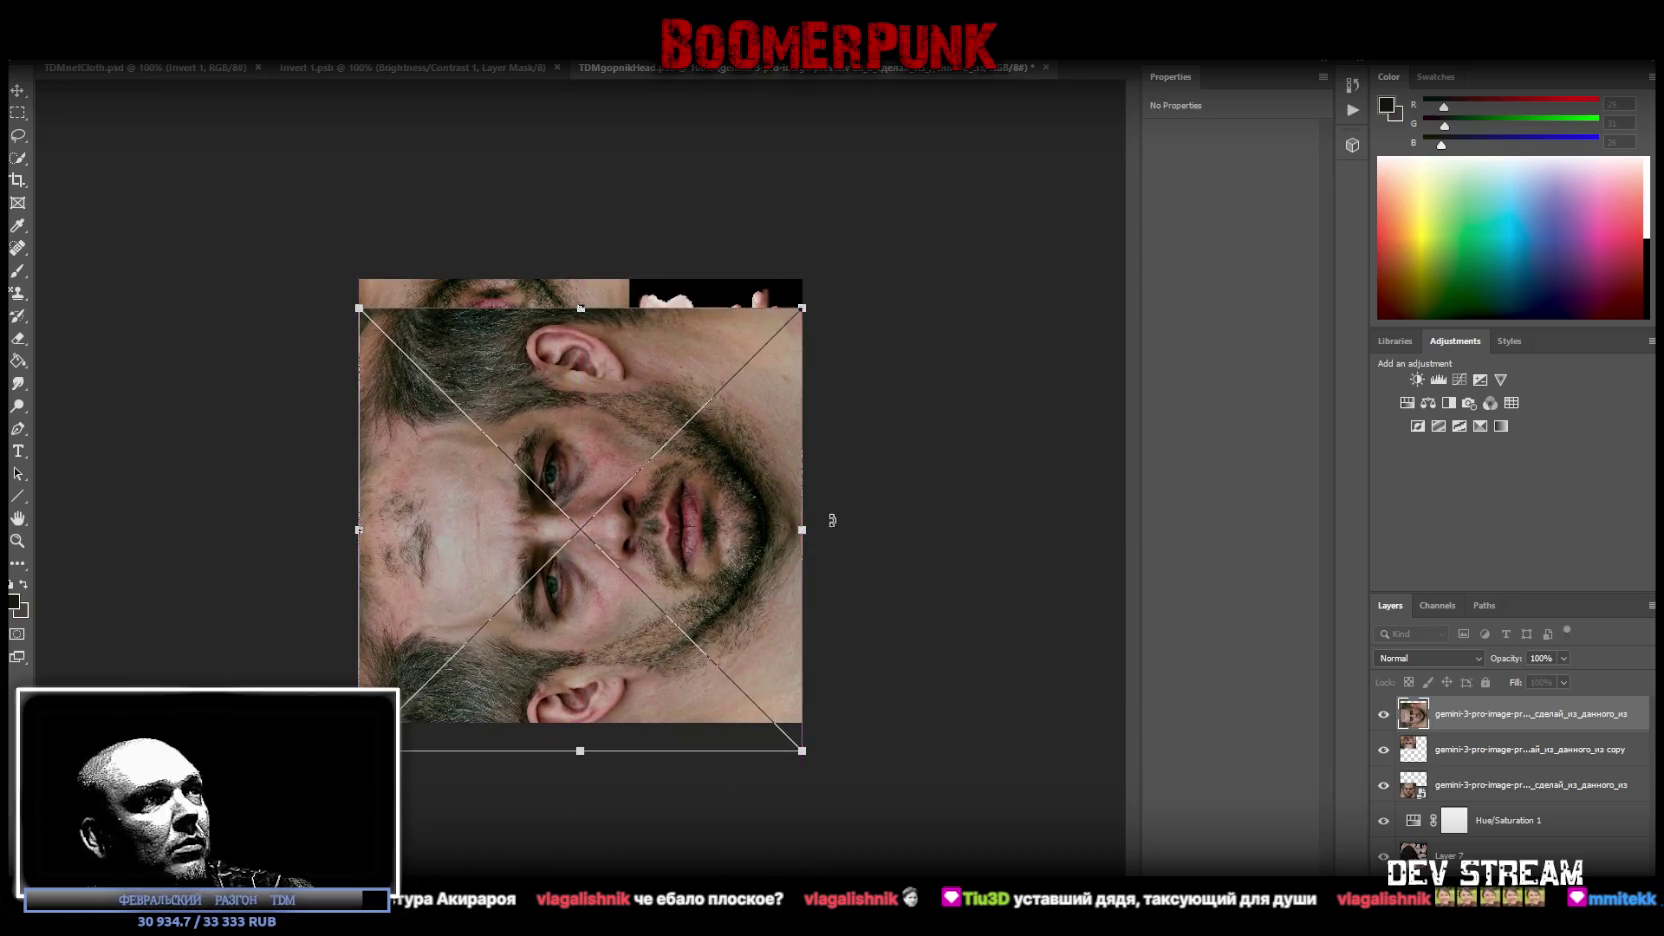
pyautogui.moveTo(797, 536); pyautogui.dragTo(1120, 520)
pyautogui.moveTo(728, 253)
pyautogui.mouseDown()
pyautogui.moveTo(732, 420)
pyautogui.moveTo(647, 431)
pyautogui.moveTo(635, 458)
pyautogui.moveTo(674, 473)
pyautogui.moveTo(279, 494)
pyautogui.moveTo(262, 683)
pyautogui.moveTo(410, 722)
pyautogui.mouseUp()
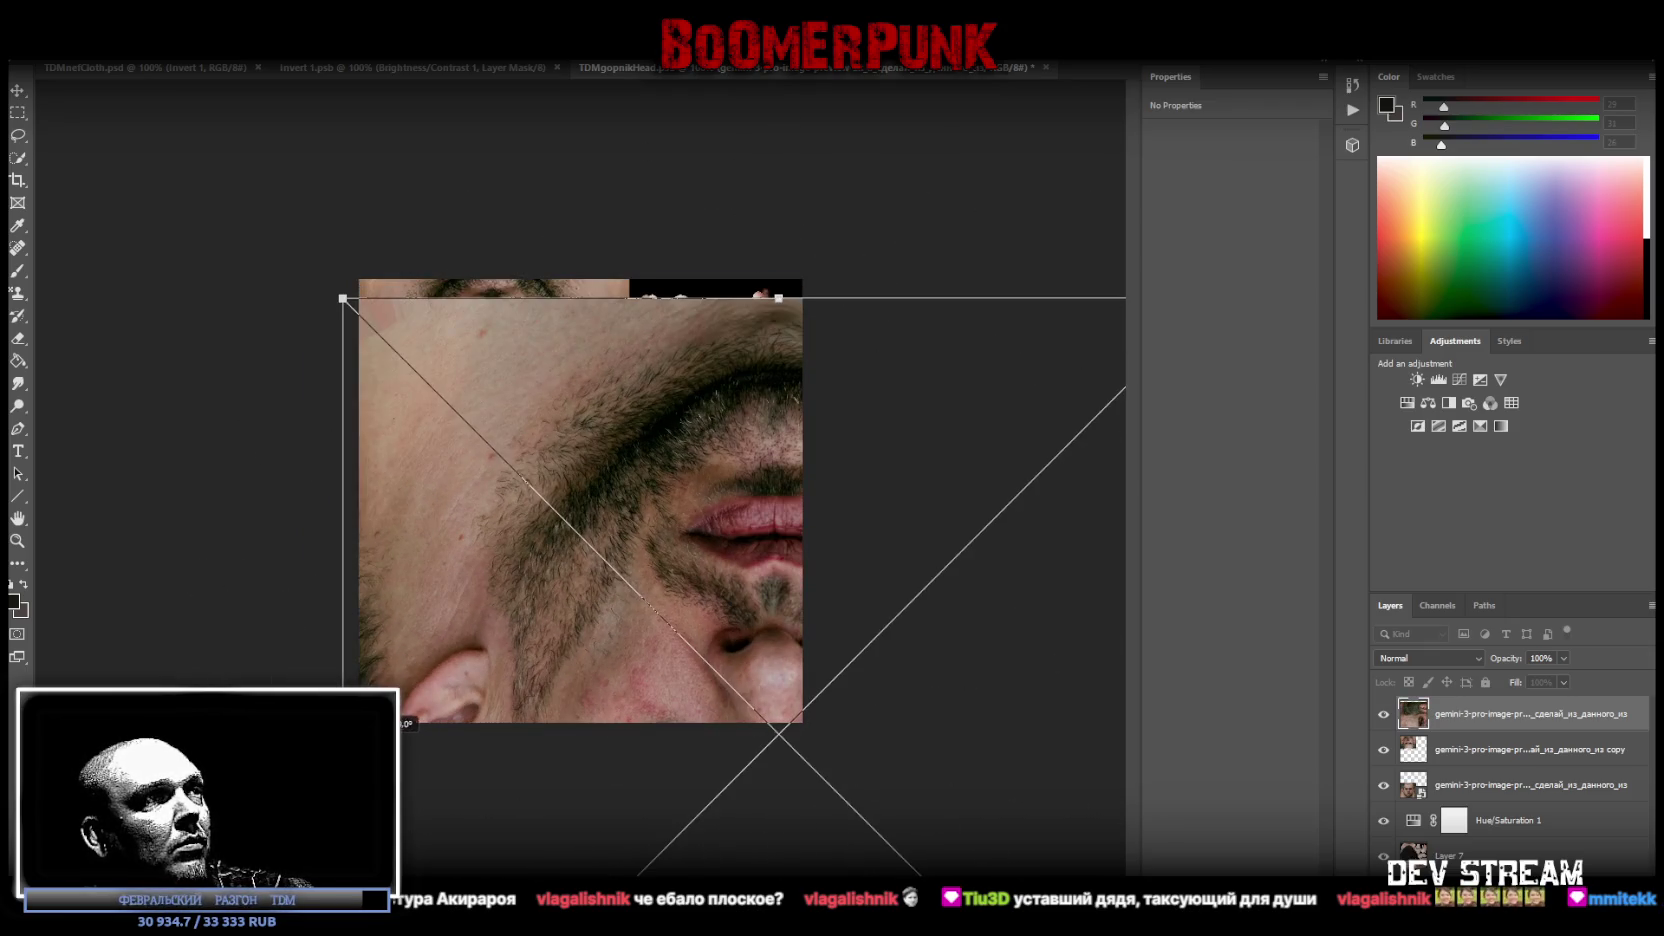
pyautogui.moveTo(518, 758); pyautogui.dragTo(622, 170)
pyautogui.moveTo(858, 390)
pyautogui.mouseDown()
pyautogui.moveTo(791, 260)
pyautogui.moveTo(761, 279)
pyautogui.moveTo(815, 316)
pyautogui.moveTo(850, 312)
pyautogui.moveTo(780, 357)
pyautogui.moveTo(858, 405)
pyautogui.moveTo(779, 433)
pyautogui.moveTo(888, 327)
pyautogui.moveTo(800, 355)
pyautogui.moveTo(806, 383)
pyautogui.moveTo(449, 375)
pyautogui.moveTo(947, 355)
pyautogui.moveTo(561, 382)
pyautogui.moveTo(769, 542)
pyautogui.moveTo(763, 495)
pyautogui.mouseUp()
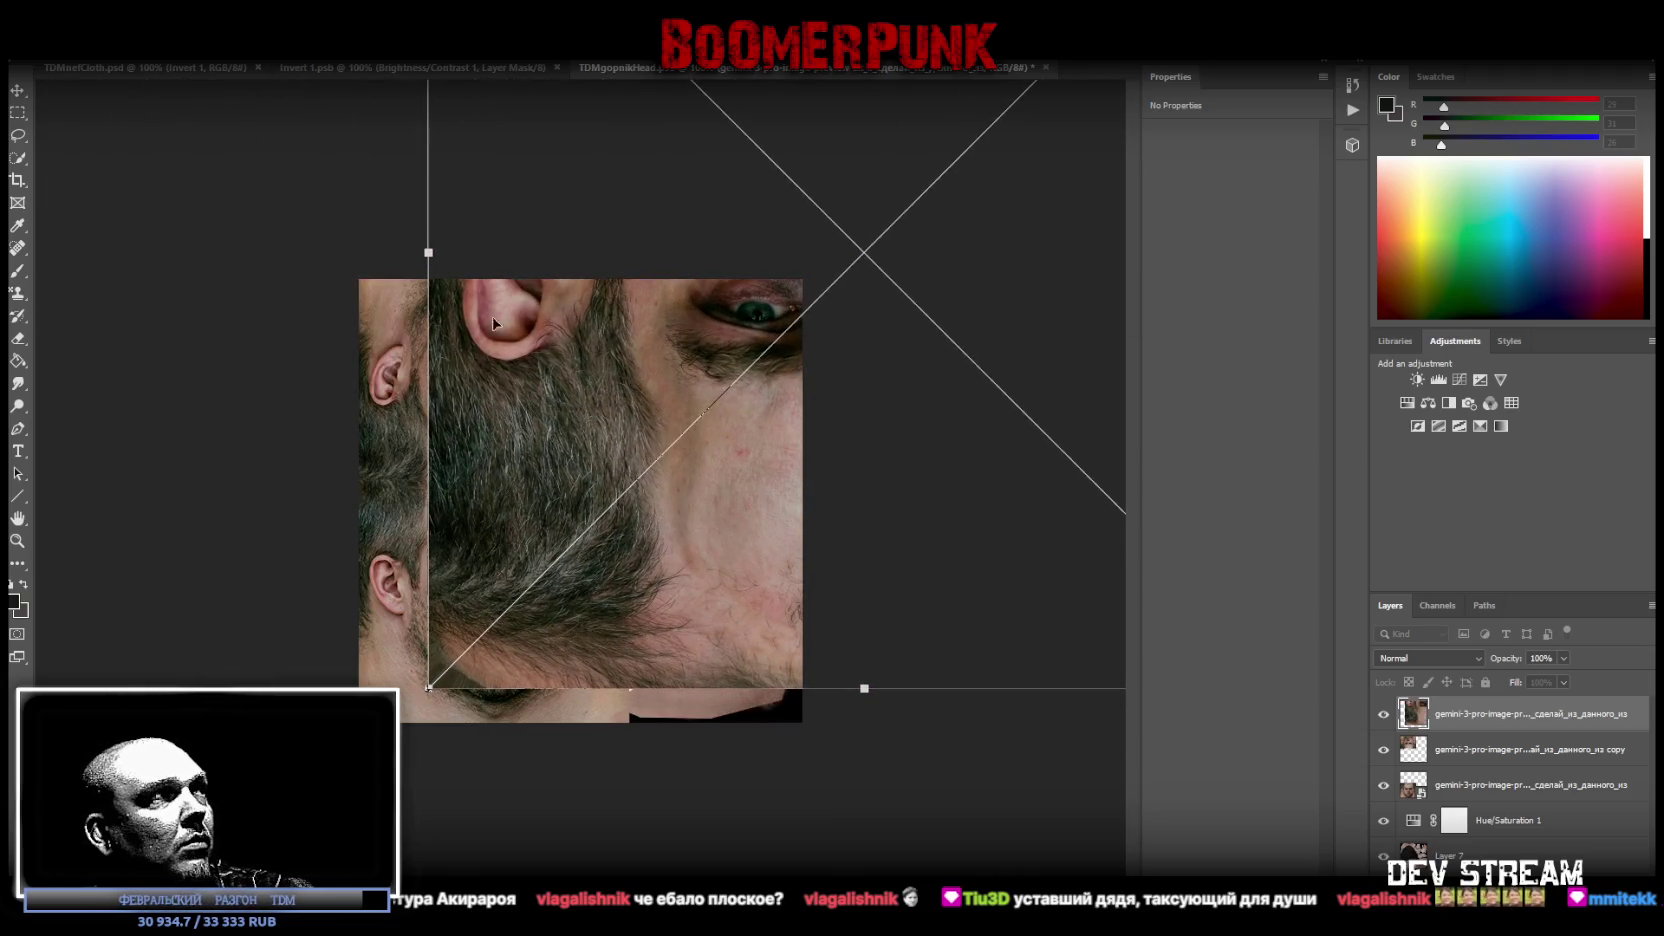
# Step: Marquee the beard and ear area and copy it onto new Layer 8 via Layer Via Copy
pyautogui.click(19, 114)
pyautogui.moveTo(401, 311)
pyautogui.mouseDown()
pyautogui.moveTo(640, 690)
pyautogui.moveTo(676, 694)
pyautogui.mouseUp()
pyautogui.rightClick(540, 546)
pyautogui.click(595, 658)
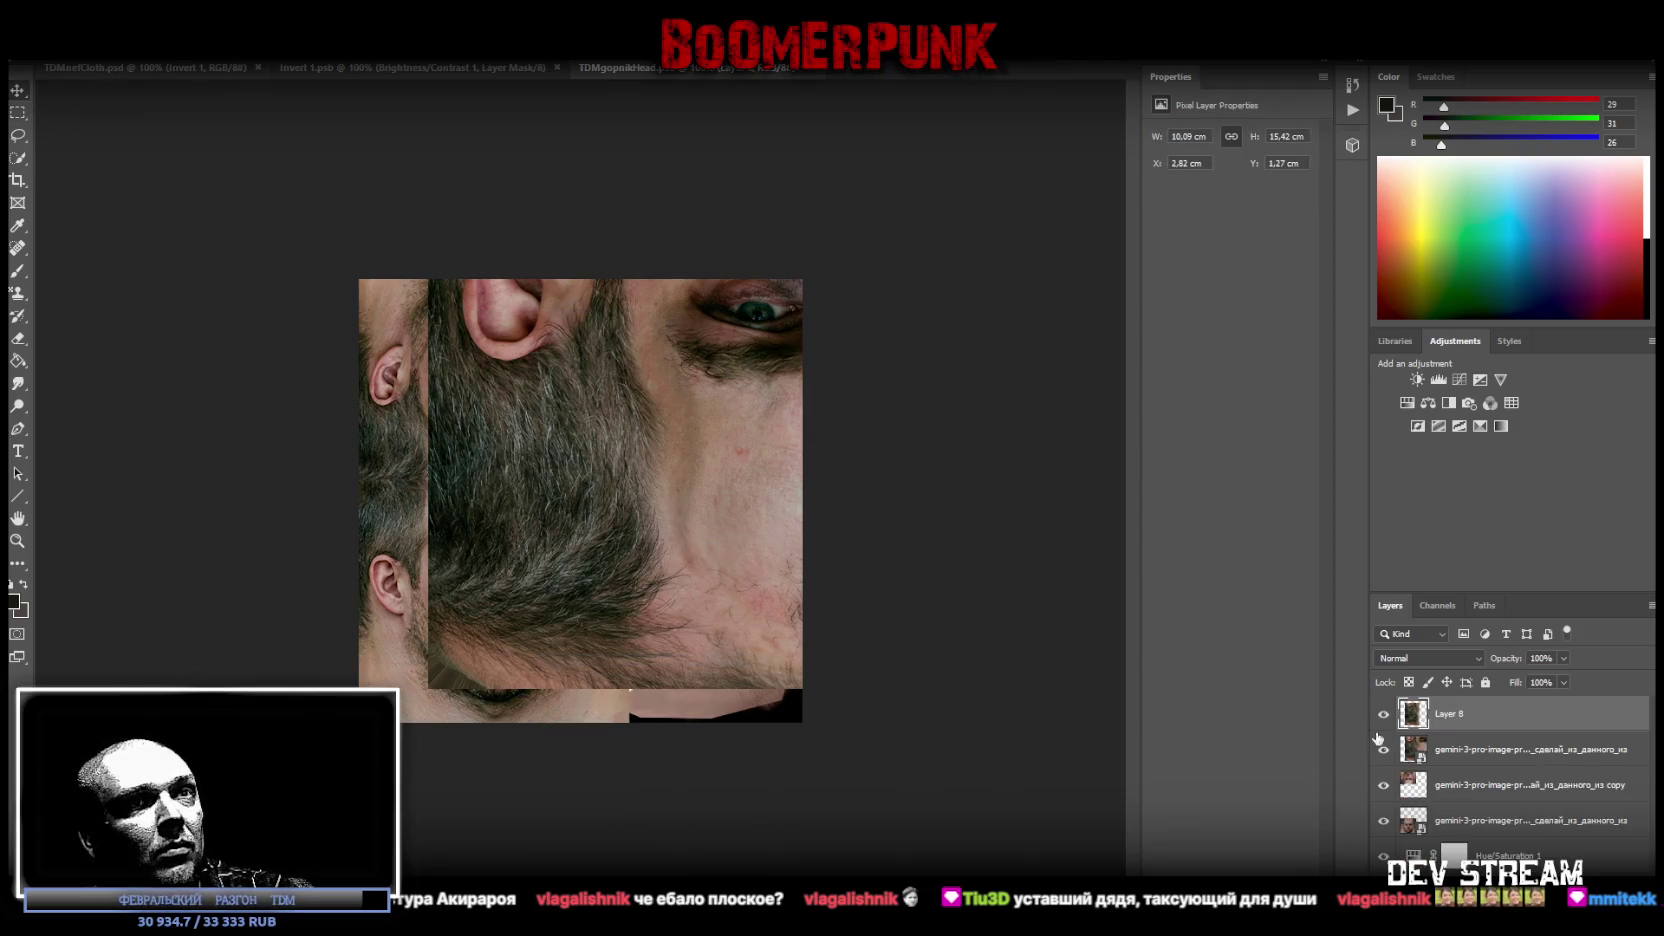
# Step: Slide the placed face photo to the left and hide Layer 8
pyautogui.click(1479, 764)
pyautogui.moveTo(668, 428)
pyautogui.mouseDown()
pyautogui.moveTo(520, 505)
pyautogui.moveTo(140, 520)
pyautogui.moveTo(120, 495)
pyautogui.moveTo(158, 508)
pyautogui.mouseUp()
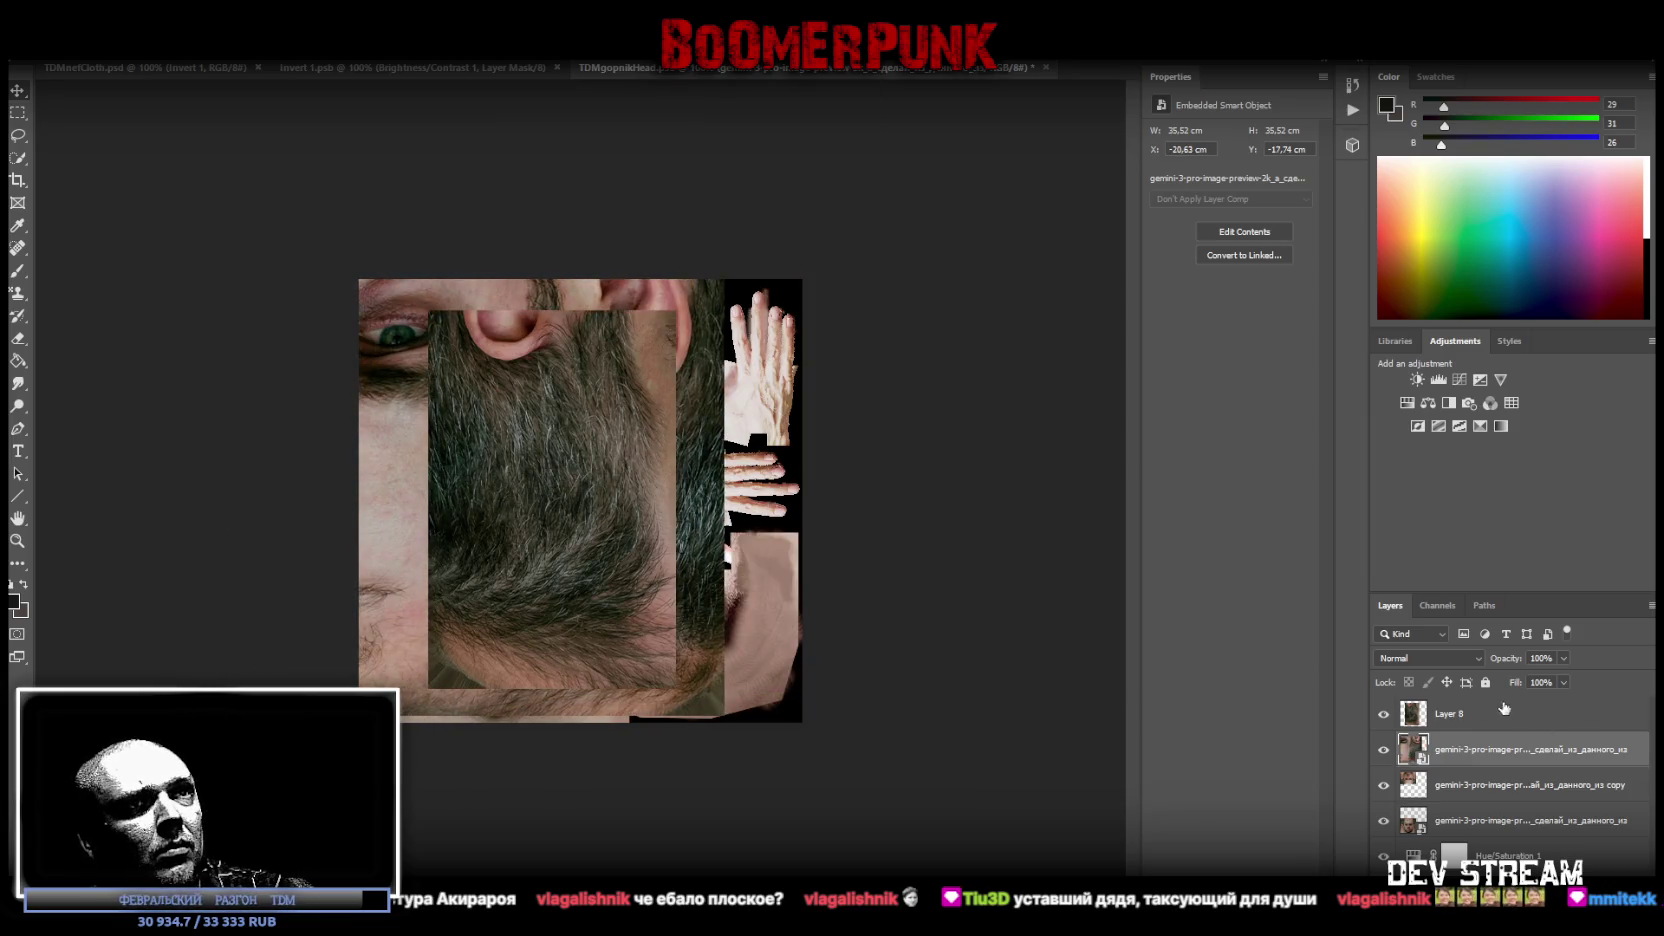
pyautogui.click(1384, 716)
# Step: Copy a hair area onto new Layer 9, then hide the photo and mirrored head-top copy
pyautogui.click(17, 112)
pyautogui.moveTo(735, 720)
pyautogui.mouseDown()
pyautogui.moveTo(486, 460)
pyautogui.moveTo(497, 346)
pyautogui.mouseUp()
pyautogui.rightClick(608, 513)
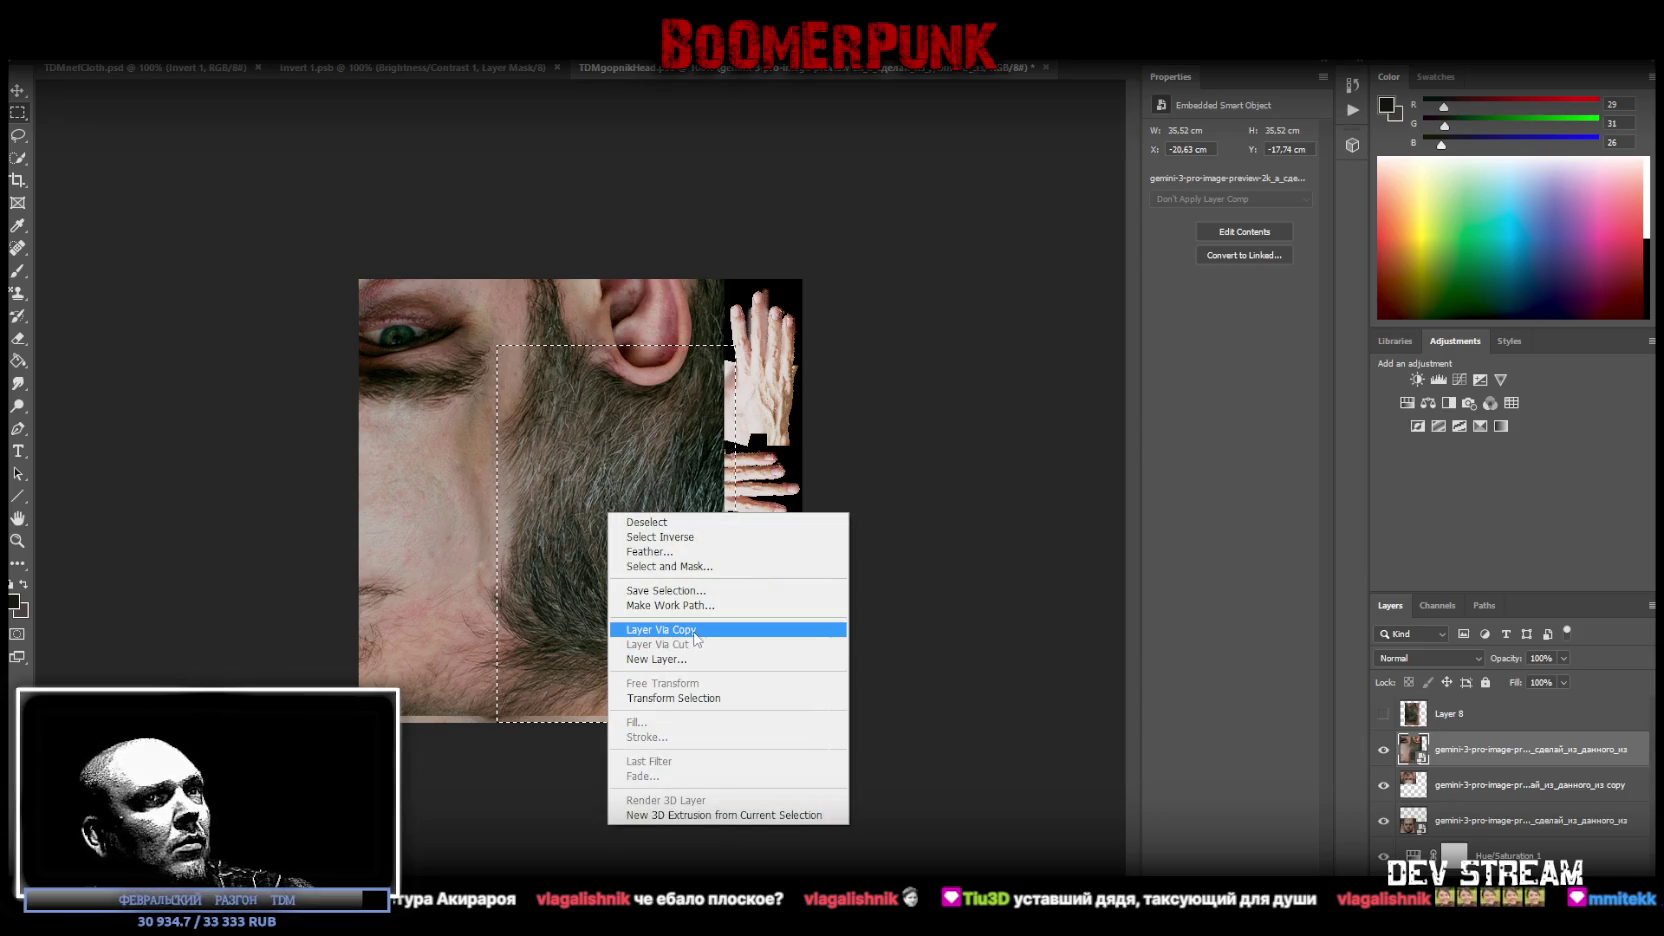
pyautogui.click(712, 630)
pyautogui.click(1384, 785)
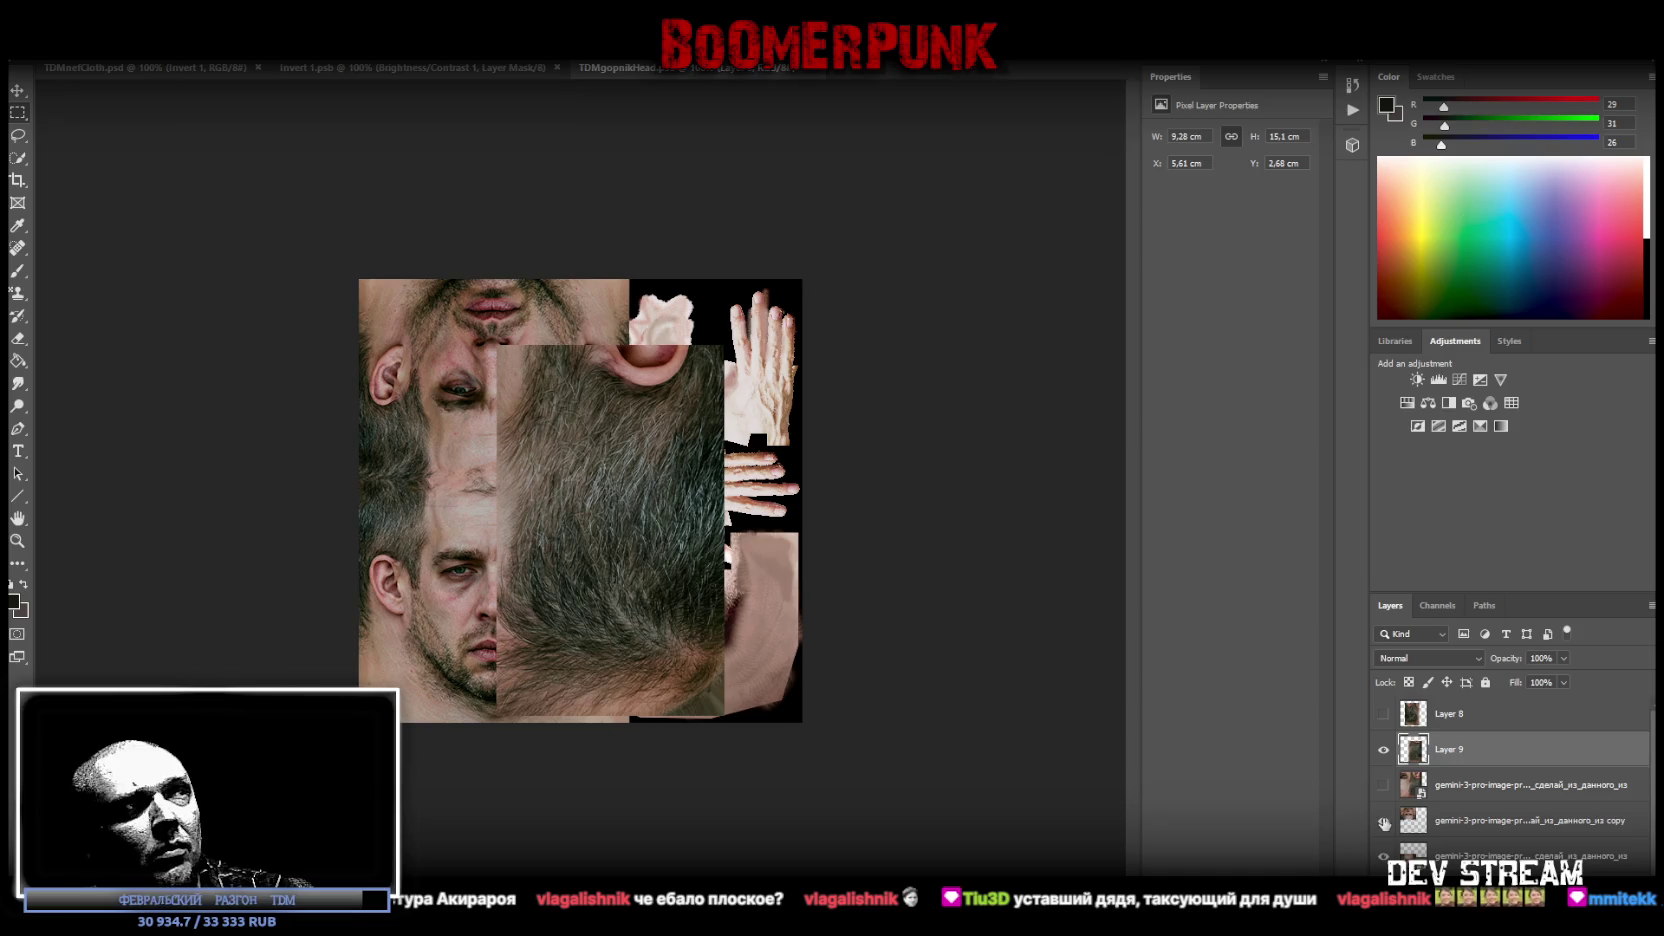
pyautogui.click(1384, 820)
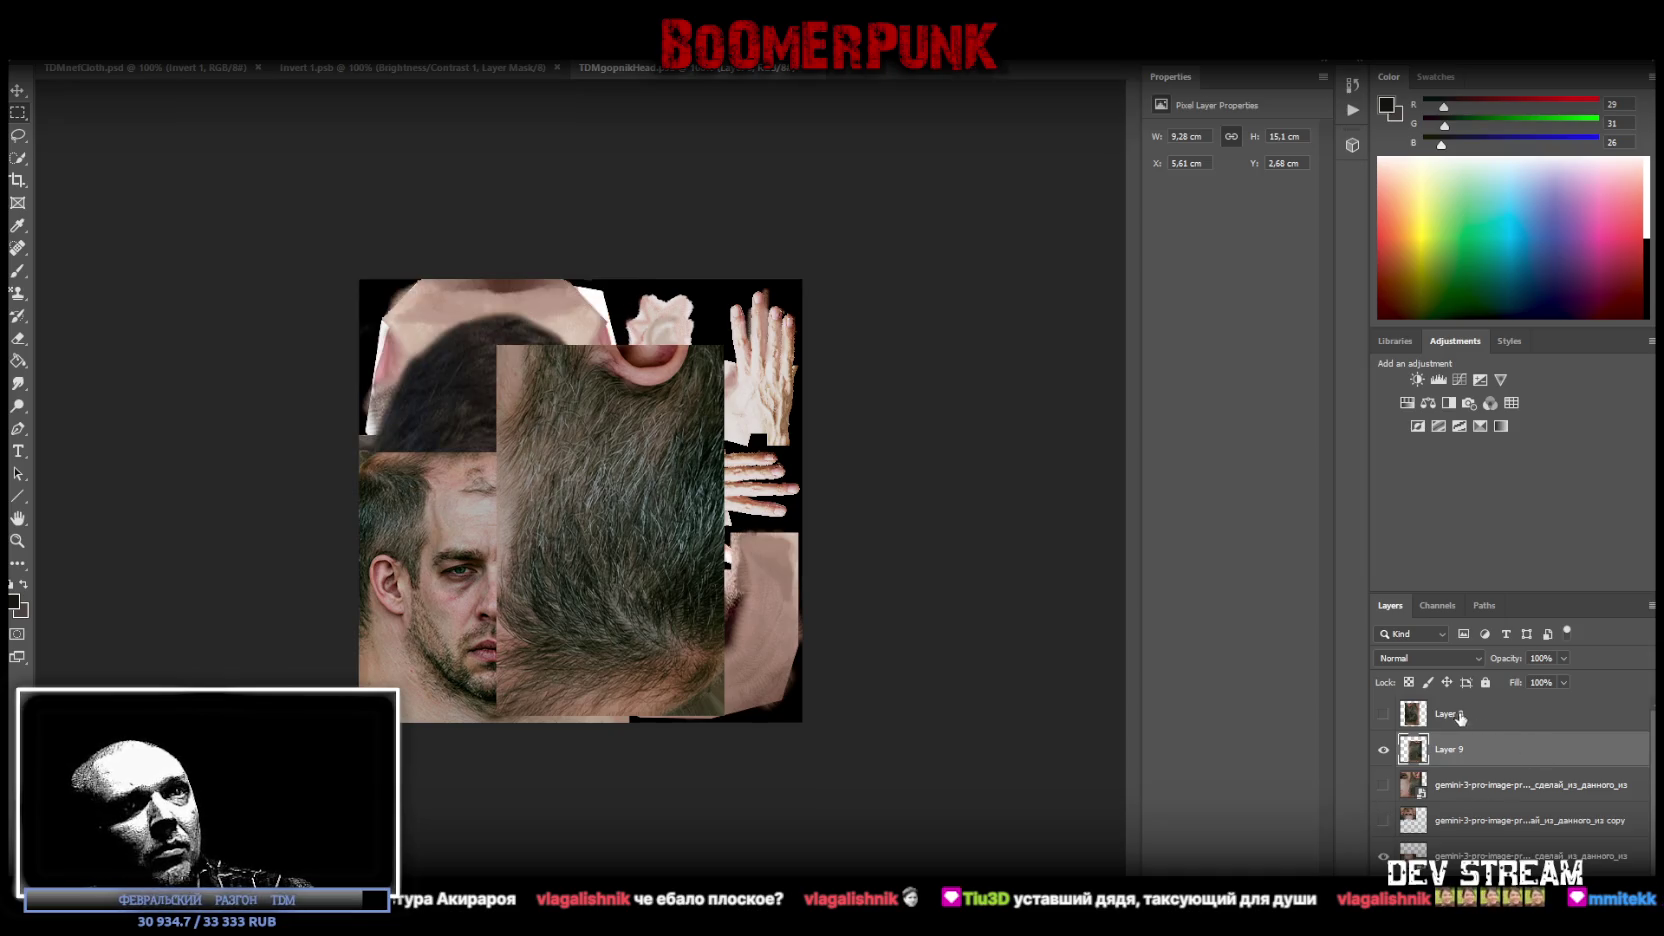